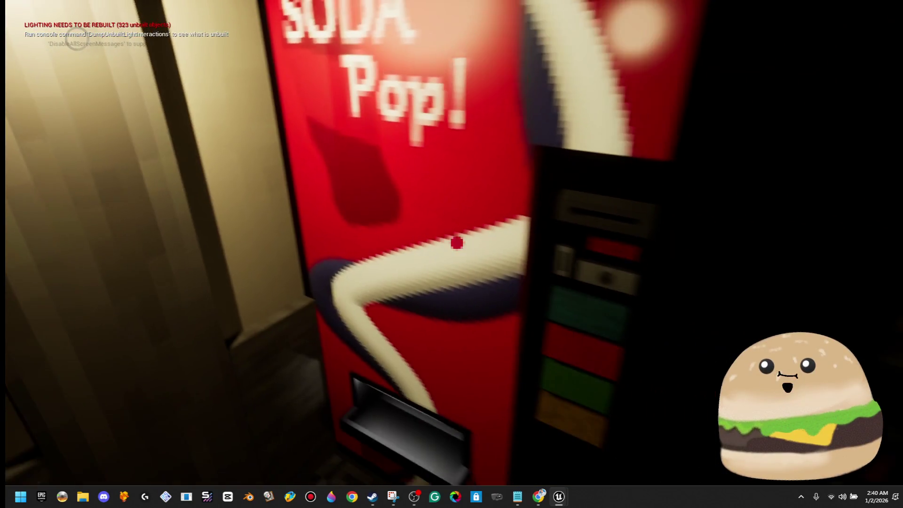
# Step: Stop the play-test and open the Vending_machine_SODA_actor blueprint, maximized to full screen
pyautogui.press('Escape')
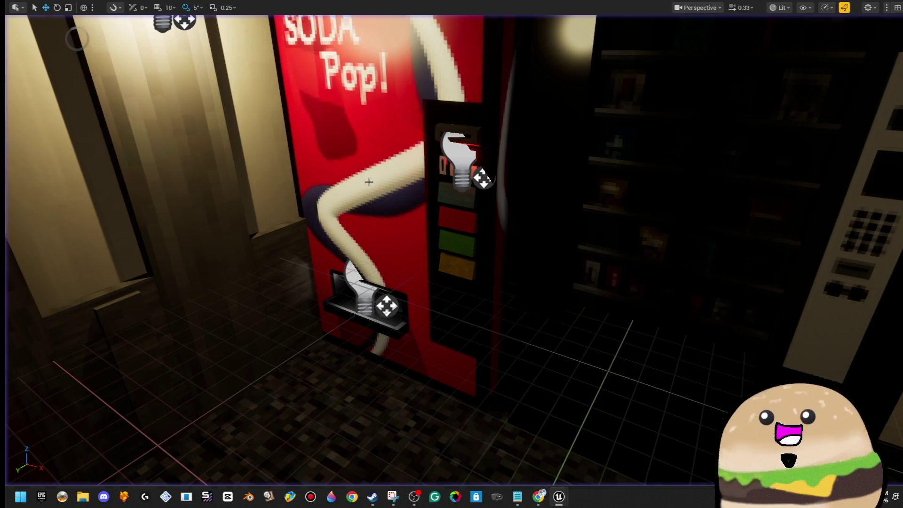
pyautogui.rightClick(393, 114)
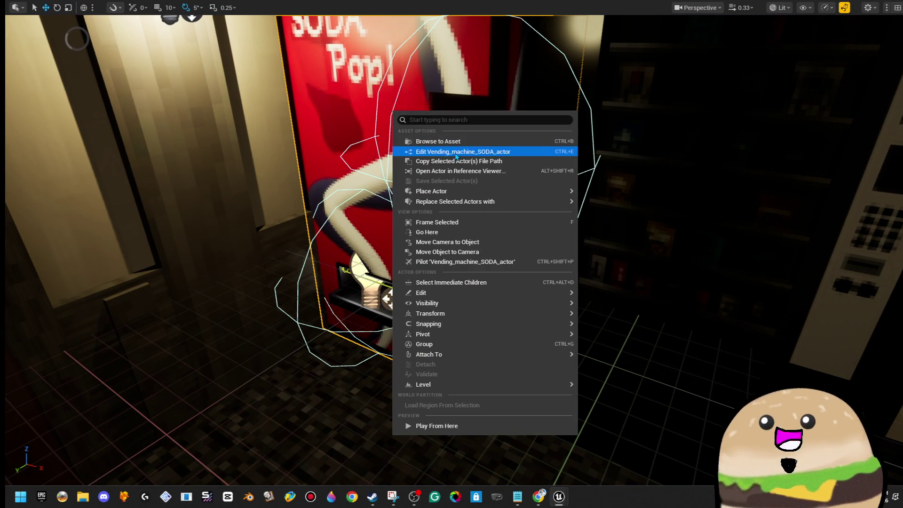
pyautogui.click(452, 151)
pyautogui.doubleClick(642, 88)
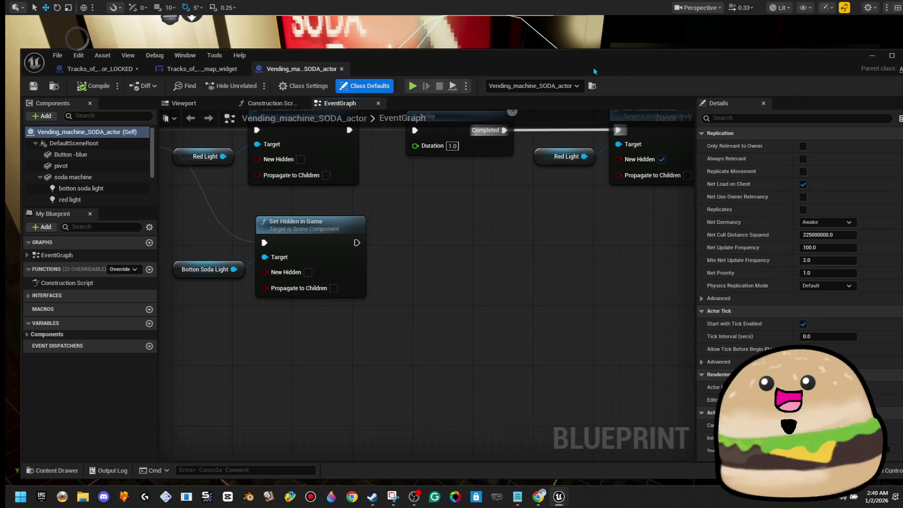
# Step: Look over the event graph, dimming unrelated nodes, and check Class Settings and Class Defaults
pyautogui.scroll(-5, 471, 212)
pyautogui.scroll(2, 471, 213)
pyautogui.scroll(-4, 472, 209)
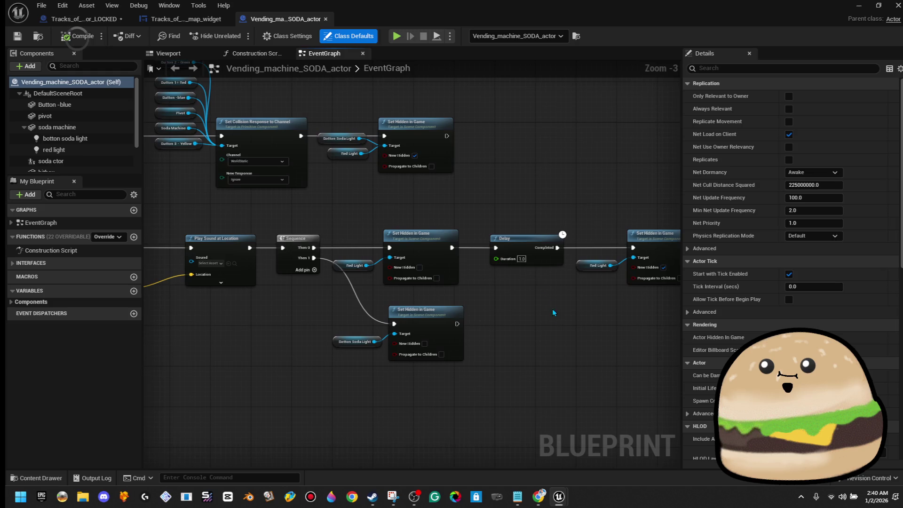
pyautogui.click(213, 42)
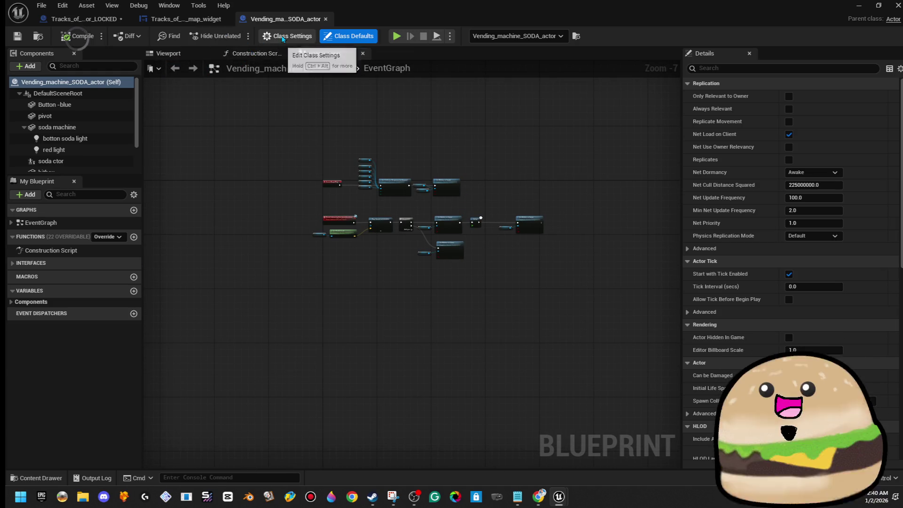
pyautogui.click(284, 37)
pyautogui.click(351, 38)
# Step: Move the soda ctor can into the machine's tray at location 0, 80, 60
pyautogui.click(168, 53)
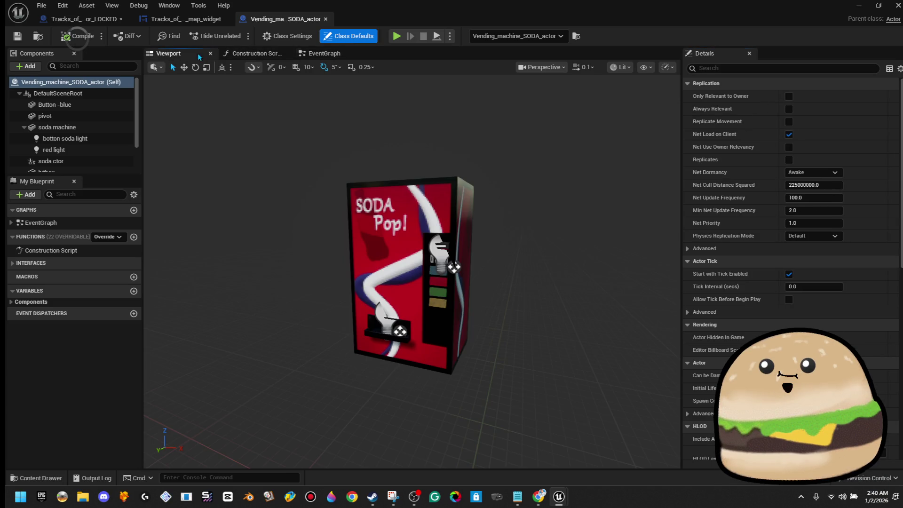
pyautogui.scroll(10, 341, 235)
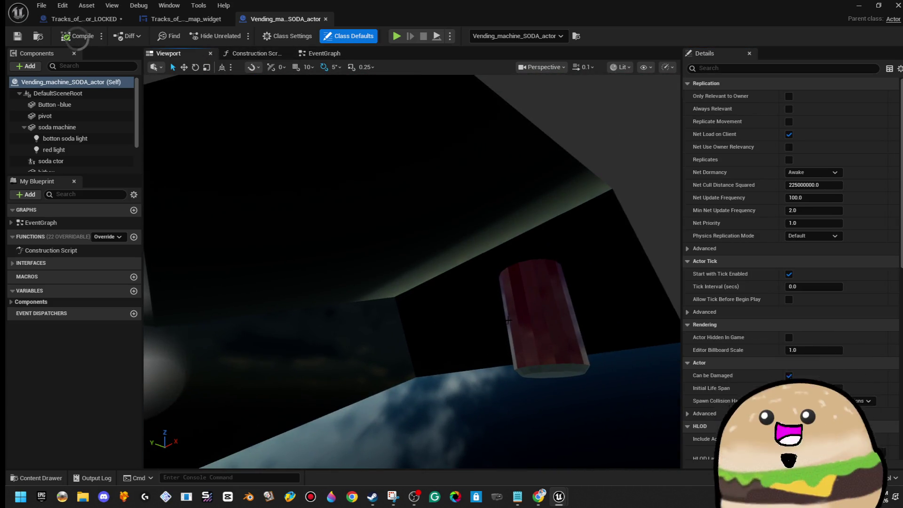
pyautogui.click(508, 320)
pyautogui.scroll(-8, 507, 319)
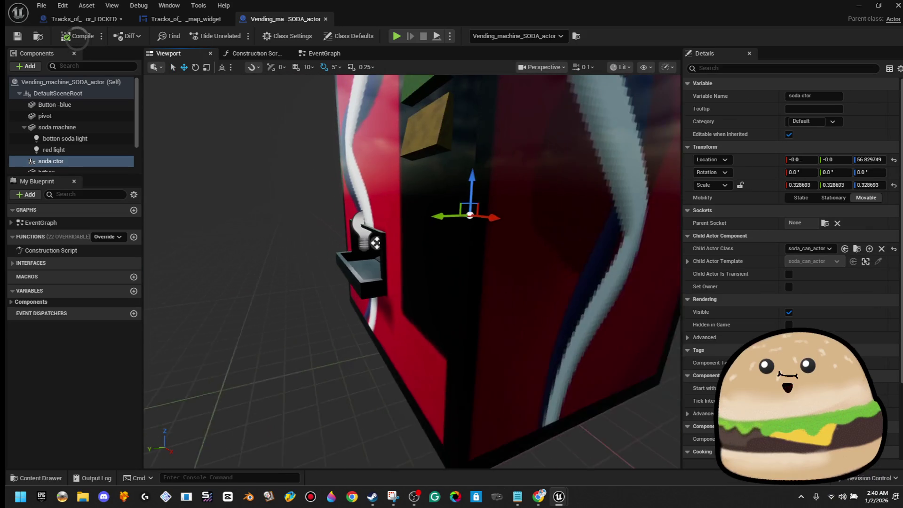
pyautogui.moveTo(546, 315); pyautogui.dragTo(542, 305)
pyautogui.moveTo(477, 248)
pyautogui.mouseDown()
pyautogui.moveTo(234, 235)
pyautogui.moveTo(286, 237)
pyautogui.mouseUp()
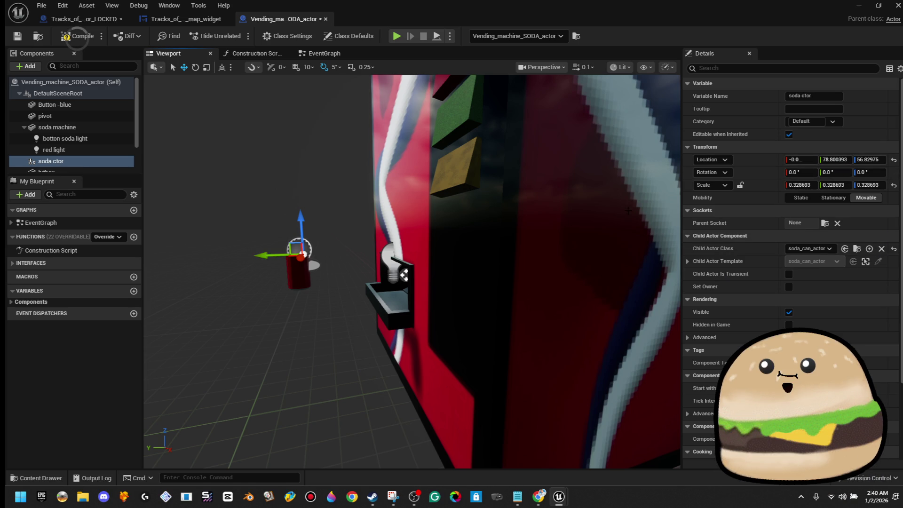
pyautogui.moveTo(466, 221); pyautogui.dragTo(465, 221)
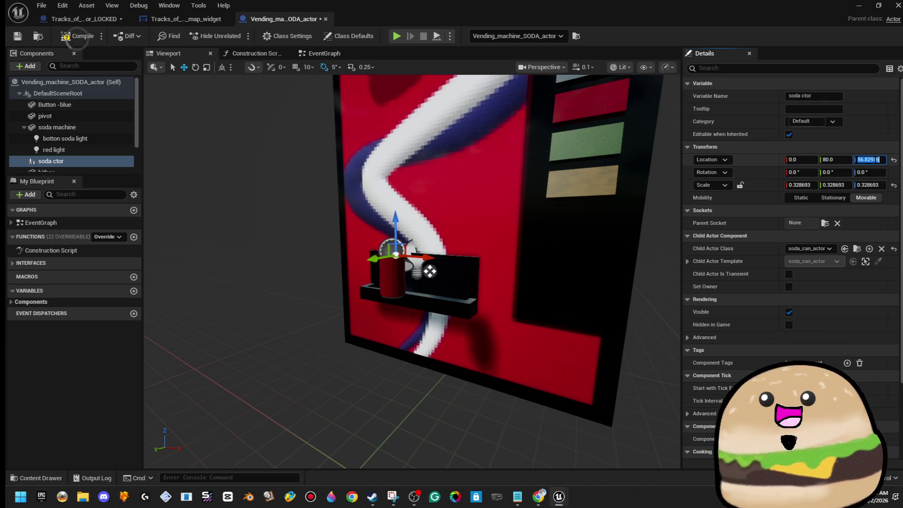
pyautogui.moveTo(508, 210); pyautogui.dragTo(508, 210)
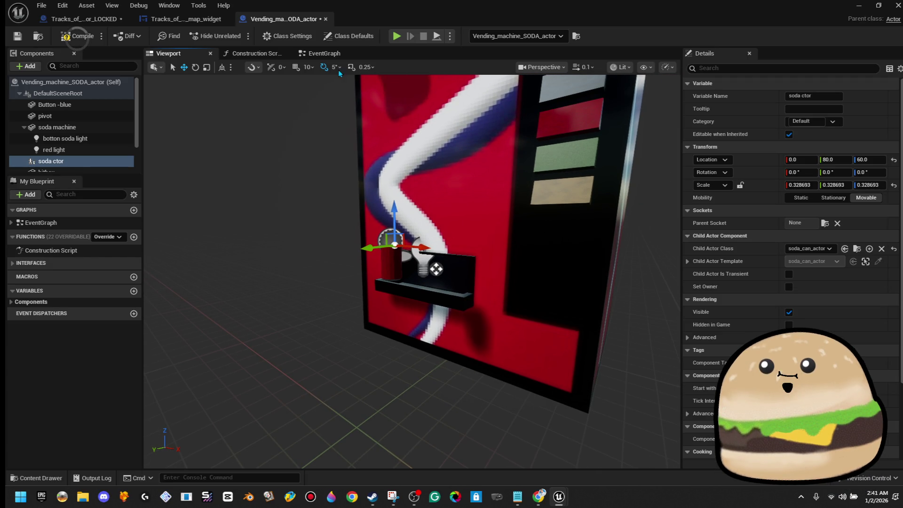
pyautogui.click(325, 53)
pyautogui.scroll(7, 460, 218)
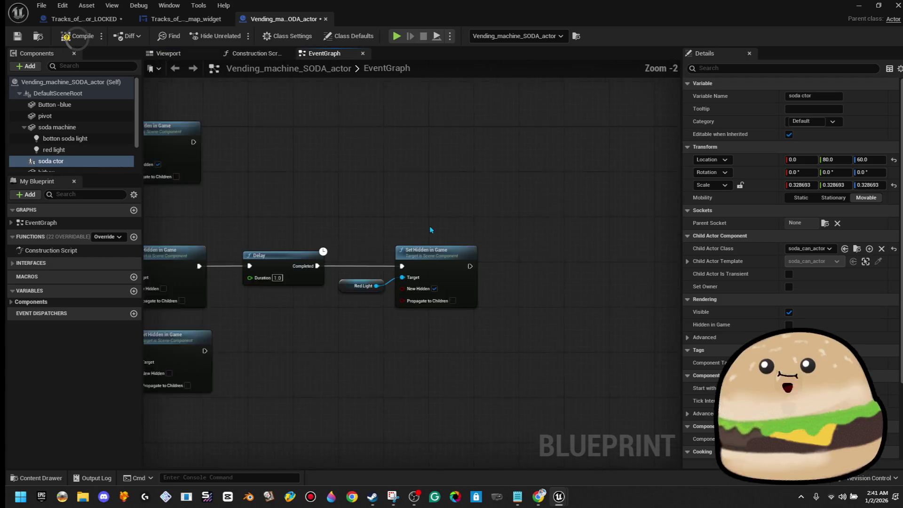
# Step: Add a SpawnActor from Class node after the bottom soda light's Set Hidden in Game
pyautogui.scroll(-3, 444, 215)
pyautogui.moveTo(245, 261)
pyautogui.mouseDown()
pyautogui.moveTo(435, 253)
pyautogui.moveTo(481, 281)
pyautogui.moveTo(556, 353)
pyautogui.moveTo(871, 364)
pyautogui.moveTo(722, 325)
pyautogui.moveTo(711, 311)
pyautogui.moveTo(651, 289)
pyautogui.moveTo(466, 258)
pyautogui.mouseUp()
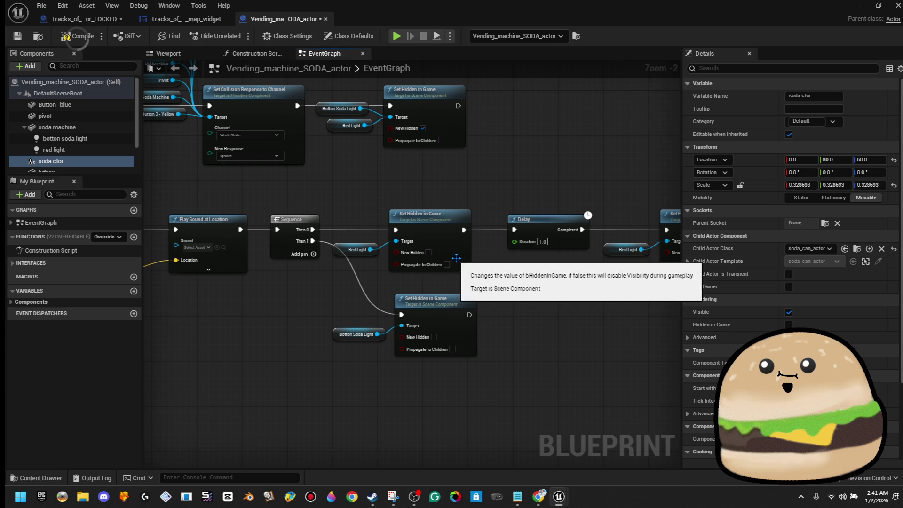
pyautogui.scroll(1, 478, 286)
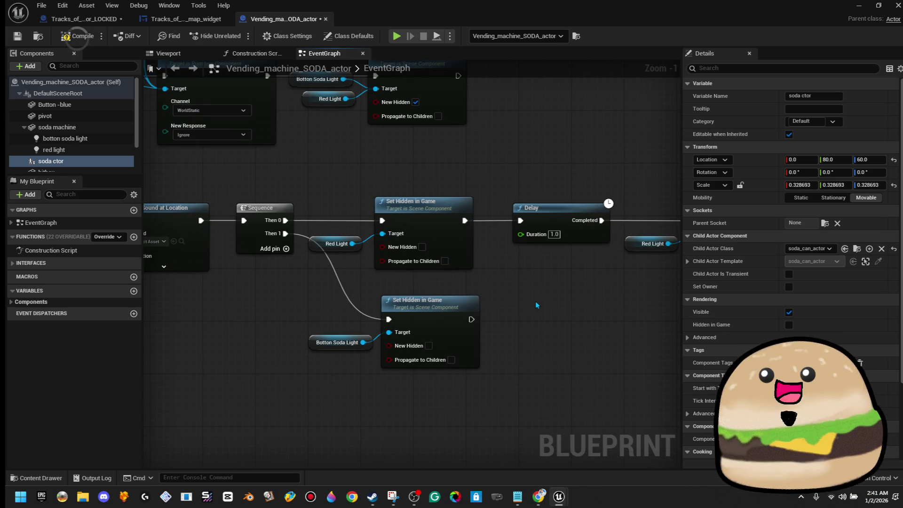
pyautogui.moveTo(535, 305)
pyautogui.mouseDown()
pyautogui.moveTo(316, 285)
pyautogui.moveTo(443, 288)
pyautogui.mouseUp()
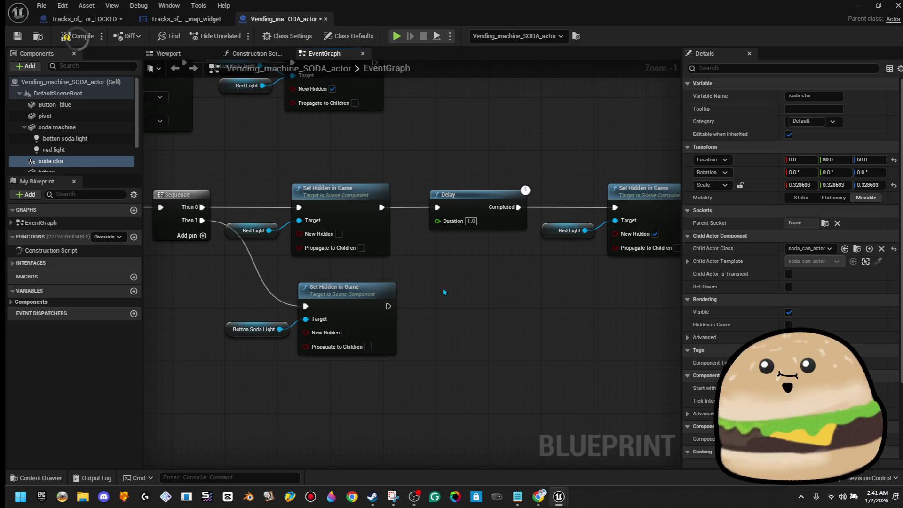
pyautogui.moveTo(471, 316); pyautogui.dragTo(468, 315)
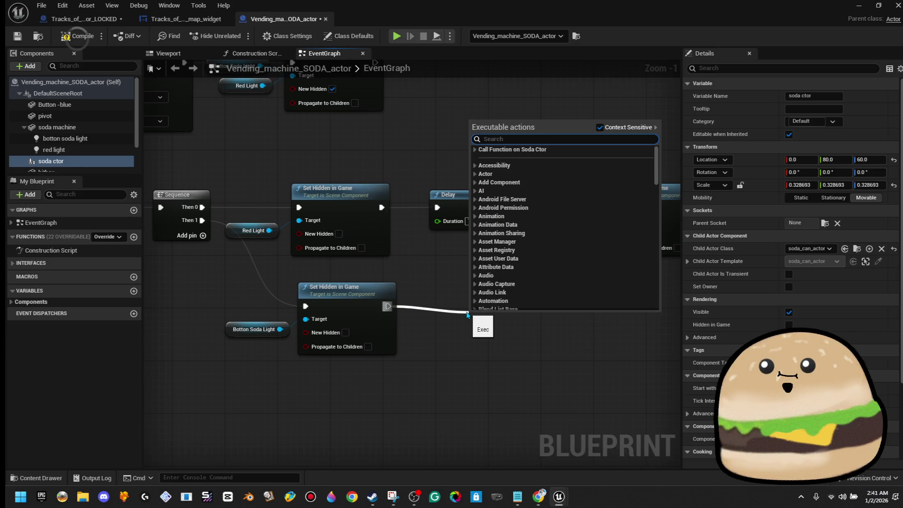
pyautogui.write('spawn')
pyautogui.press('Return')
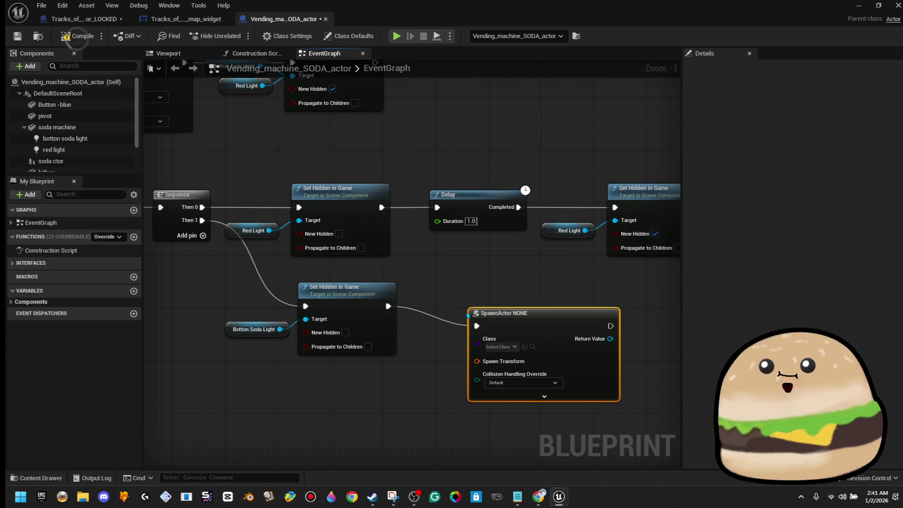
# Step: Set the SpawnActor class to soda_can_actor, leaving collision handling at Default
pyautogui.click(500, 347)
pyautogui.write('a')
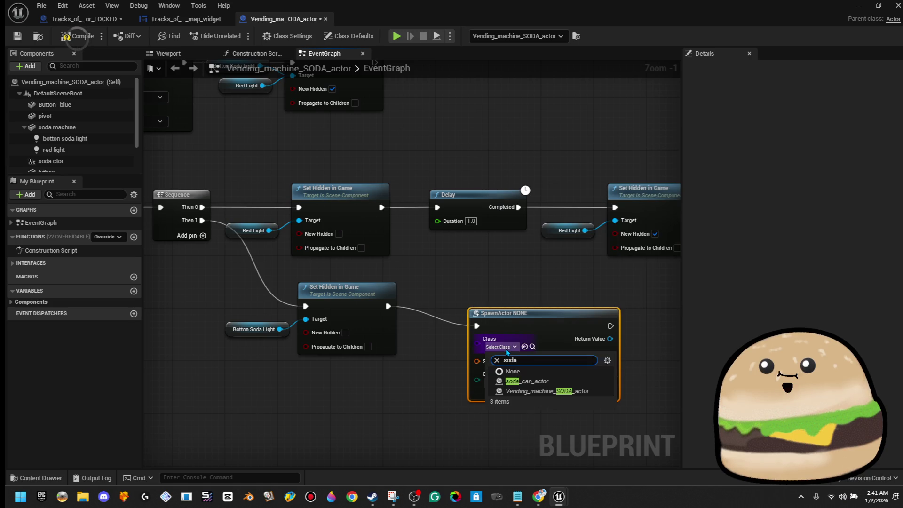
pyautogui.click(566, 381)
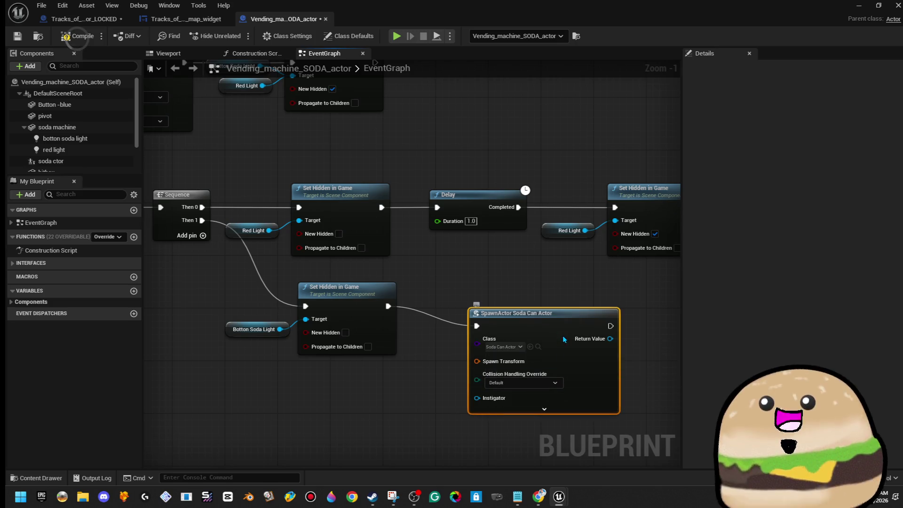
pyautogui.moveTo(556, 321); pyautogui.dragTo(551, 314)
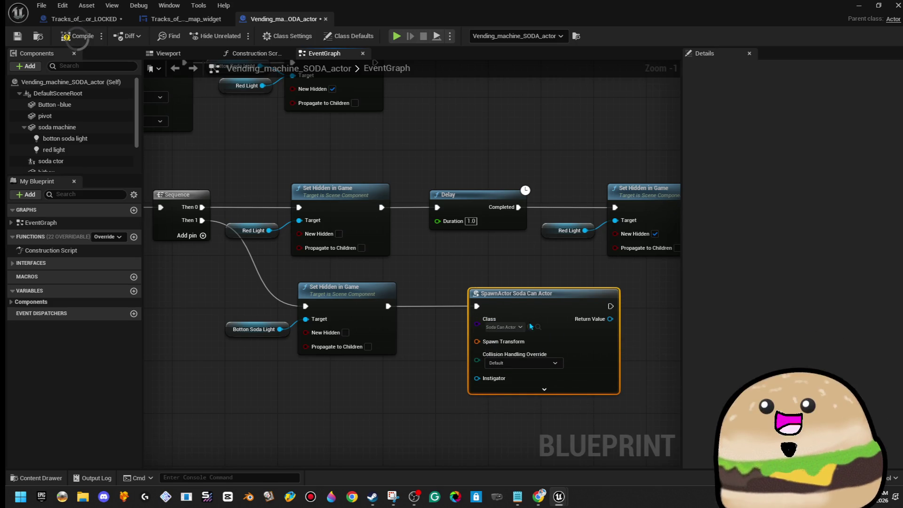
pyautogui.scroll(1, 443, 353)
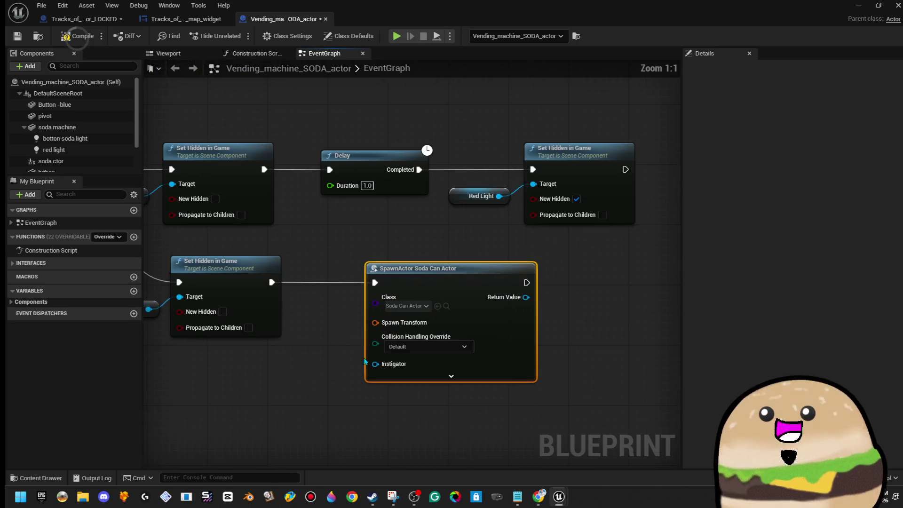
pyautogui.click(450, 347)
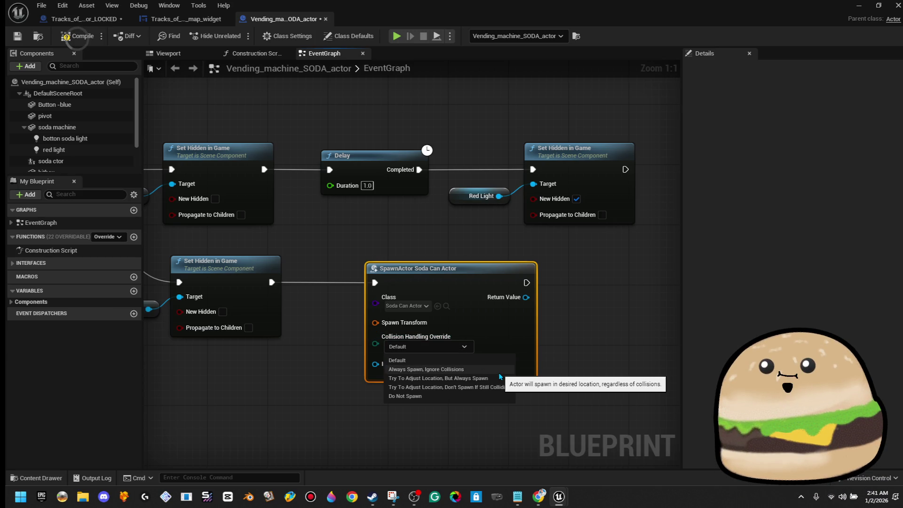
pyautogui.click(315, 357)
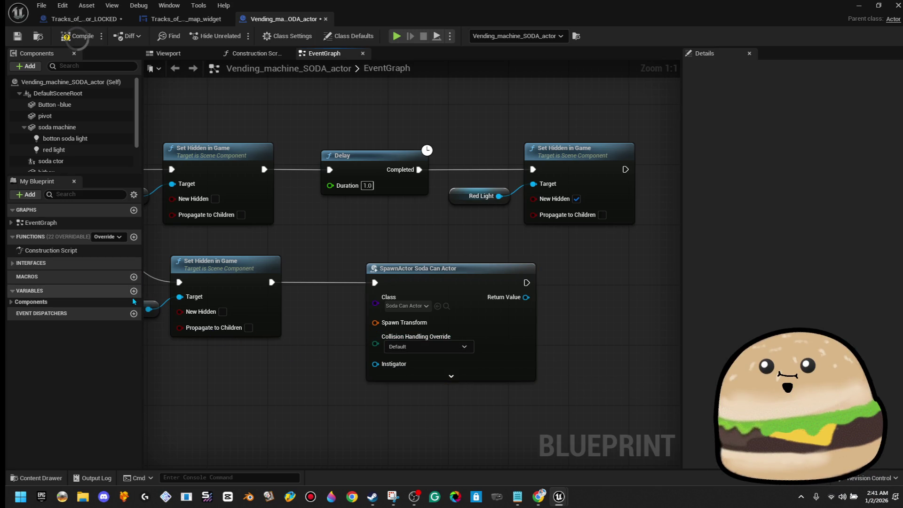
# Step: Create a new Transform variable named 'spawn location'
pyautogui.click(27, 302)
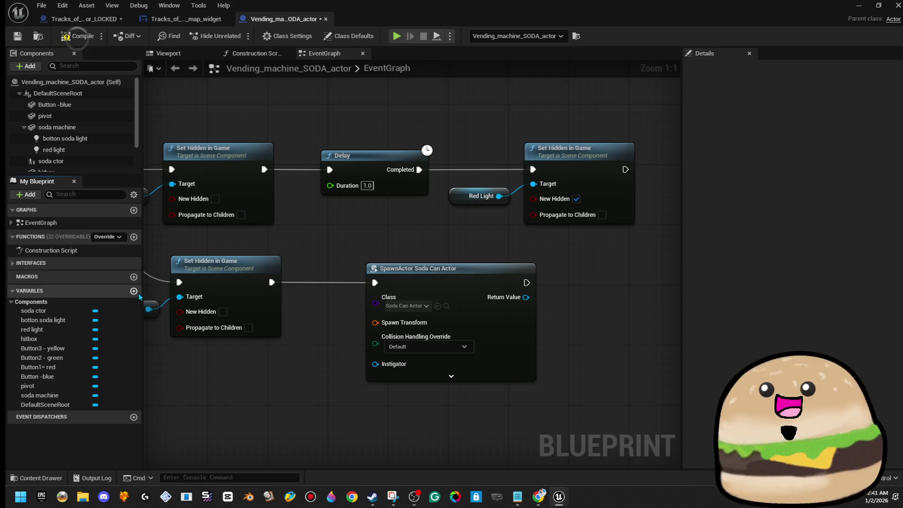
pyautogui.click(134, 292)
pyautogui.write('ran')
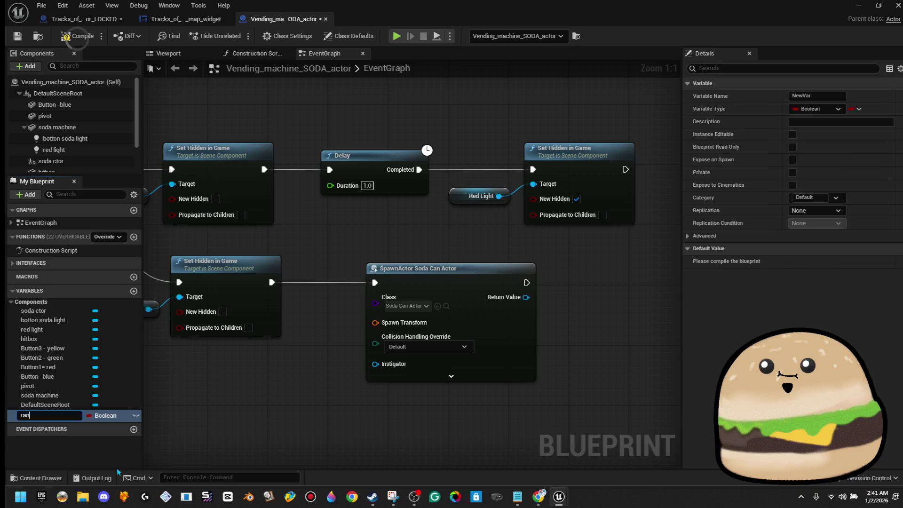
pyautogui.click(119, 416)
pyautogui.write('tran')
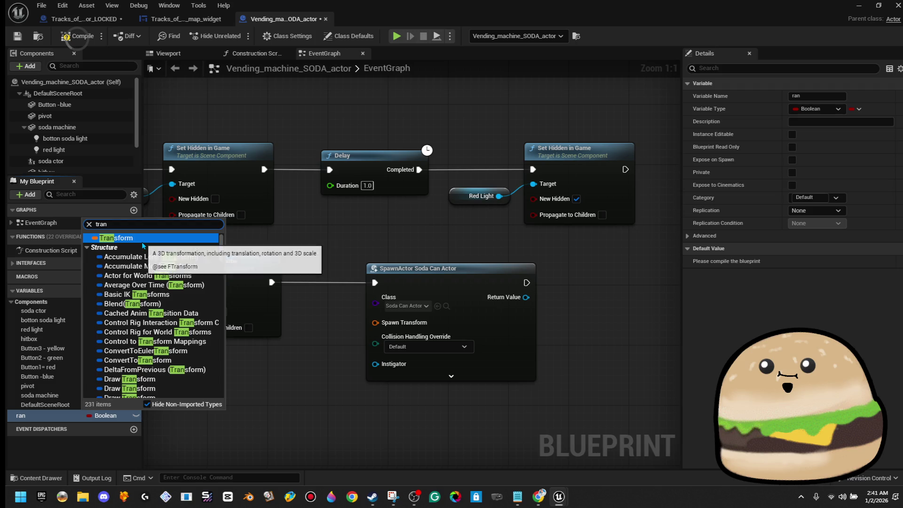
pyautogui.click(116, 247)
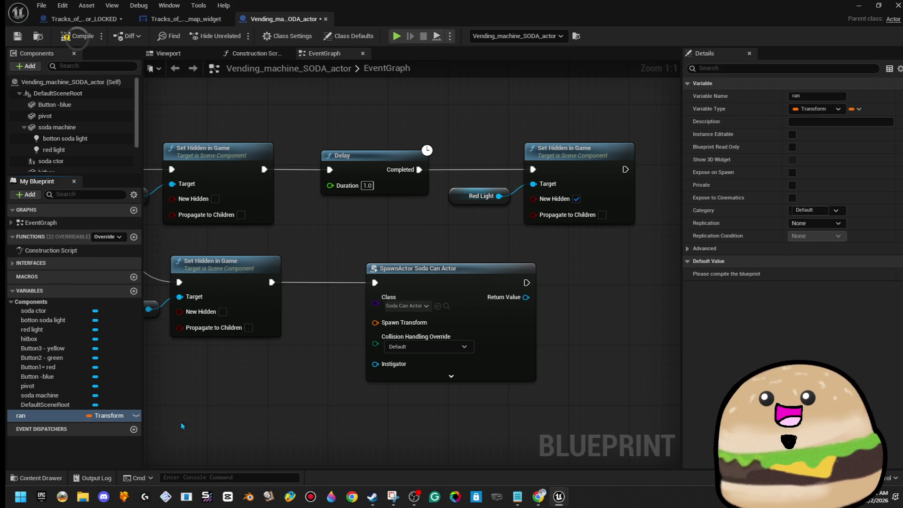
pyautogui.rightClick(62, 420)
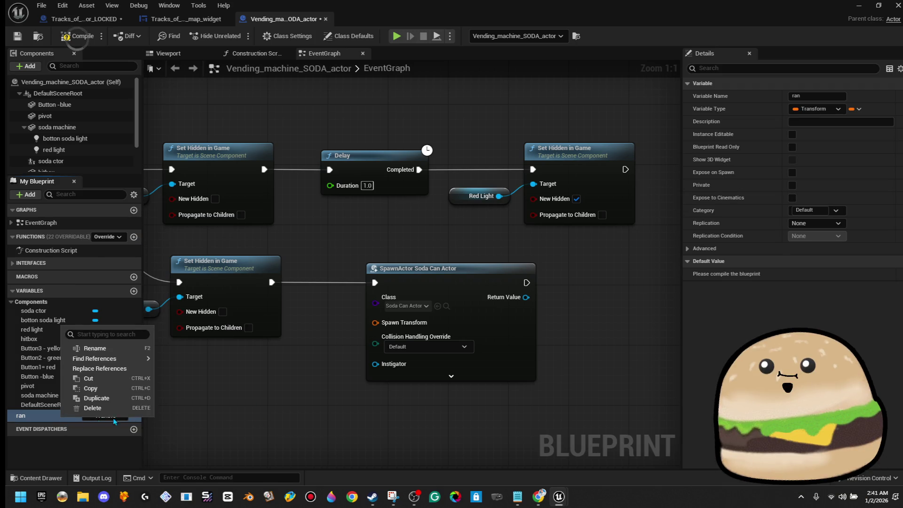
pyautogui.click(130, 352)
pyautogui.write('spawn location')
pyautogui.press('Return')
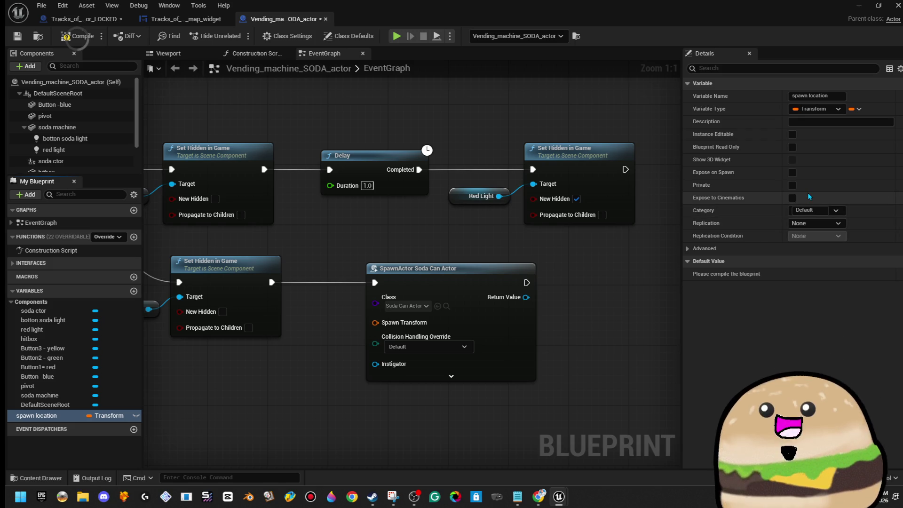
# Step: Wire spawn location into the SpawnActor's Spawn Transform input and return to the machine's 3D view
pyautogui.moveTo(38, 416)
pyautogui.mouseDown()
pyautogui.moveTo(52, 421)
pyautogui.moveTo(394, 354)
pyautogui.moveTo(376, 323)
pyautogui.mouseUp()
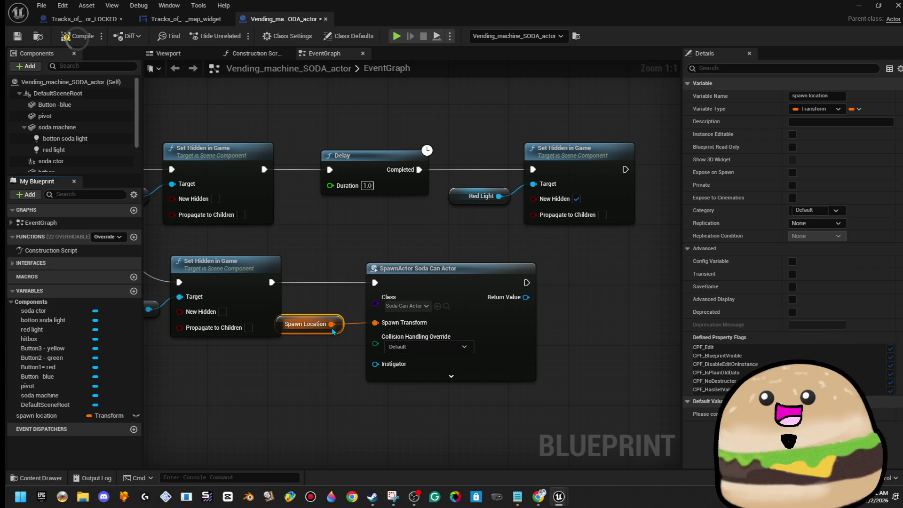
pyautogui.moveTo(320, 330); pyautogui.dragTo(320, 391)
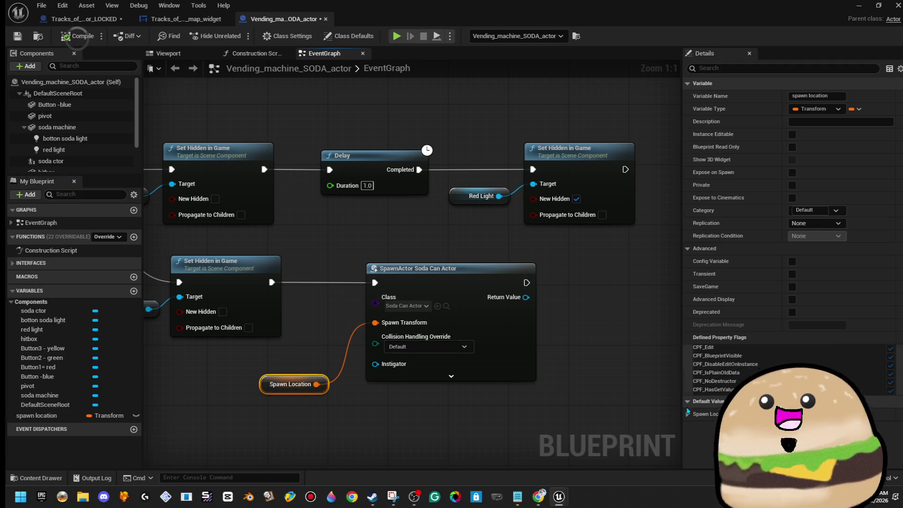
pyautogui.click(688, 414)
pyautogui.moveTo(611, 358)
pyautogui.mouseDown()
pyautogui.moveTo(588, 273)
pyautogui.moveTo(568, 312)
pyautogui.mouseUp()
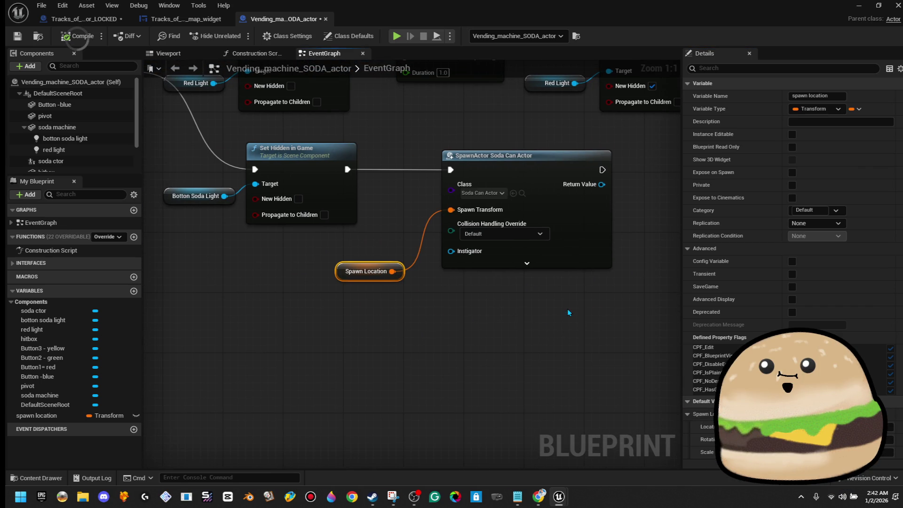
pyautogui.click(254, 53)
pyautogui.click(169, 53)
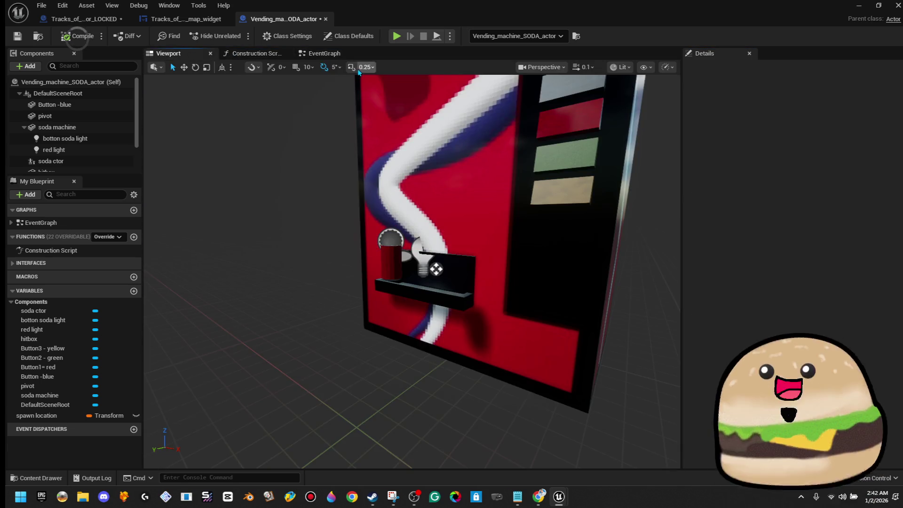
# Step: Check the soda ctor component and the Spawn Location node, then minimize the blueprint editor
pyautogui.click(391, 251)
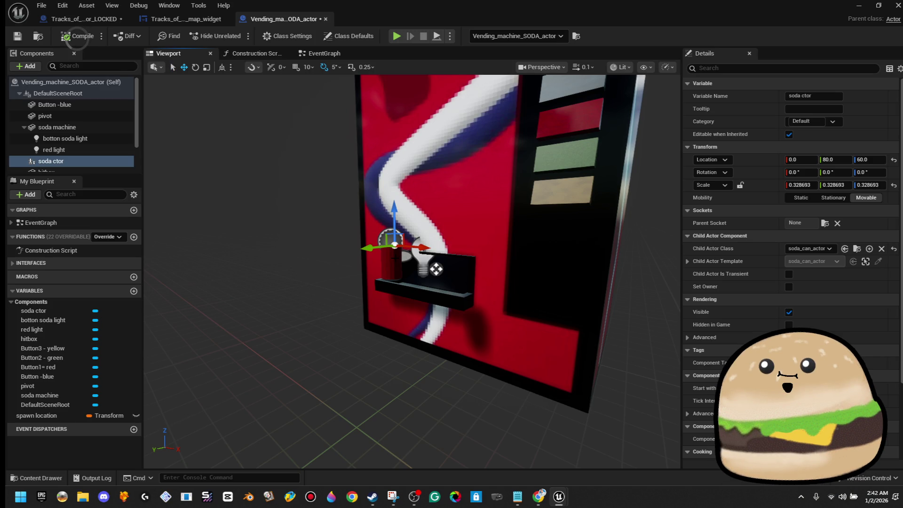
pyautogui.click(327, 58)
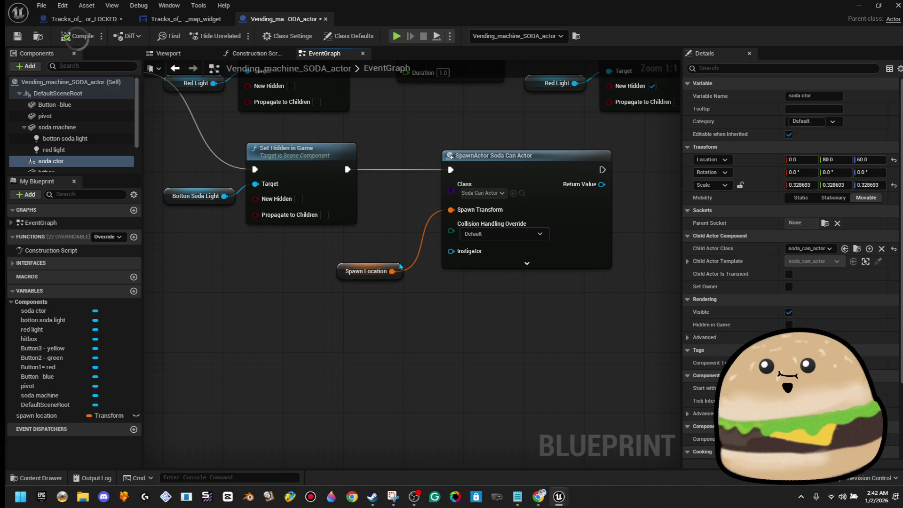
pyautogui.click(395, 276)
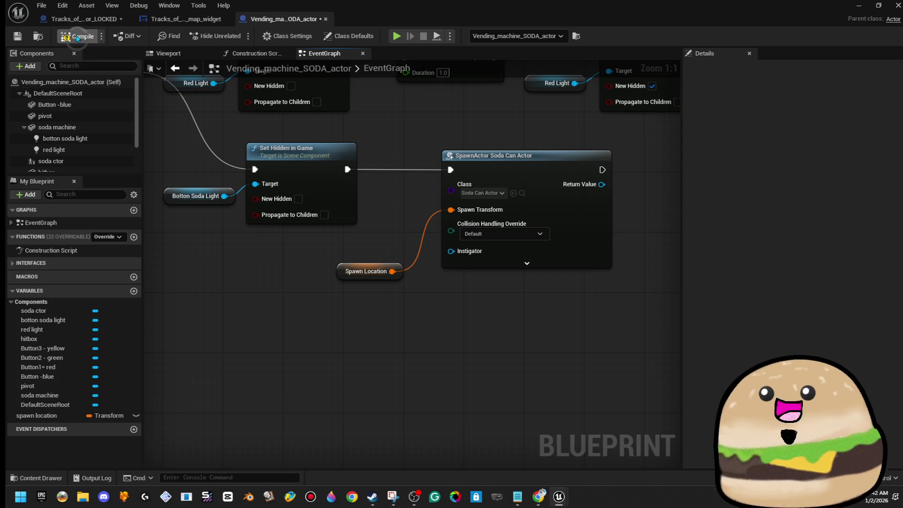
pyautogui.click(869, 11)
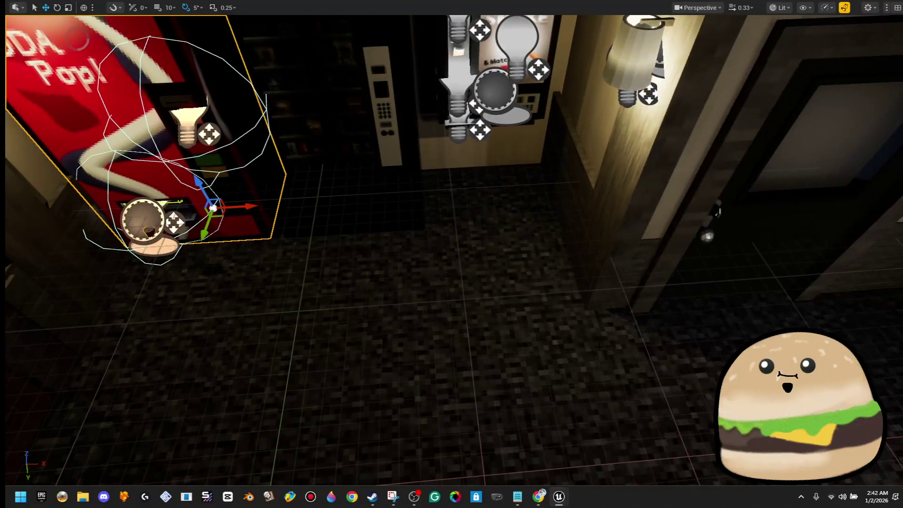
# Step: Play from the floor, watch a soda can land beside the machine, then reopen its blueprint
pyautogui.rightClick(607, 369)
pyautogui.click(690, 360)
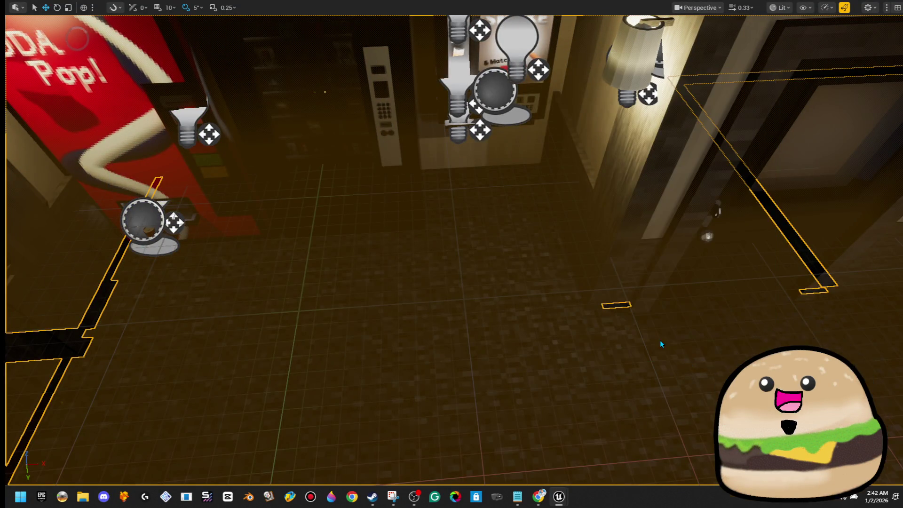
pyautogui.press('w')
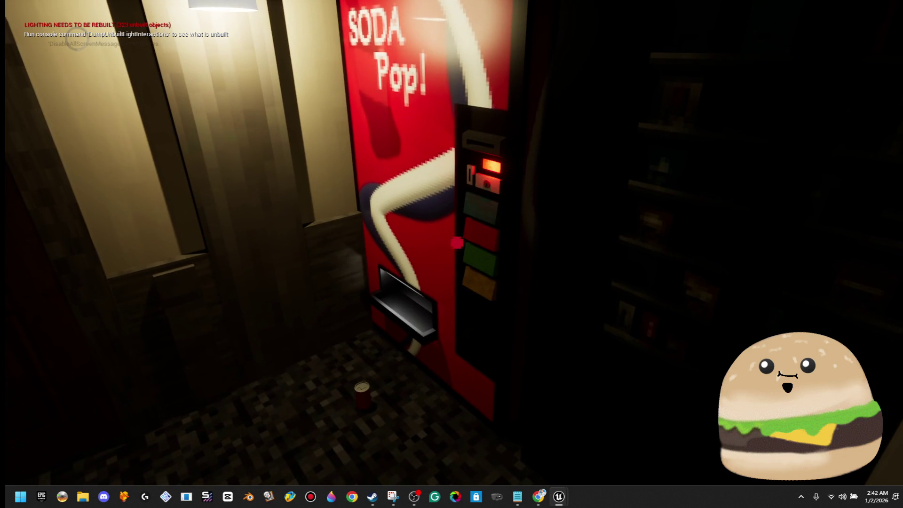
pyautogui.press('w')
pyautogui.press('s')
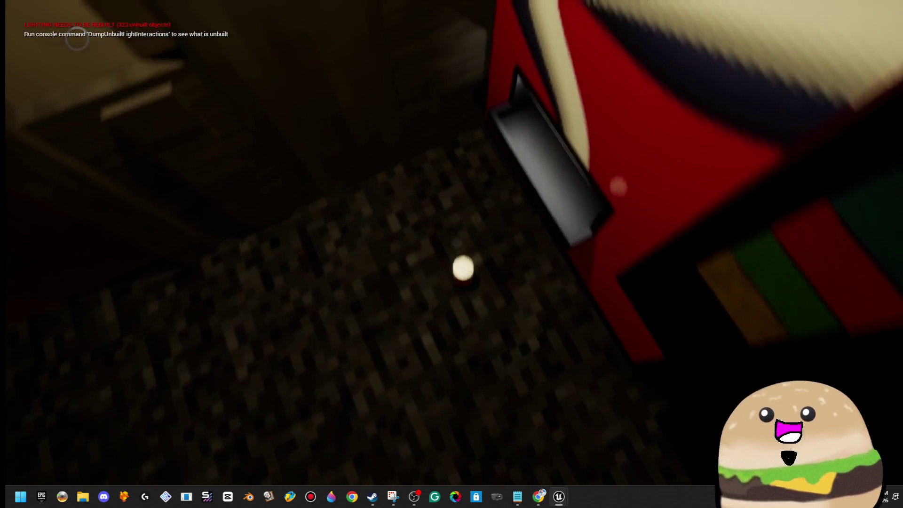
pyautogui.press('Escape')
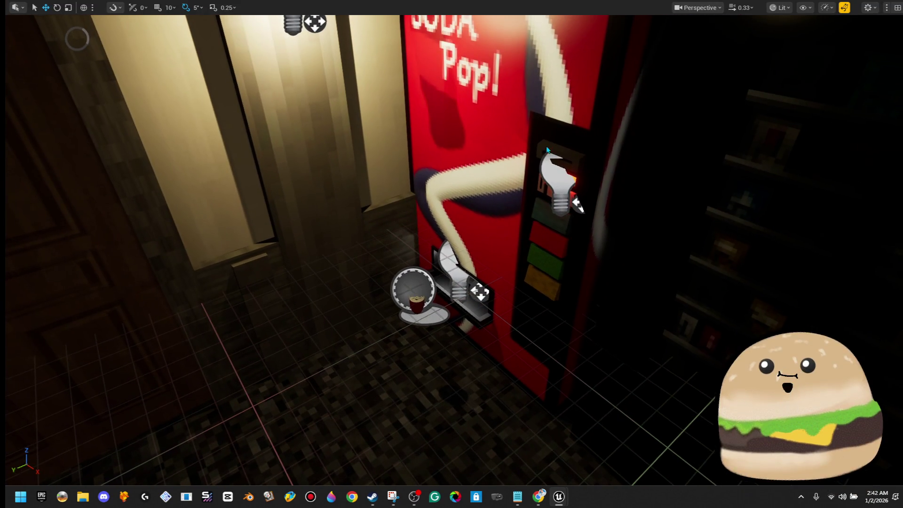
pyautogui.rightClick(547, 149)
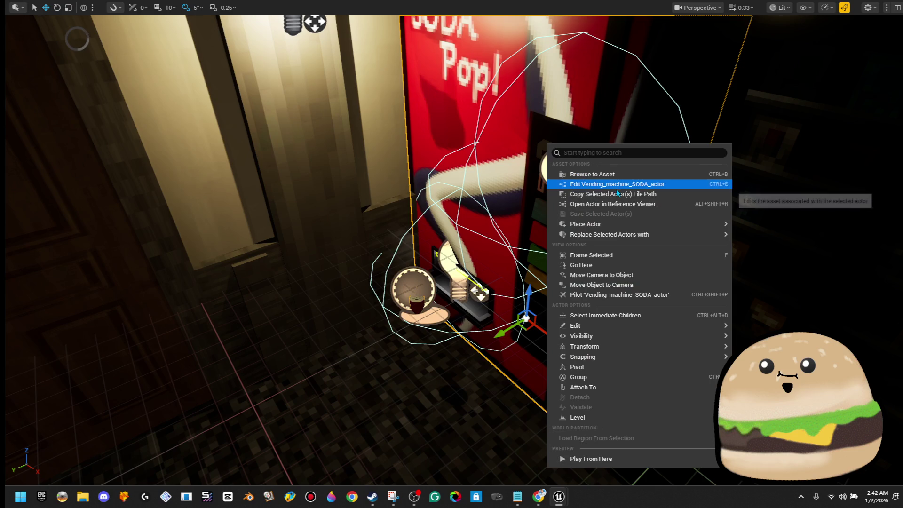
pyautogui.click(588, 184)
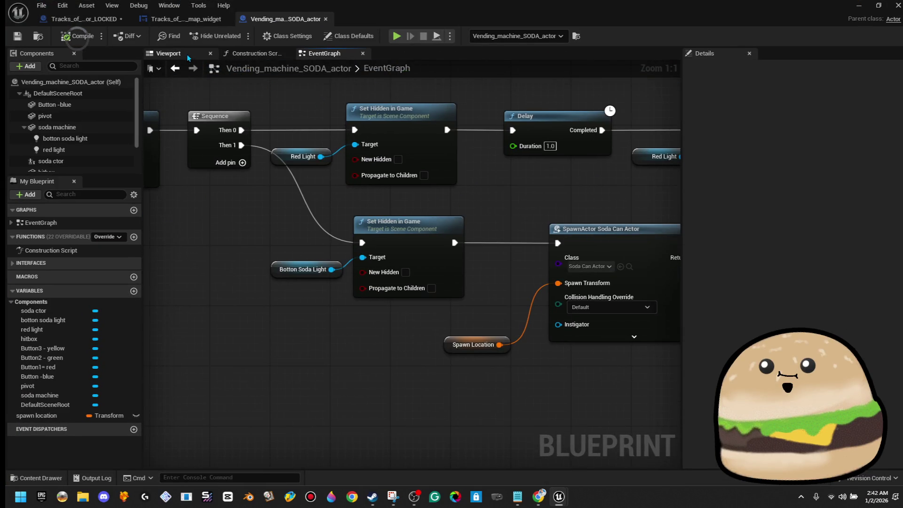
# Step: Delete the soda ctor component from the blueprint and save it
pyautogui.click(187, 55)
pyautogui.click(51, 161)
pyautogui.press('Delete')
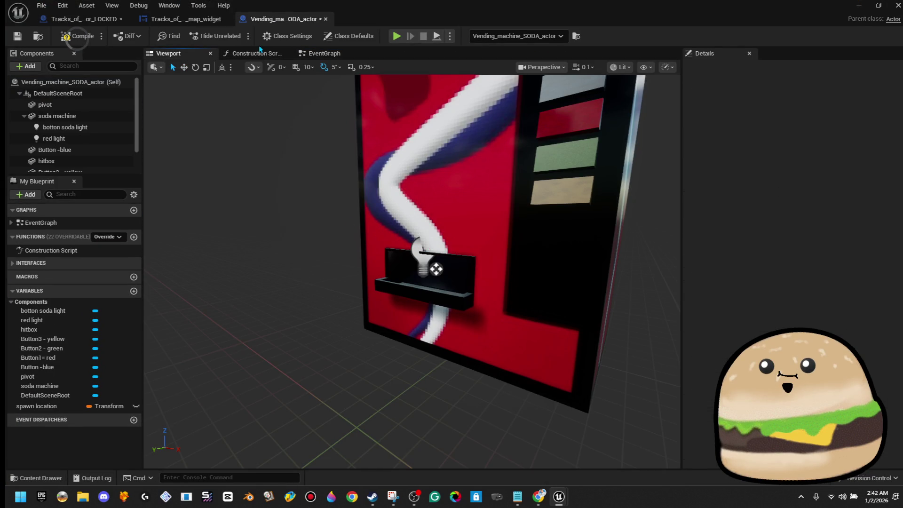
pyautogui.hotkey('ctrl', 's')
# Step: Try adding another SpawnActor after the existing spawn node, then remove it
pyautogui.click(325, 54)
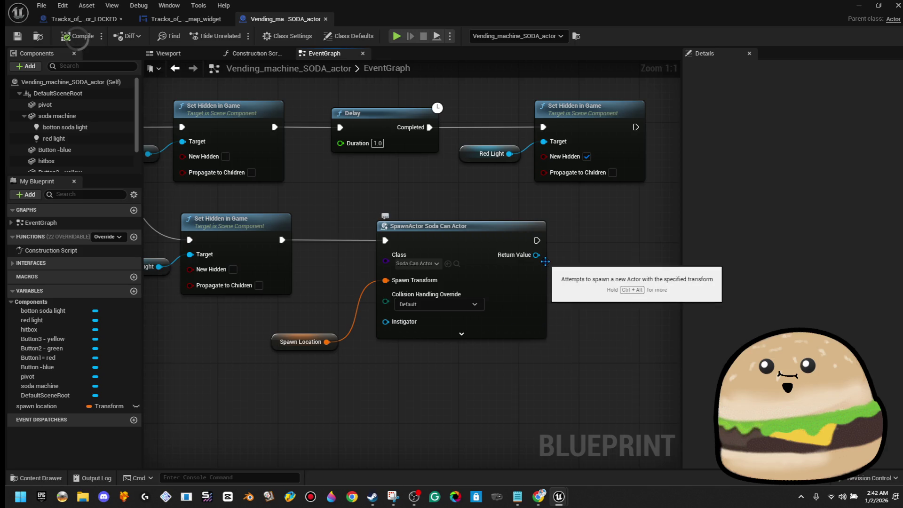
pyautogui.moveTo(559, 242); pyautogui.dragTo(586, 238)
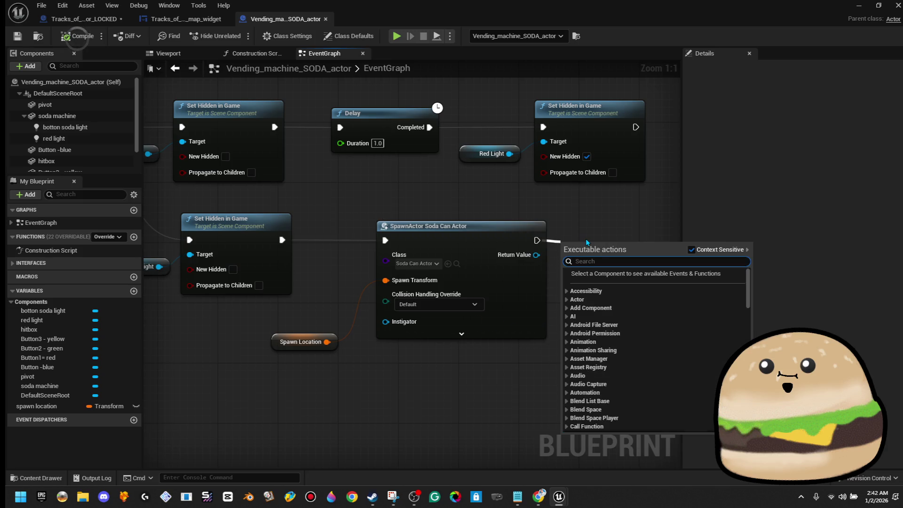
pyautogui.write('spawn')
pyautogui.press('Return')
pyautogui.press('Delete')
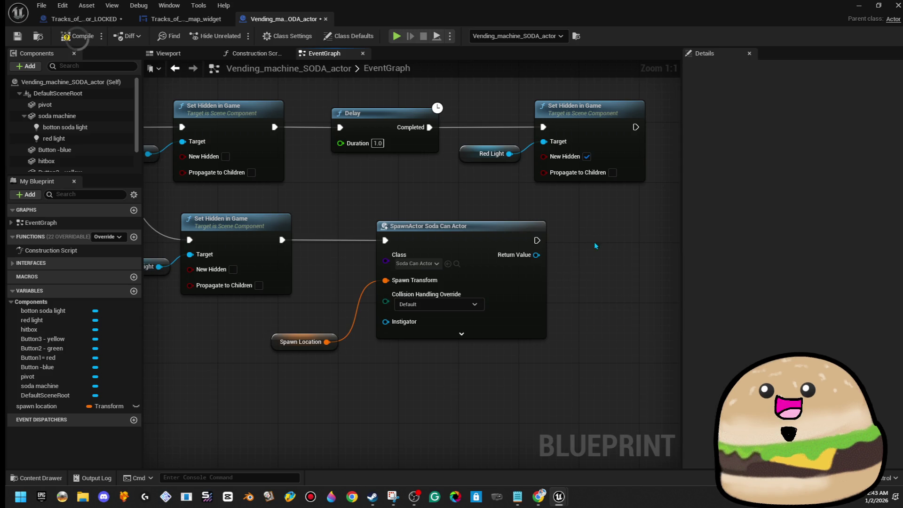
# Step: Check the SpawnActor's advanced pins, keeping Multiply Scale With Root Component Scale
pyautogui.click(461, 334)
pyautogui.click(497, 332)
pyautogui.click(493, 355)
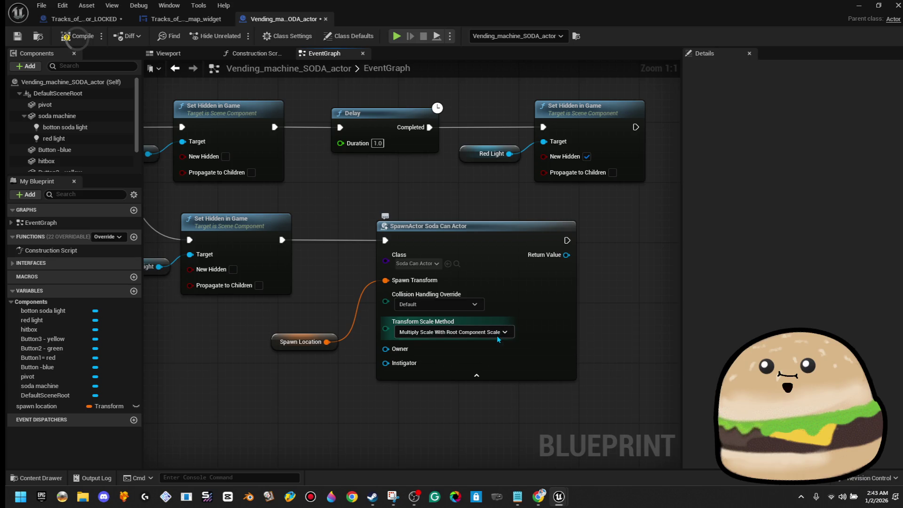
pyautogui.click(484, 378)
# Step: Pan across the graph to review the line-trace event, Sequence and Hitbox nodes
pyautogui.moveTo(484, 377)
pyautogui.mouseDown()
pyautogui.moveTo(507, 358)
pyautogui.moveTo(557, 359)
pyautogui.mouseUp()
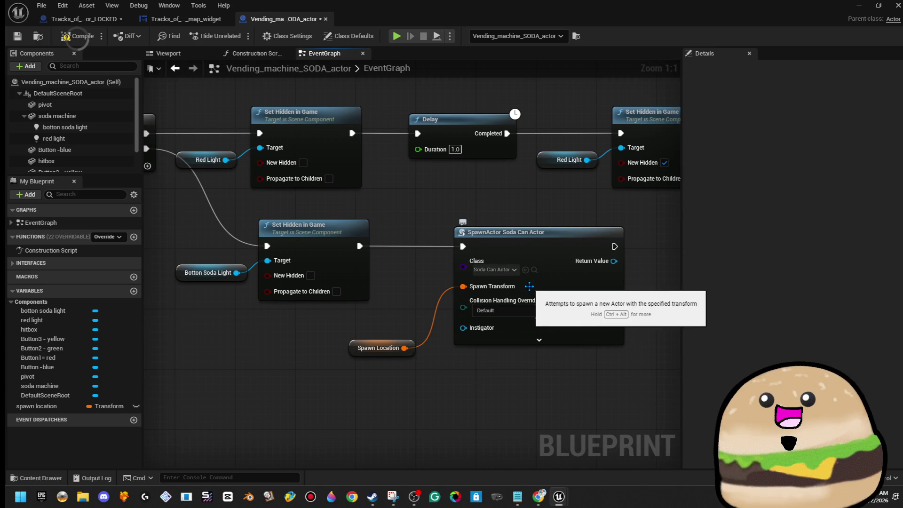
pyautogui.moveTo(644, 313)
pyautogui.mouseDown()
pyautogui.moveTo(901, 330)
pyautogui.moveTo(902, 366)
pyautogui.mouseUp()
pyautogui.moveTo(412, 235)
pyautogui.mouseDown()
pyautogui.moveTo(458, 255)
pyautogui.moveTo(505, 257)
pyautogui.mouseUp()
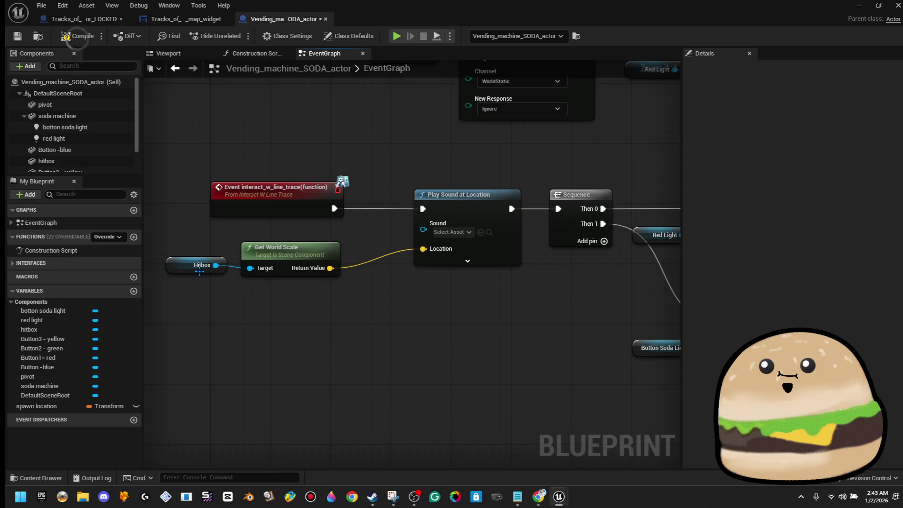
pyautogui.click(191, 271)
pyautogui.click(416, 142)
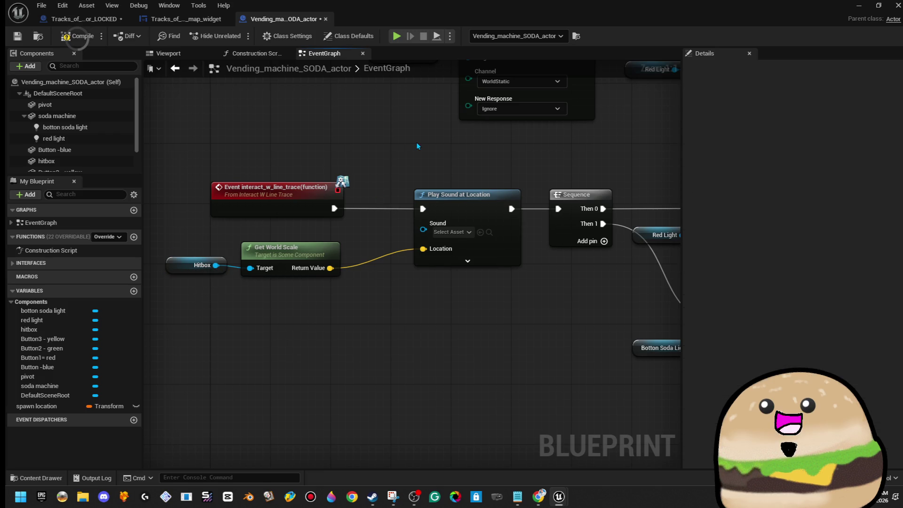
pyautogui.scroll(-3, 416, 142)
pyautogui.moveTo(399, 154)
pyautogui.mouseDown()
pyautogui.moveTo(294, 157)
pyautogui.moveTo(386, 177)
pyautogui.moveTo(483, 182)
pyautogui.mouseUp()
# Step: Center the Delay and spawn nodes and inspect the SpawnActor and Spawn Location nodes
pyautogui.moveTo(396, 247); pyautogui.dragTo(175, 231)
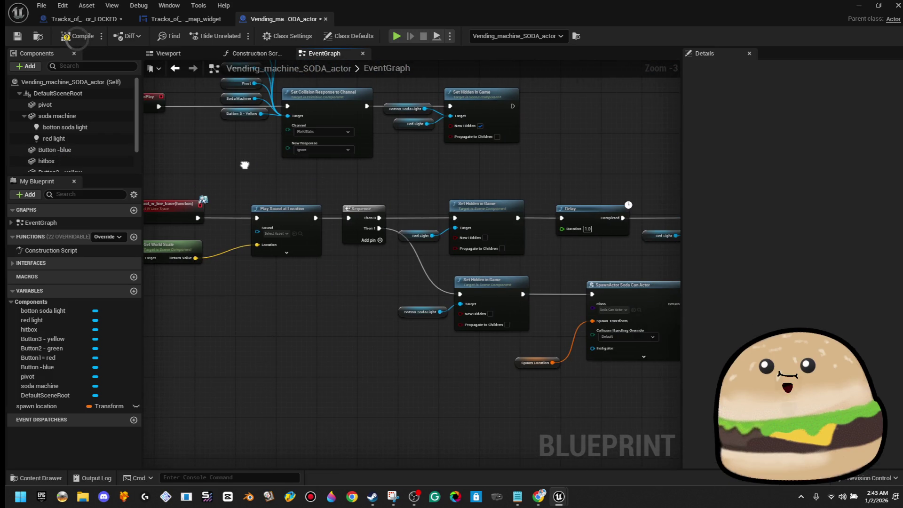
pyautogui.moveTo(483, 263); pyautogui.dragTo(332, 255)
pyautogui.scroll(3, 466, 267)
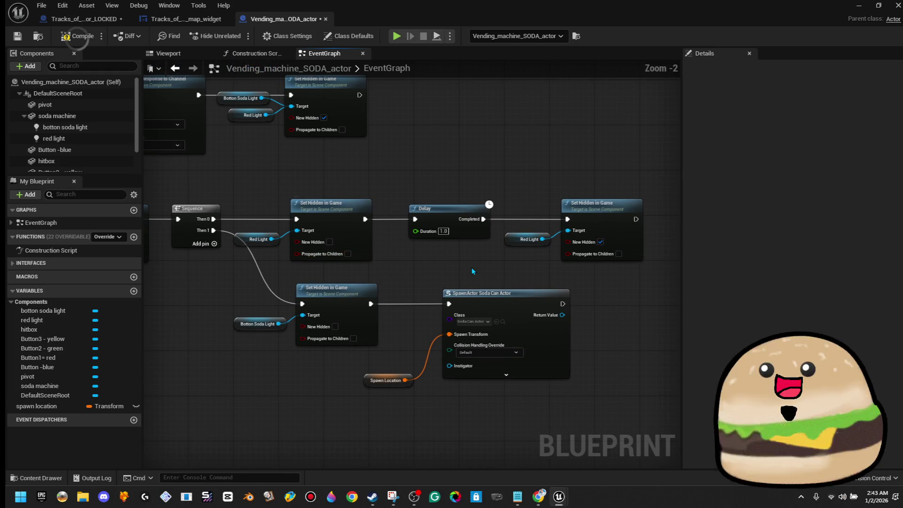
pyautogui.moveTo(488, 269)
pyautogui.mouseDown()
pyautogui.moveTo(419, 277)
pyautogui.moveTo(376, 219)
pyautogui.mouseUp()
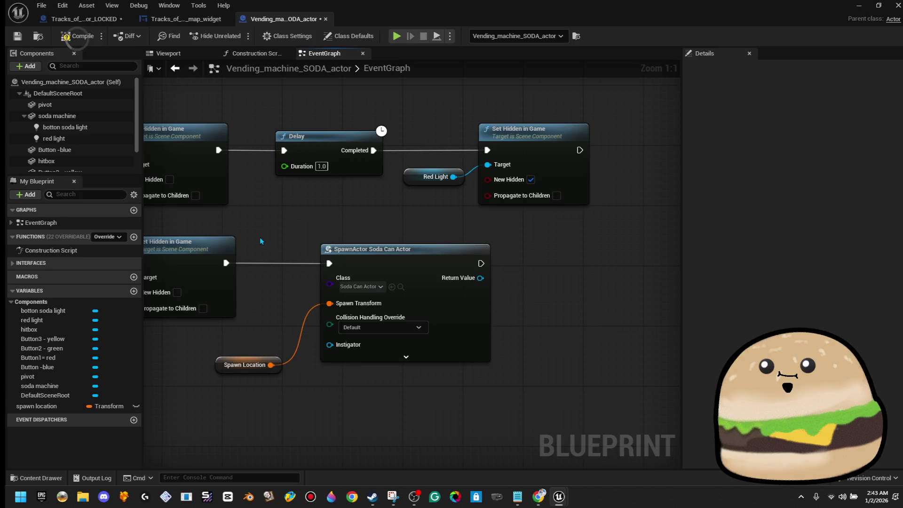
pyautogui.click(373, 249)
pyautogui.click(502, 338)
pyautogui.click(245, 365)
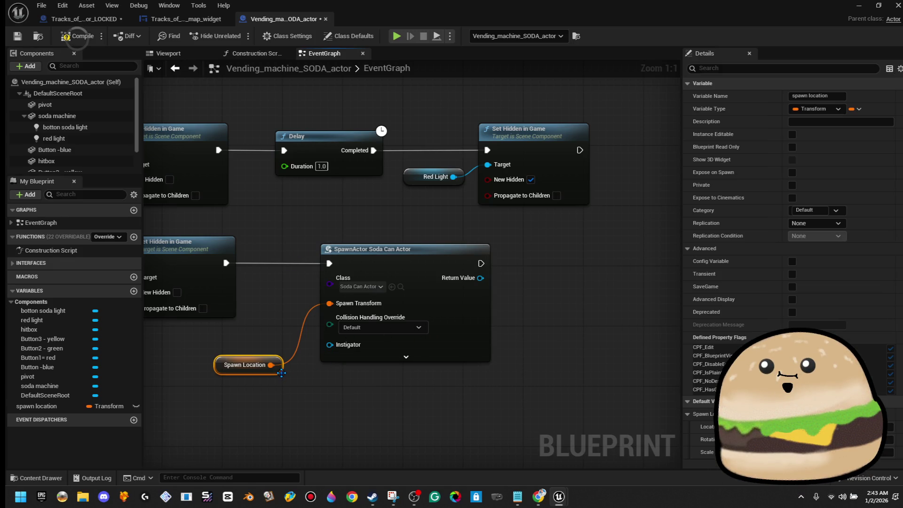
pyautogui.click(332, 374)
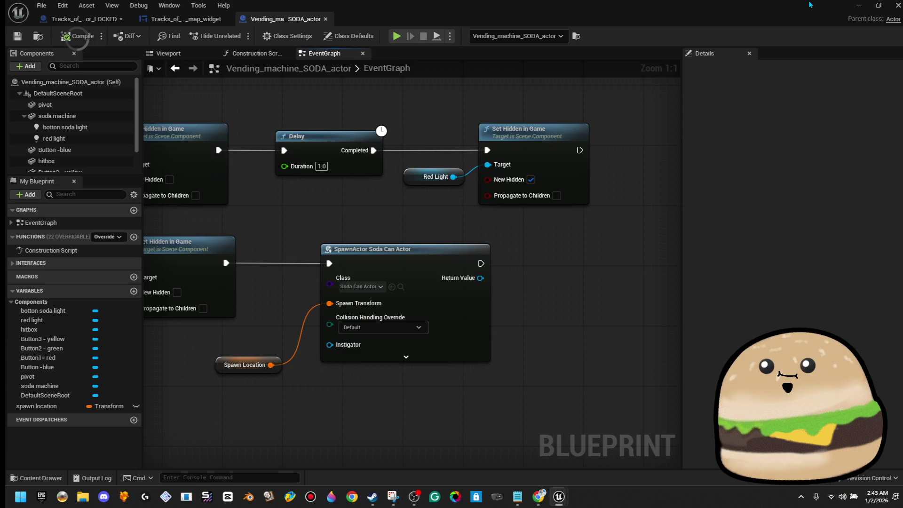
# Step: Minimize the editor and play from the floor, using the machine with E to dispense a can
pyautogui.click(857, 7)
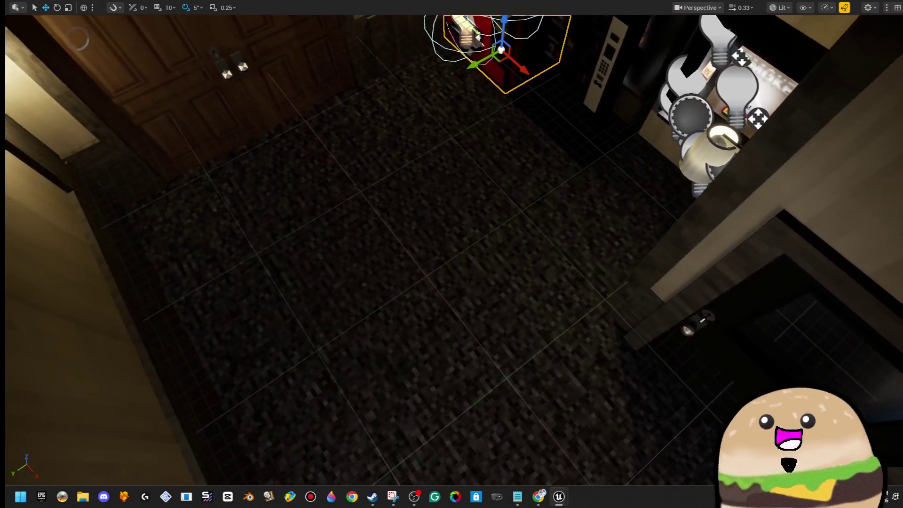
pyautogui.rightClick(369, 171)
pyautogui.moveTo(422, 434)
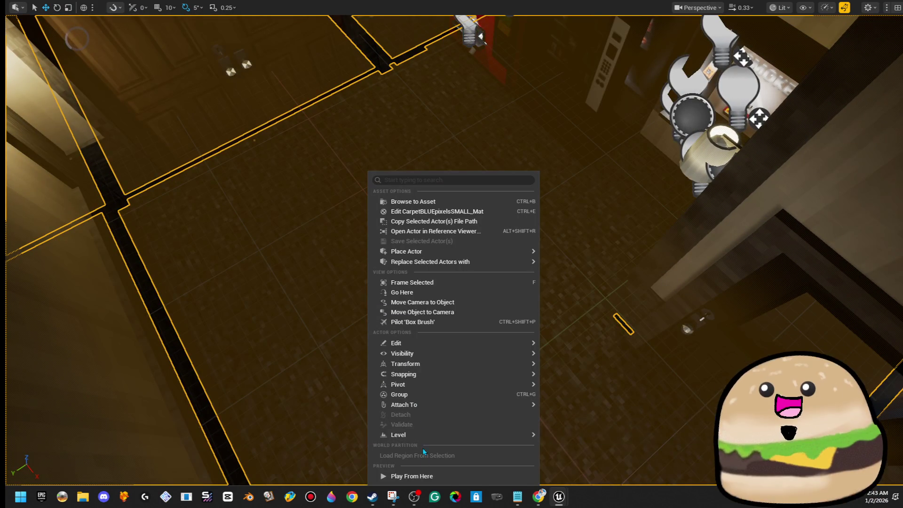
pyautogui.click(409, 476)
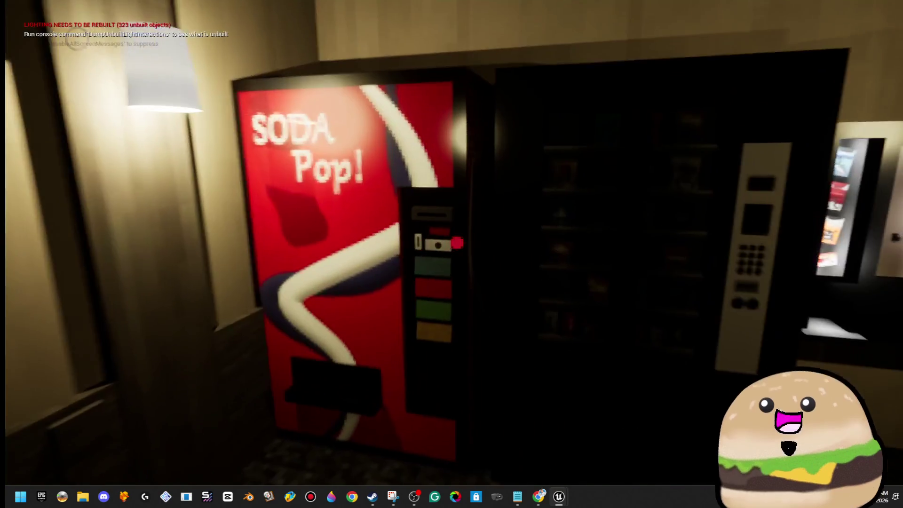
pyautogui.press('w')
pyautogui.press('e')
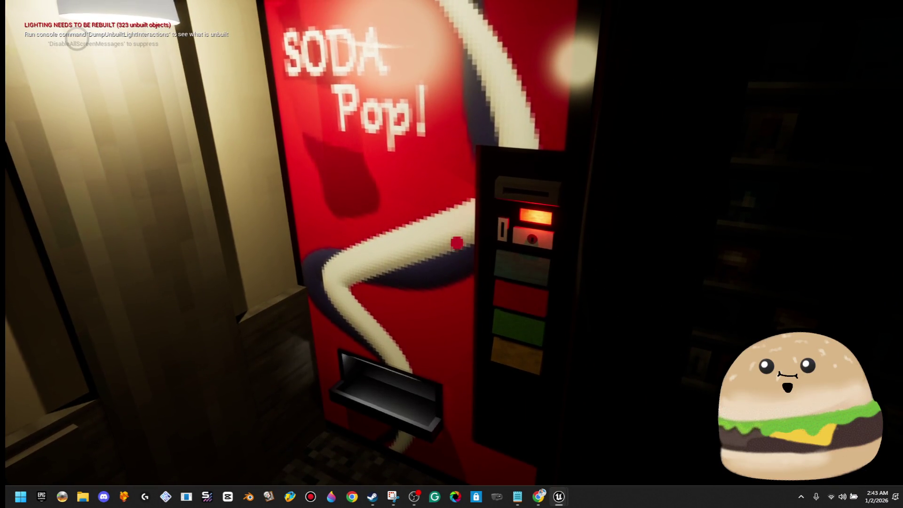
pyautogui.press('s')
pyautogui.press('w')
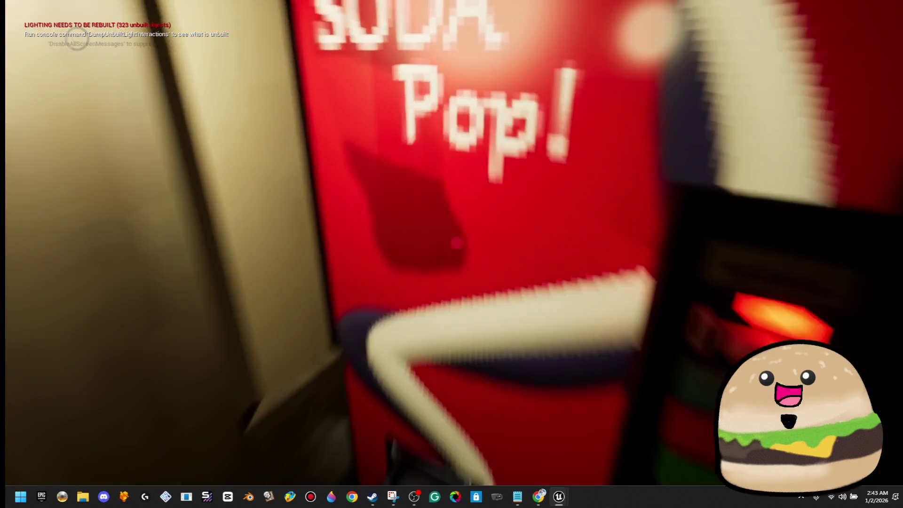
pyautogui.press('s')
pyautogui.press('Escape')
# Step: Pull the view back and open the vending machine's blueprint for editing
pyautogui.press('s')
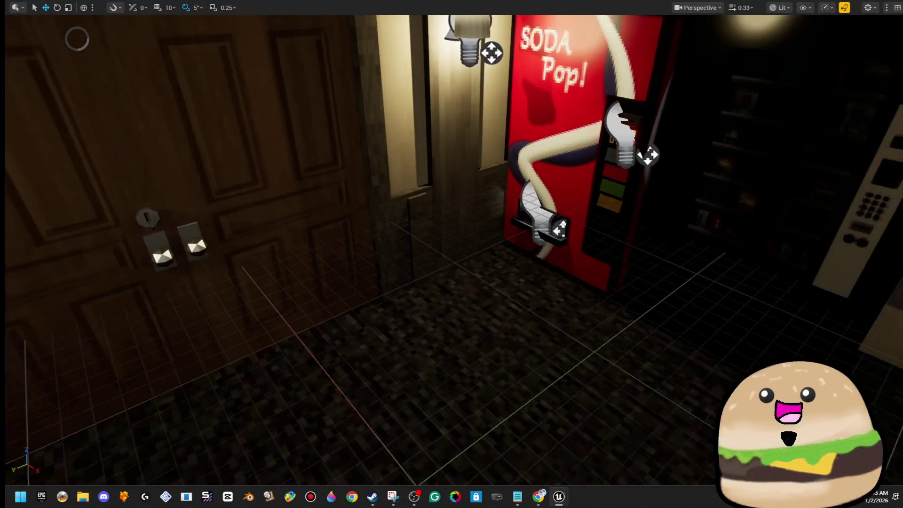
pyautogui.rightClick(367, 282)
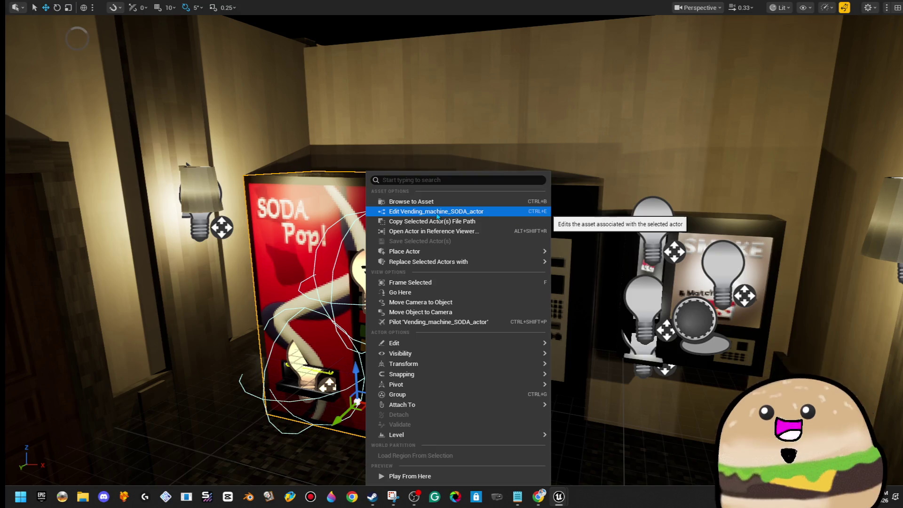
pyautogui.click(436, 214)
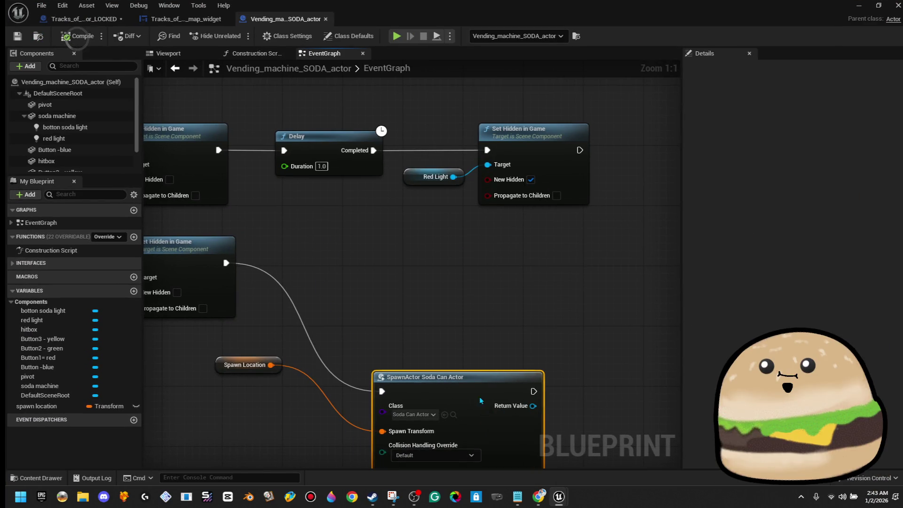
# Step: Add a Spawn Actor for Gameplay Task node after the button light's Set Hidden step
pyautogui.moveTo(223, 265); pyautogui.dragTo(316, 264)
pyautogui.write('spawn')
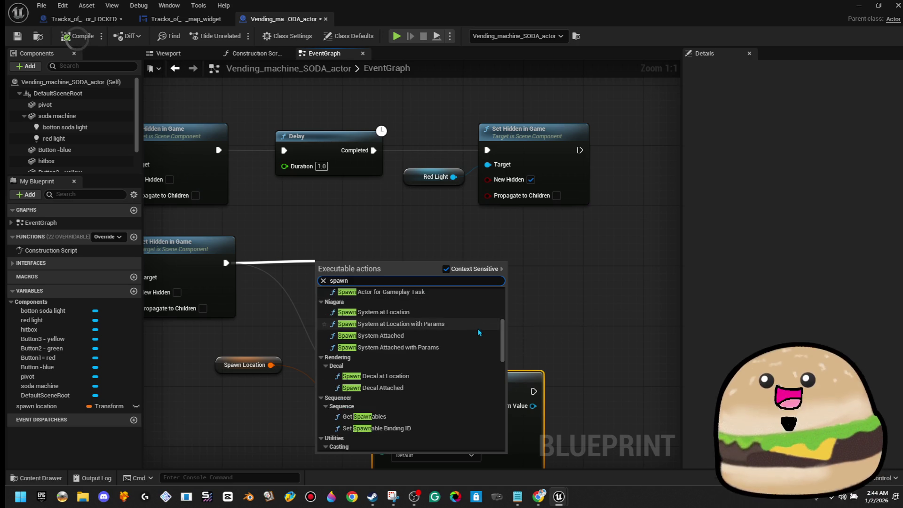
pyautogui.scroll(-3, 475, 334)
pyautogui.scroll(-10, 469, 350)
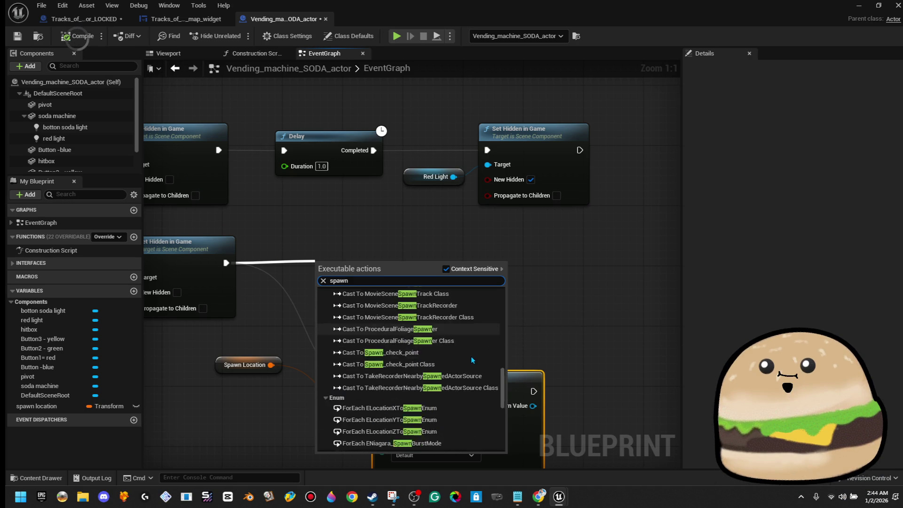
pyautogui.scroll(-3, 483, 373)
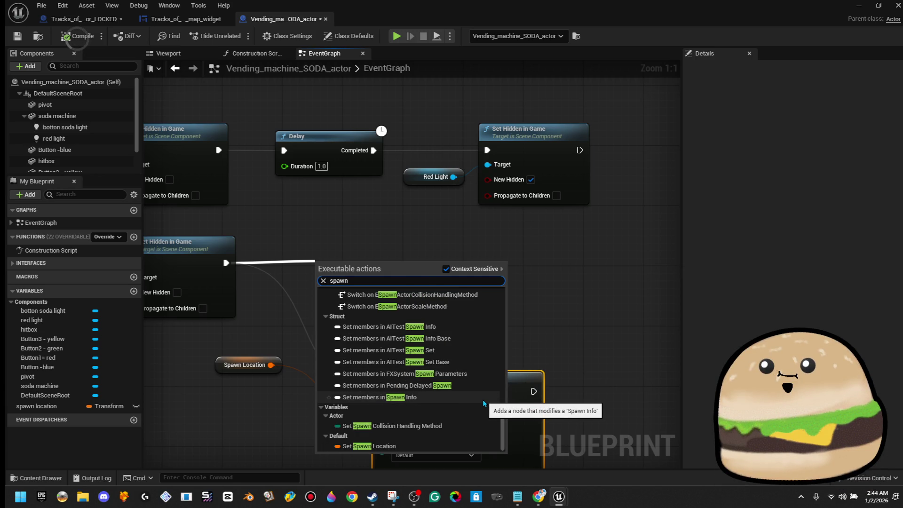
pyautogui.scroll(15, 483, 399)
pyautogui.write(' actor')
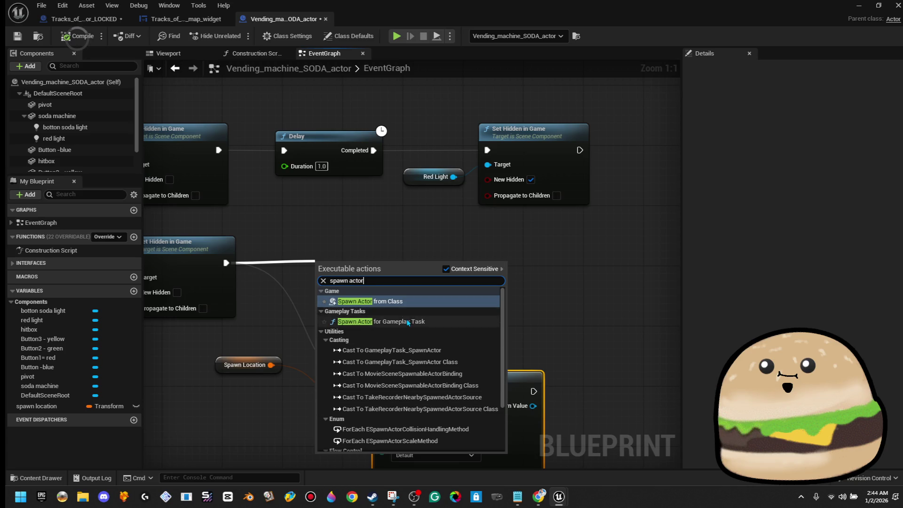
pyautogui.click(372, 321)
pyautogui.moveTo(407, 292); pyautogui.dragTo(411, 272)
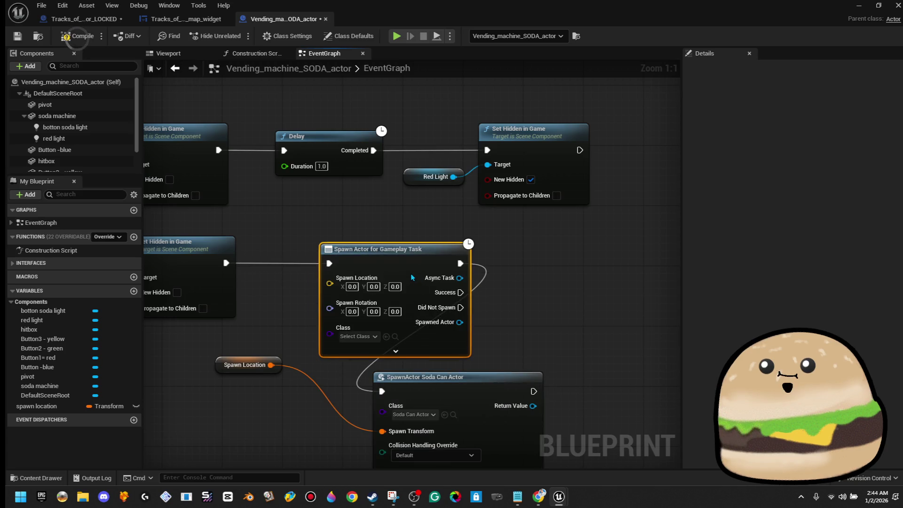
pyautogui.moveTo(308, 376)
pyautogui.mouseDown()
pyautogui.moveTo(330, 306)
pyautogui.moveTo(347, 305)
pyautogui.mouseUp()
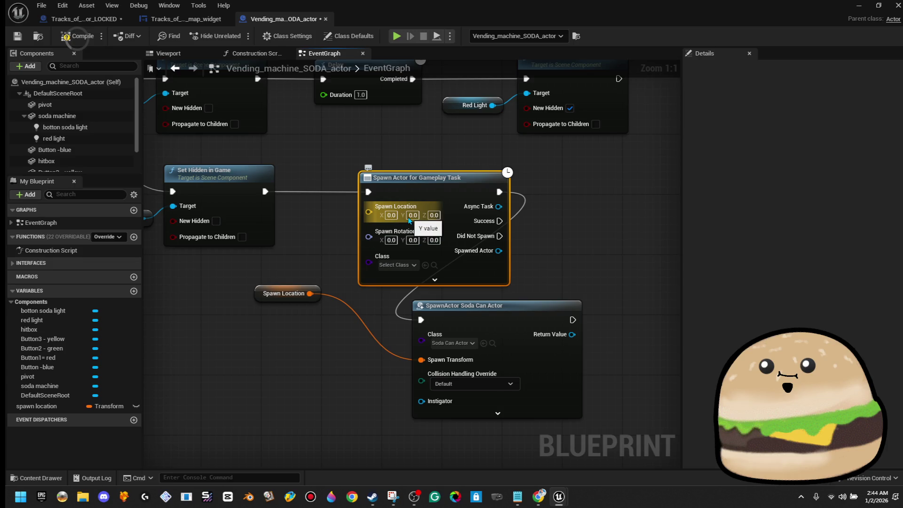
# Step: Set the new node's location to 0, 80, 60 and its class to Soda Can Actor
pyautogui.click(417, 215)
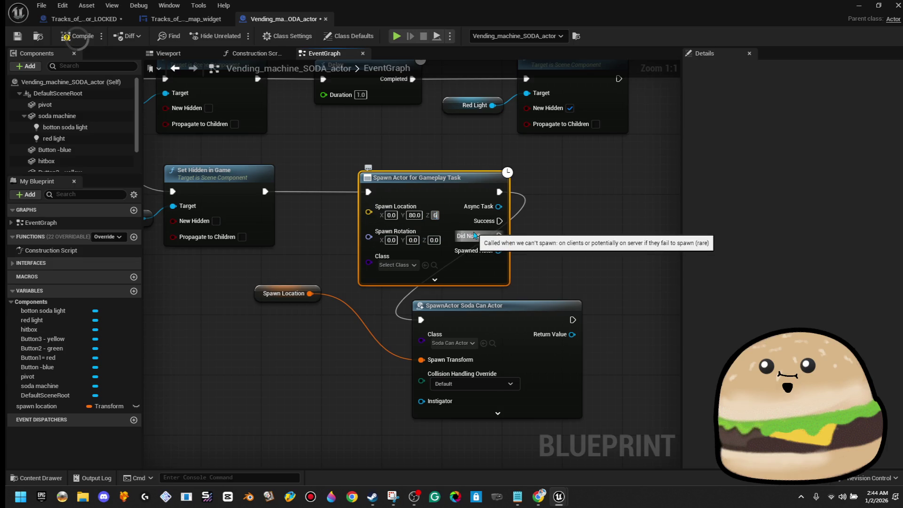
pyautogui.write('0')
pyautogui.press('Return')
pyautogui.click(540, 294)
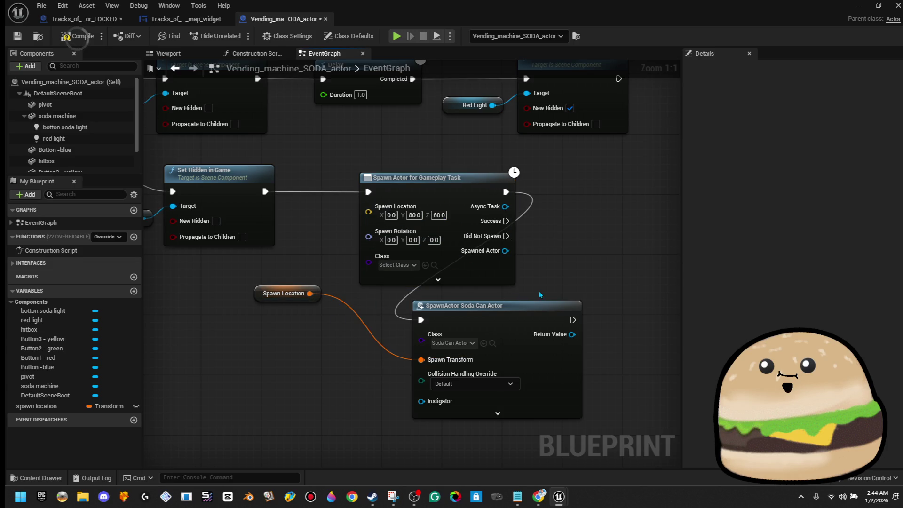
pyautogui.click(408, 265)
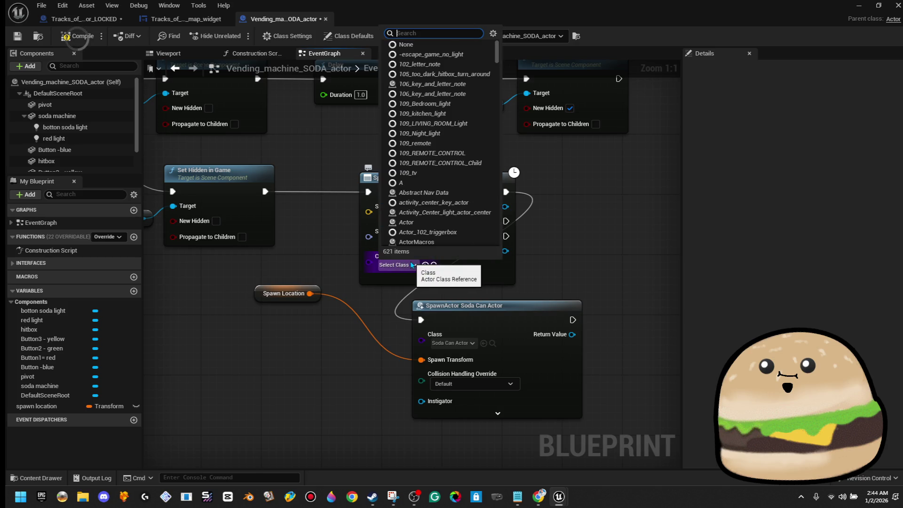
pyautogui.write('can')
pyautogui.press('BackSpace')
pyautogui.press('BackSpace')
pyautogui.press('BackSpace')
pyautogui.write('soda')
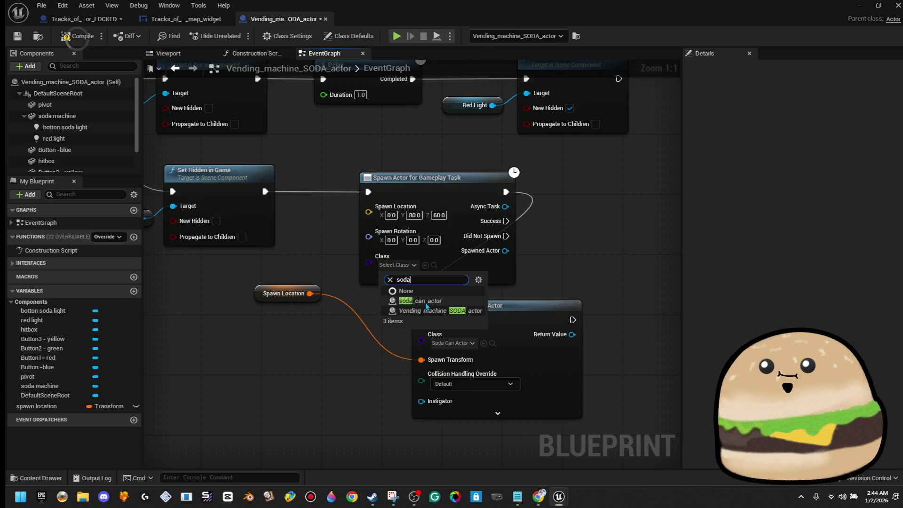
pyautogui.click(420, 300)
pyautogui.moveTo(478, 304); pyautogui.dragTo(544, 340)
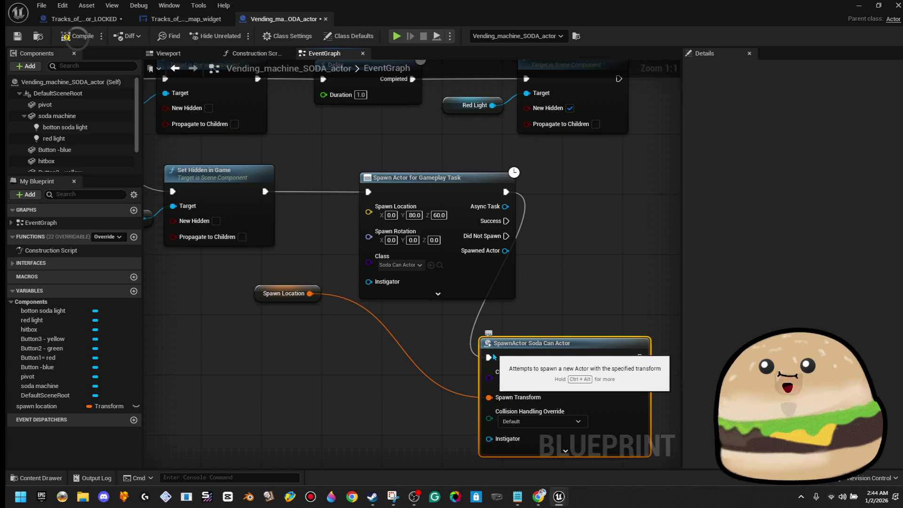
# Step: Break the execution wire into the old SpawnActor node; linking Spawn Location fails
pyautogui.rightClick(485, 366)
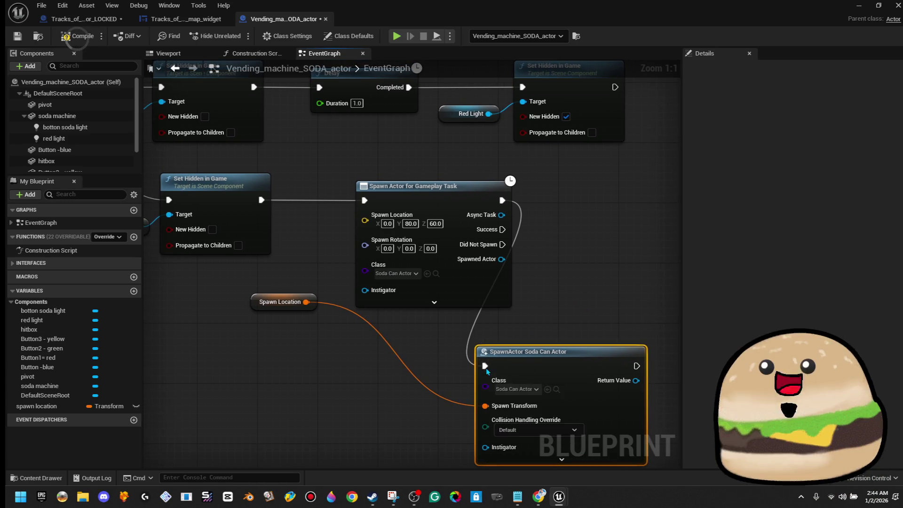
pyautogui.rightClick(486, 365)
pyautogui.click(520, 392)
pyautogui.scroll(-2, 520, 292)
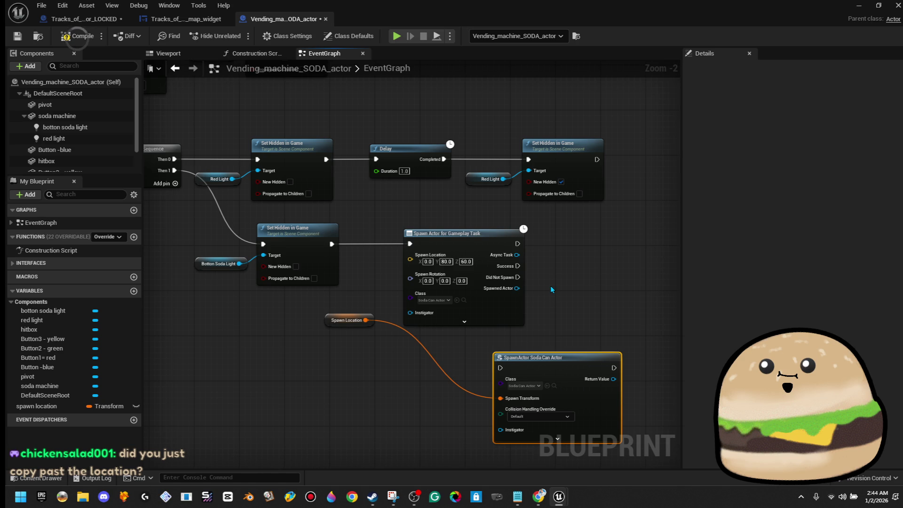
pyautogui.scroll(2, 444, 303)
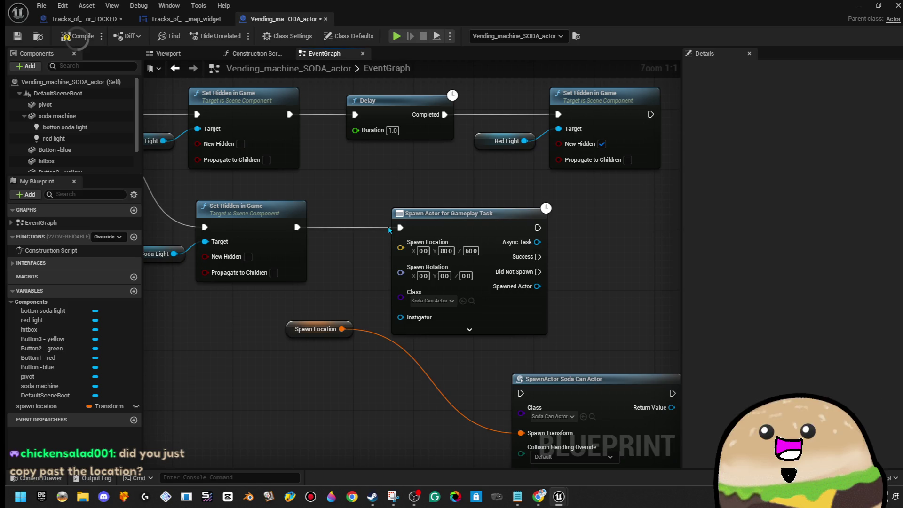
pyautogui.moveTo(342, 329)
pyautogui.mouseDown()
pyautogui.moveTo(426, 250)
pyautogui.moveTo(414, 251)
pyautogui.mouseUp()
pyautogui.click(362, 184)
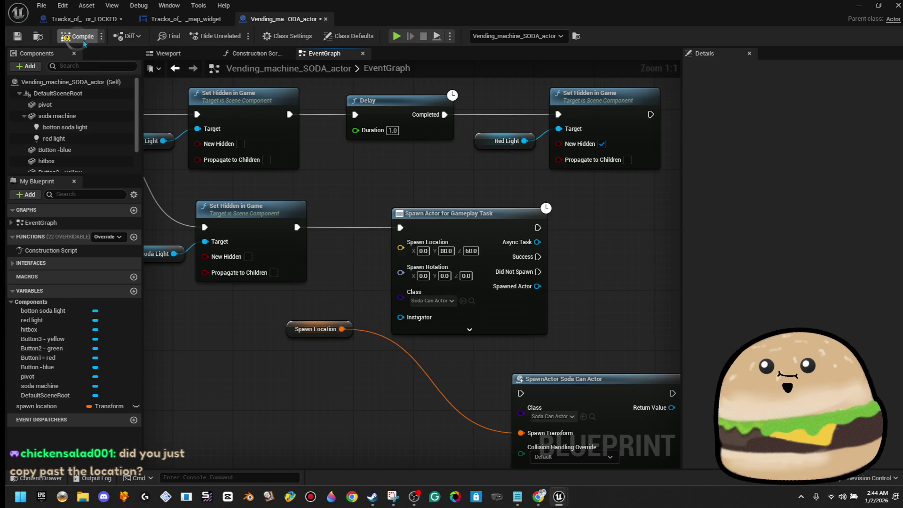
# Step: Compile the blueprint and inspect the resulting Task Owner error
pyautogui.click(83, 41)
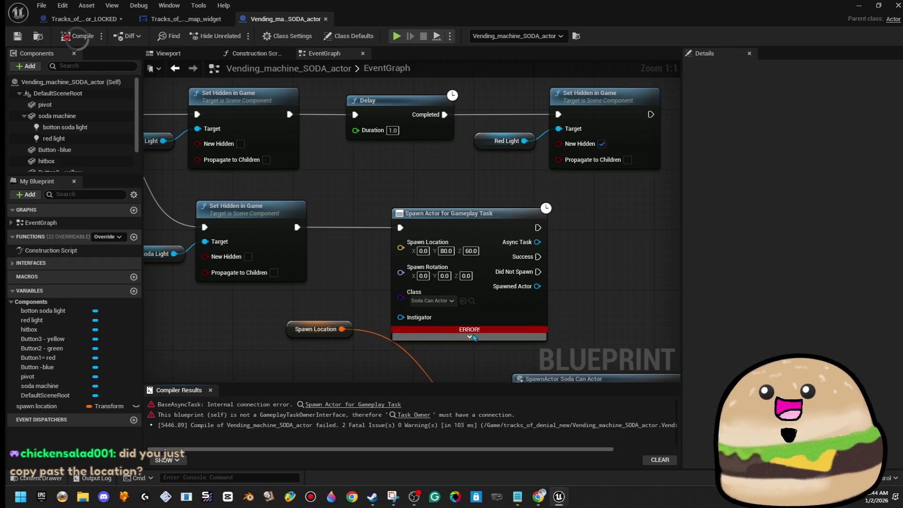
pyautogui.click(422, 416)
pyautogui.click(422, 416)
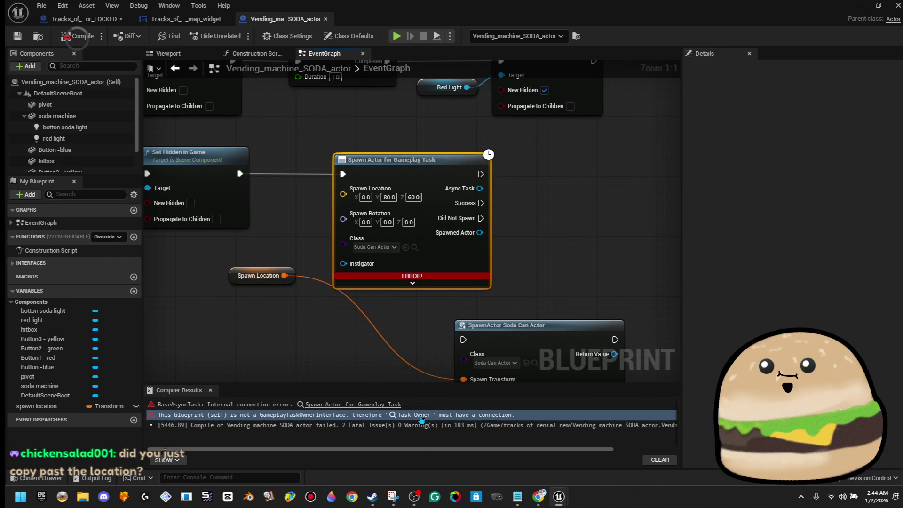
pyautogui.click(413, 284)
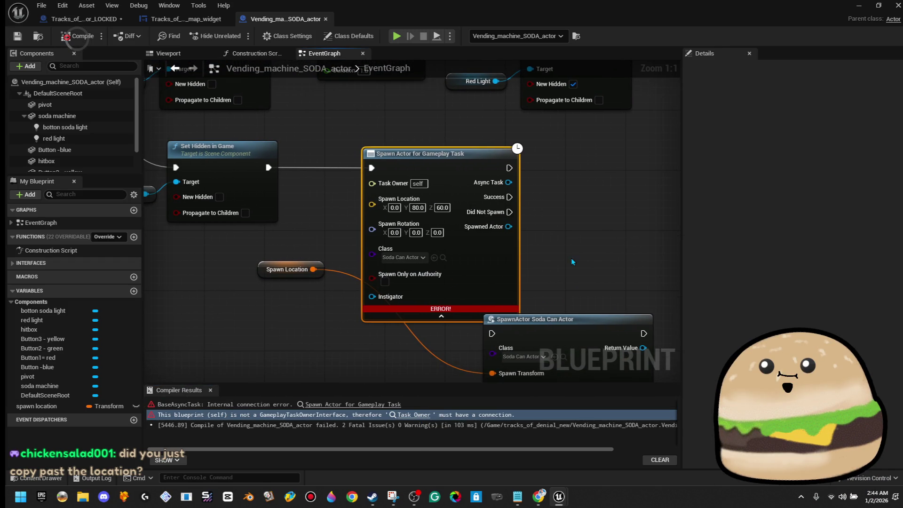
# Step: Delete the gameplay task node and move SpawnActor Soda Can Actor into its place
pyautogui.press('Delete')
pyautogui.click(505, 328)
pyautogui.moveTo(505, 329)
pyautogui.mouseDown()
pyautogui.moveTo(408, 147)
pyautogui.moveTo(414, 163)
pyautogui.moveTo(312, 170)
pyautogui.mouseUp()
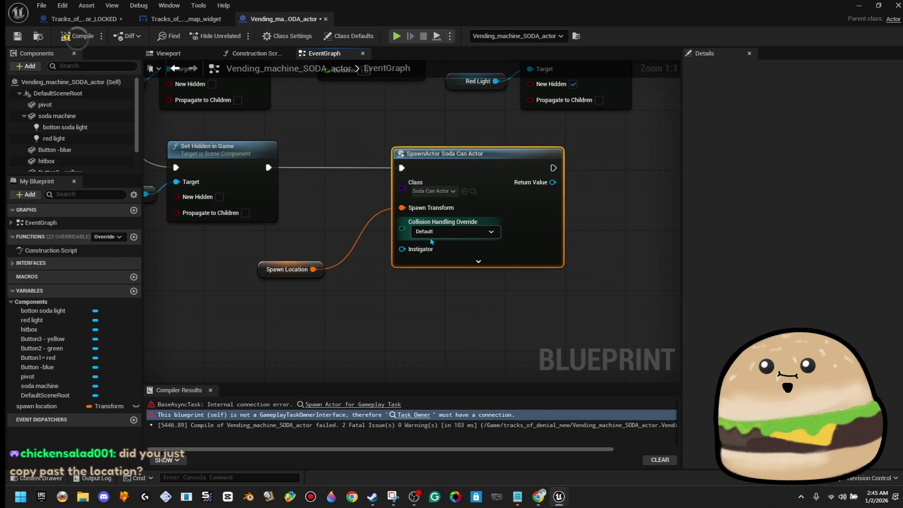
pyautogui.rightClick(403, 208)
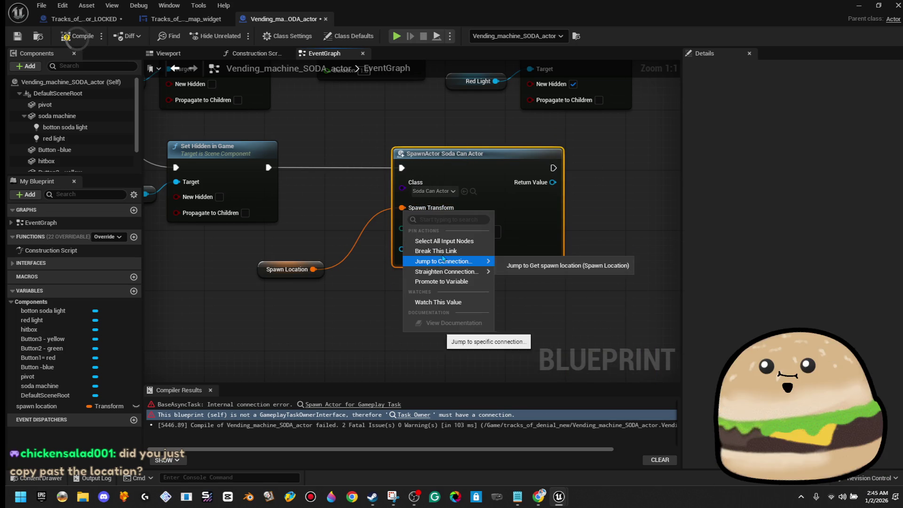
pyautogui.click(341, 297)
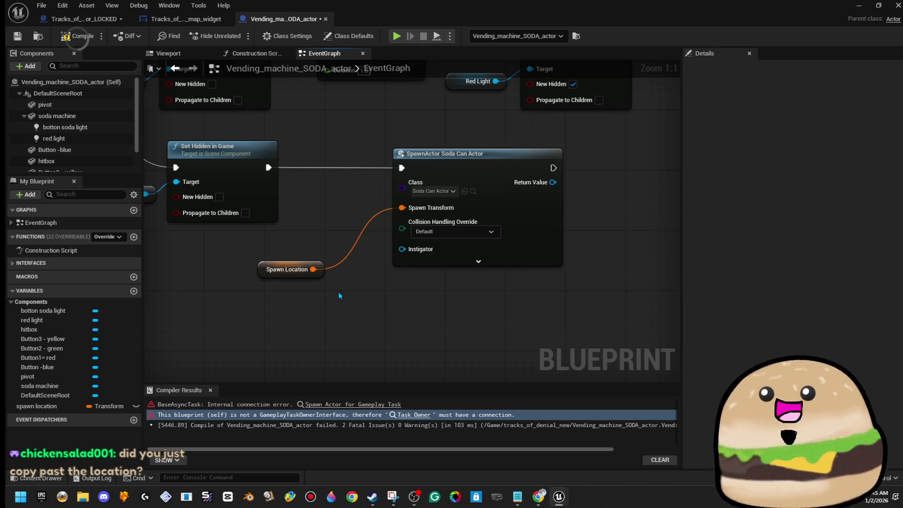
# Step: Replace the Spawn Location variable with a split Spawn Transform whose location is 0, 80, 60
pyautogui.press('Delete')
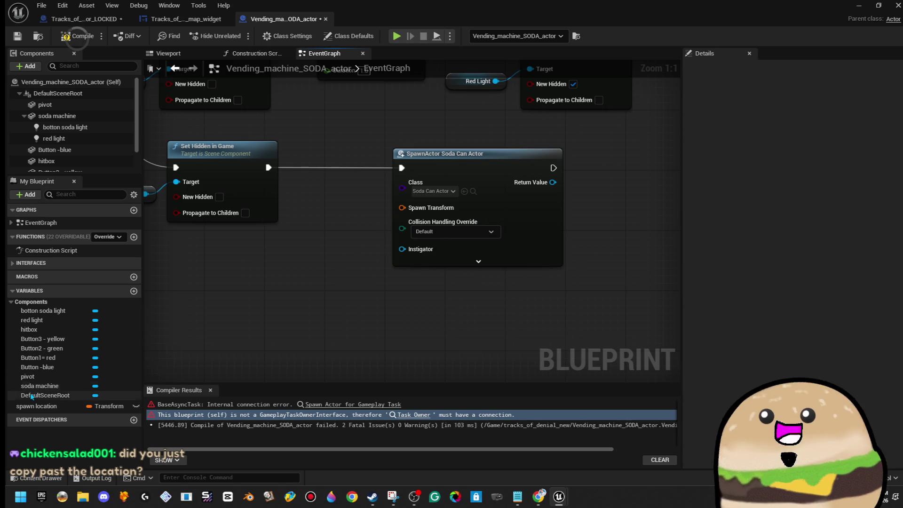
pyautogui.rightClick(418, 214)
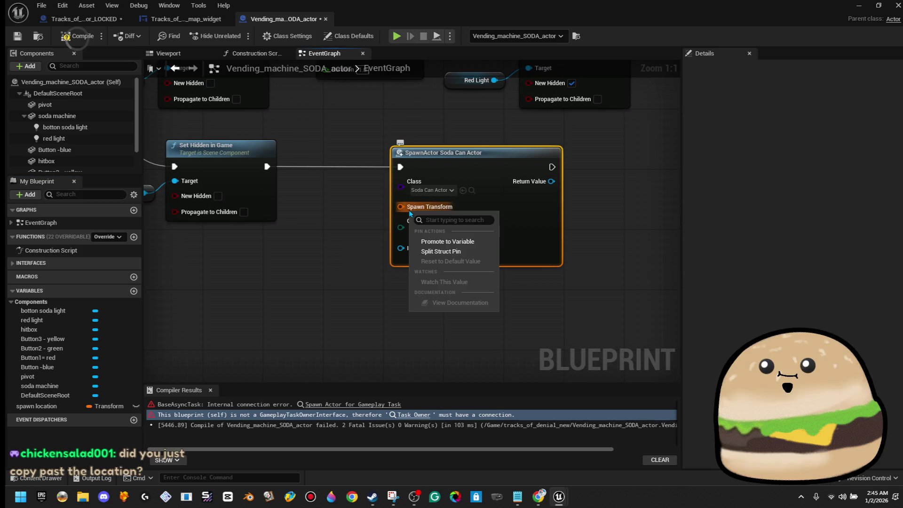
pyautogui.click(456, 252)
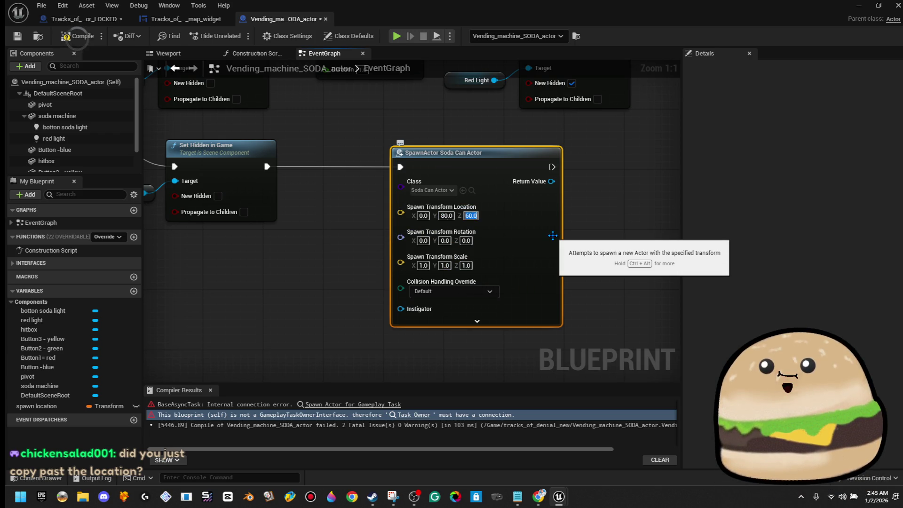
pyautogui.press('Return')
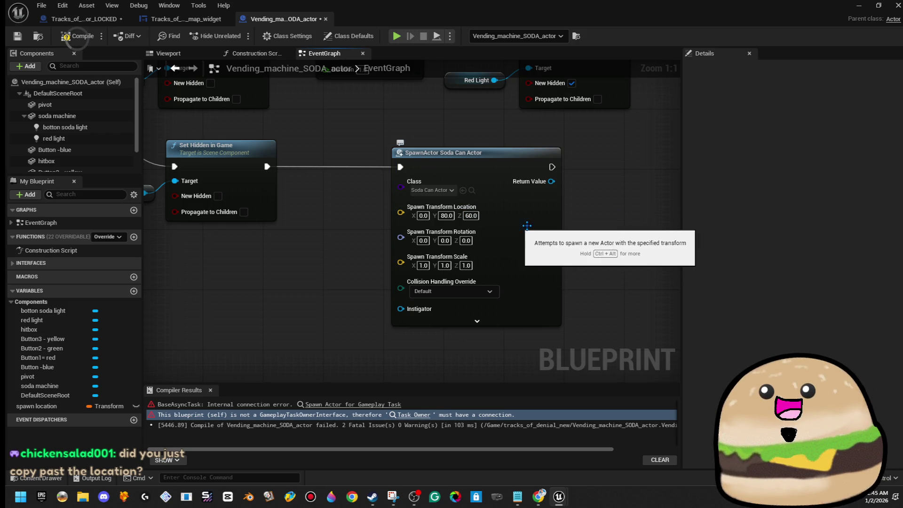
pyautogui.moveTo(400, 211); pyautogui.dragTo(330, 269)
# Step: Feed Button -blue's Get World Location into Spawn Transform Location and compile the blueprint
pyautogui.write('get world ')
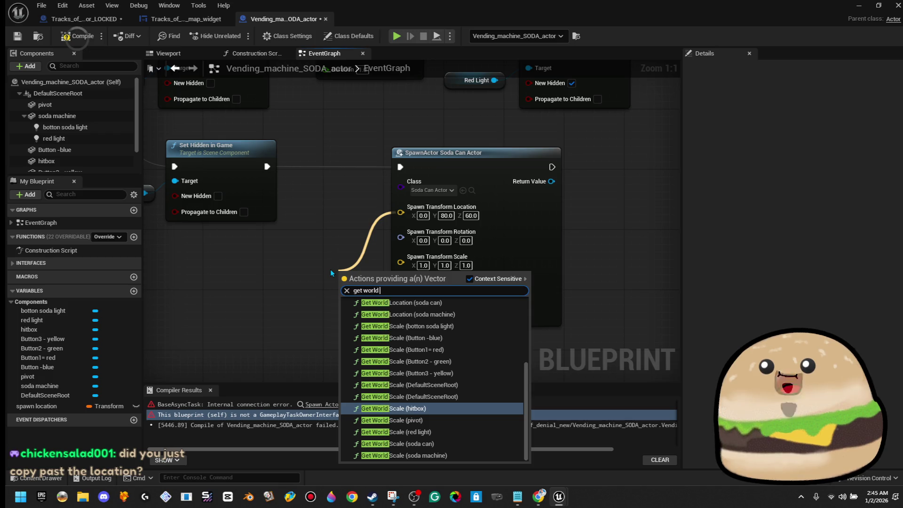
pyautogui.write('lo')
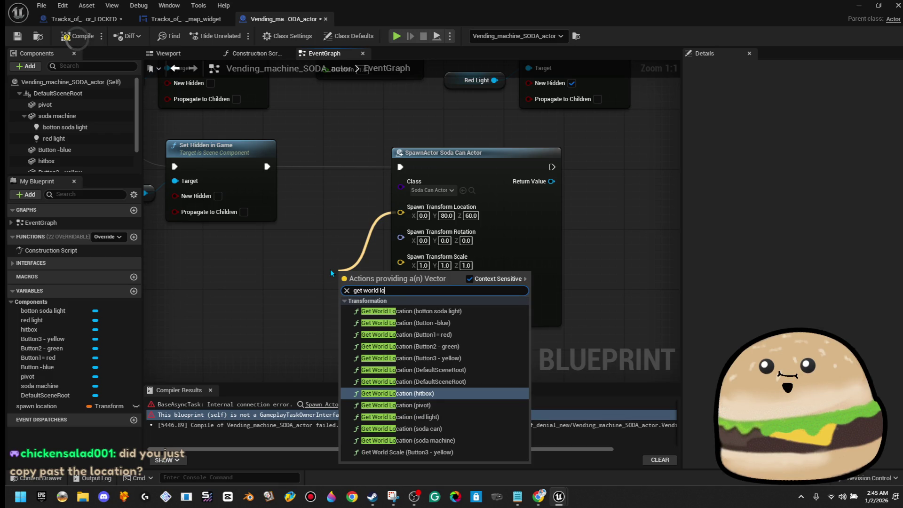
pyautogui.write('cation')
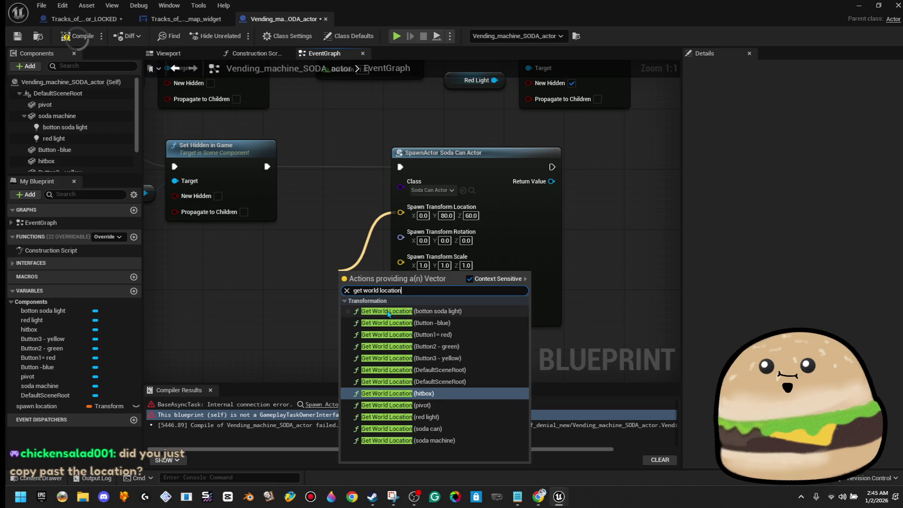
pyautogui.click(414, 323)
pyautogui.moveTo(381, 282); pyautogui.dragTo(315, 278)
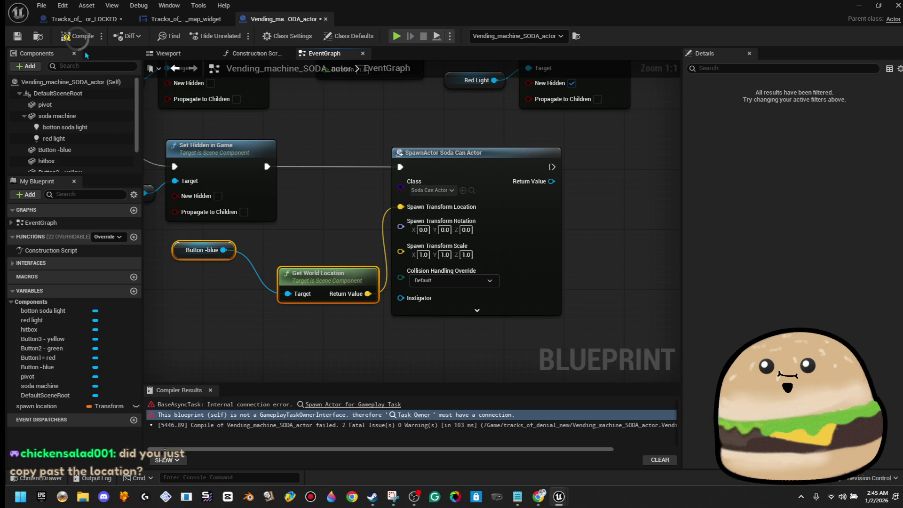
pyautogui.click(72, 41)
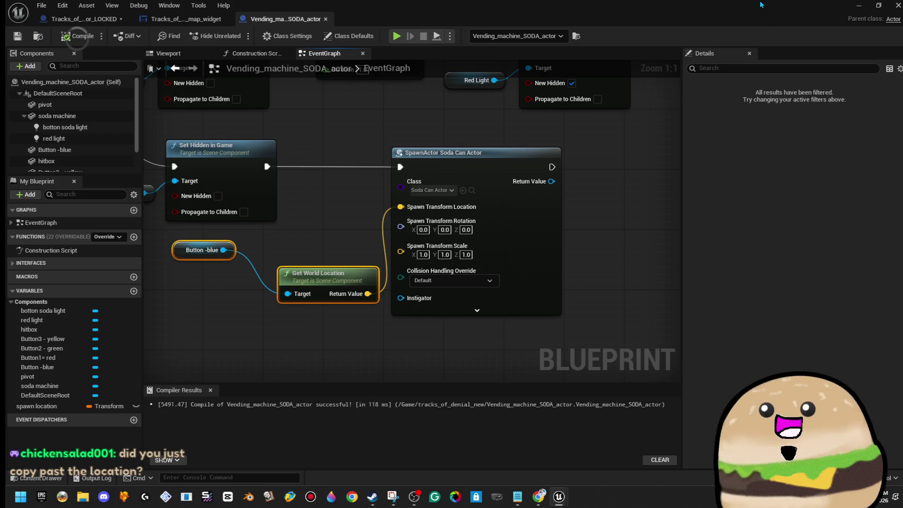
pyautogui.moveTo(753, 9)
pyautogui.mouseDown()
pyautogui.moveTo(767, 112)
pyautogui.moveTo(799, 96)
pyautogui.mouseUp()
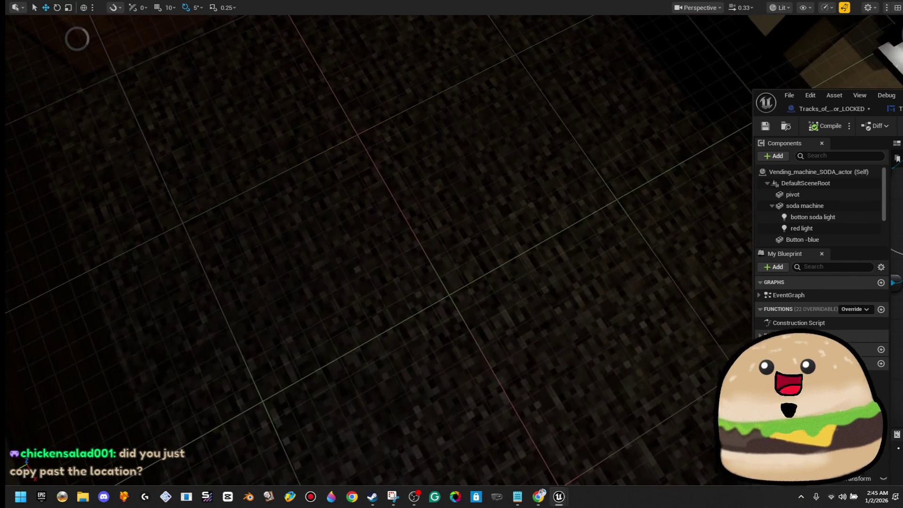
pyautogui.rightClick(440, 461)
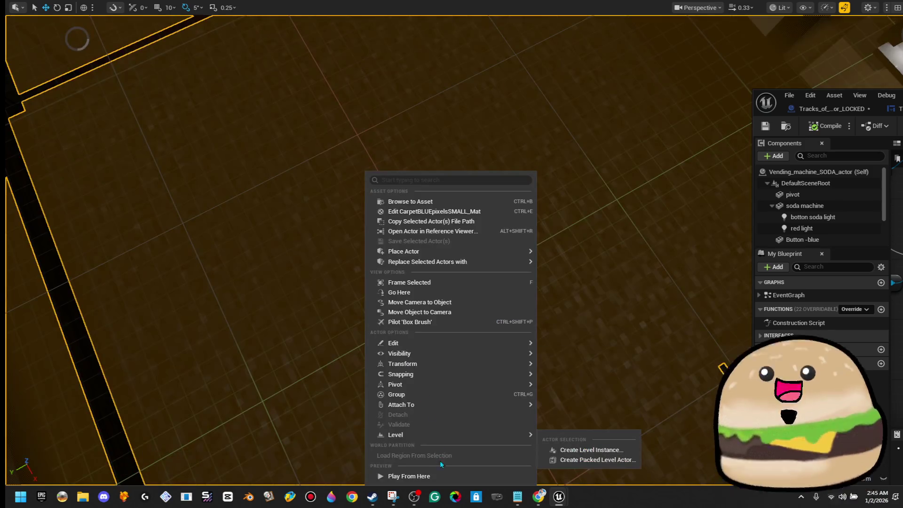
pyautogui.click(442, 470)
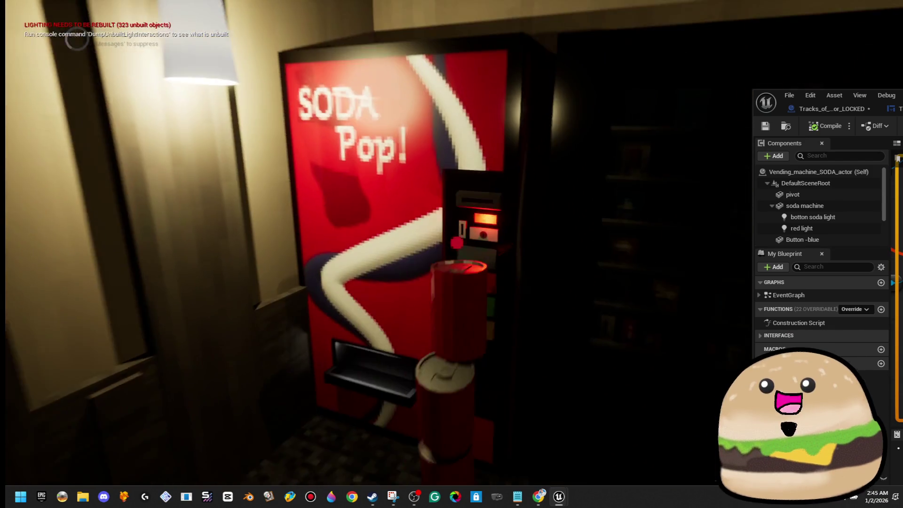
pyautogui.press('e')
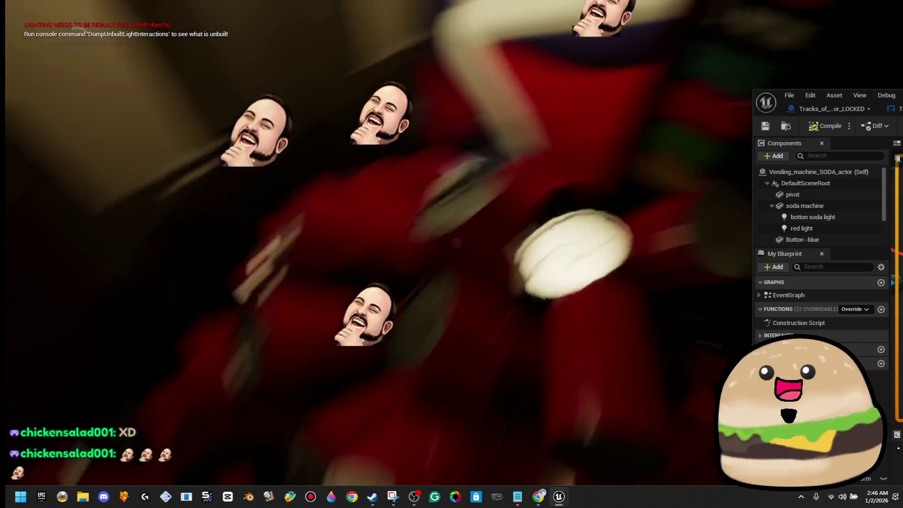
pyautogui.press('Escape')
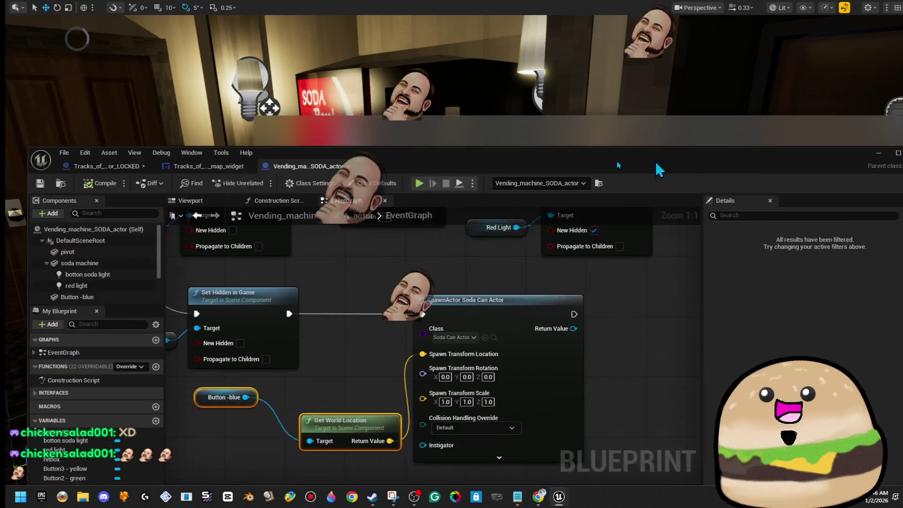
pyautogui.moveTo(617, 161)
pyautogui.mouseDown()
pyautogui.moveTo(696, 101)
pyautogui.moveTo(781, 74)
pyautogui.mouseUp()
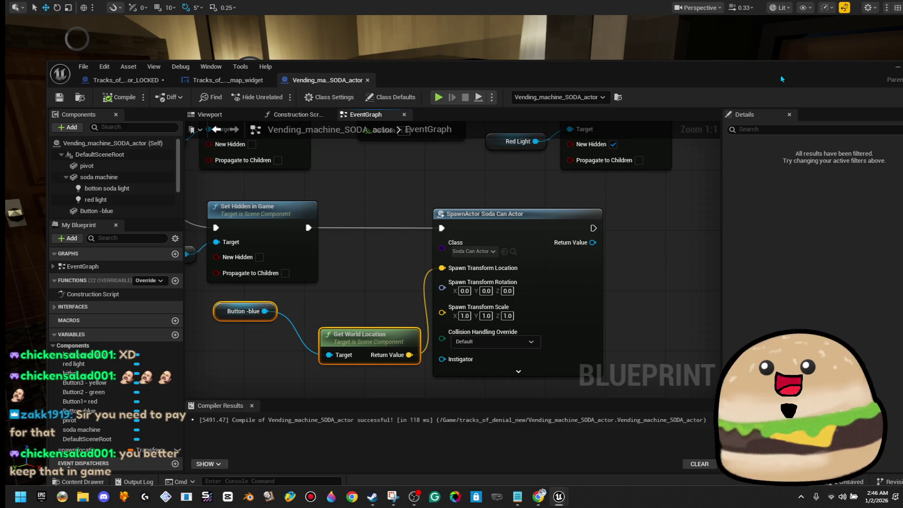
# Step: Set the SpawnActor Soda Can Actor's Spawn Transform Scale to 0.5 on all axes
pyautogui.moveTo(820, 84)
pyautogui.mouseDown()
pyautogui.moveTo(685, 99)
pyautogui.moveTo(753, 55)
pyautogui.mouseUp()
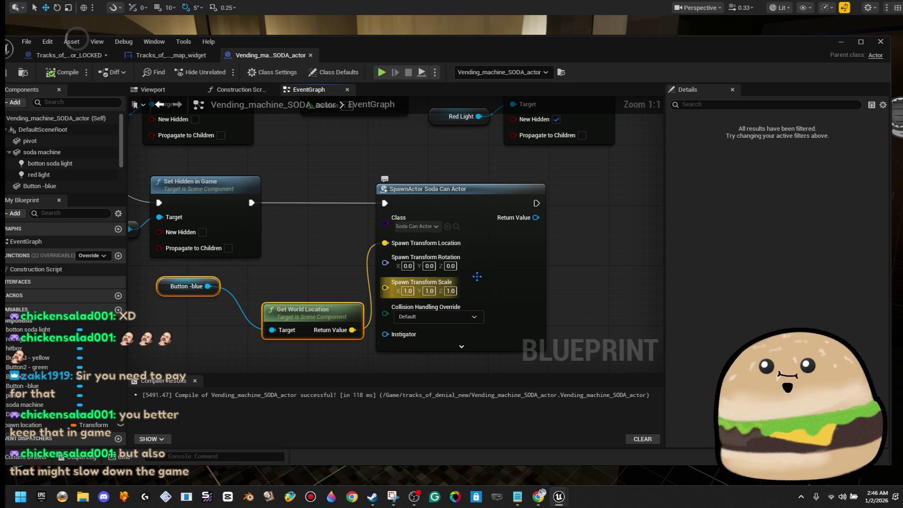
pyautogui.click(496, 207)
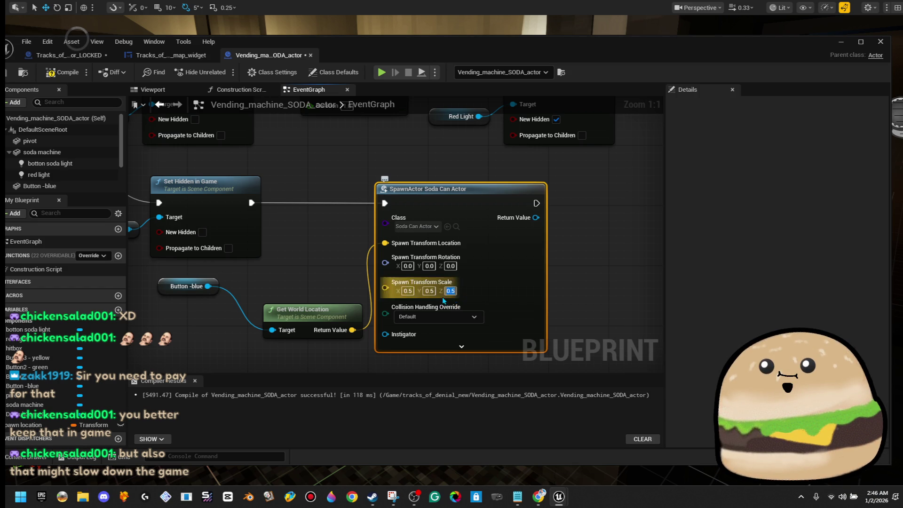
pyautogui.click(374, 166)
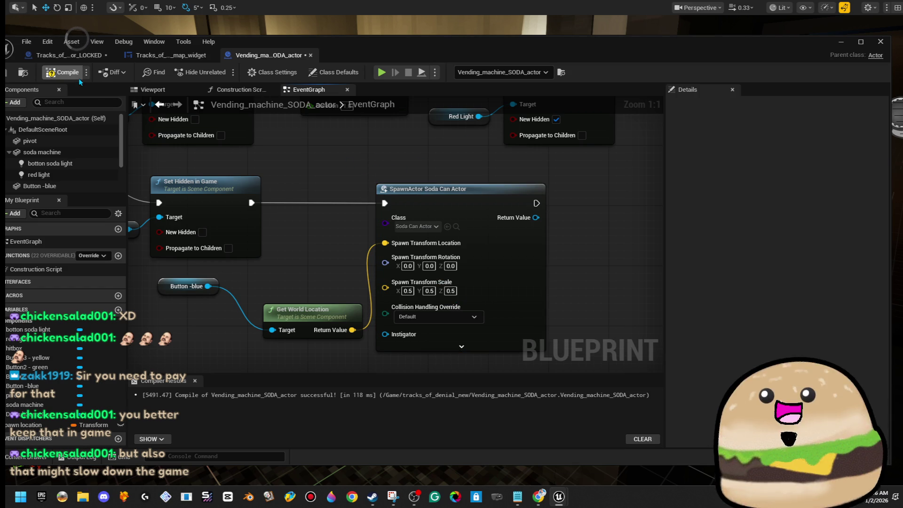
pyautogui.moveTo(365, 55)
pyautogui.mouseDown()
pyautogui.moveTo(545, 69)
pyautogui.moveTo(494, 65)
pyautogui.mouseUp()
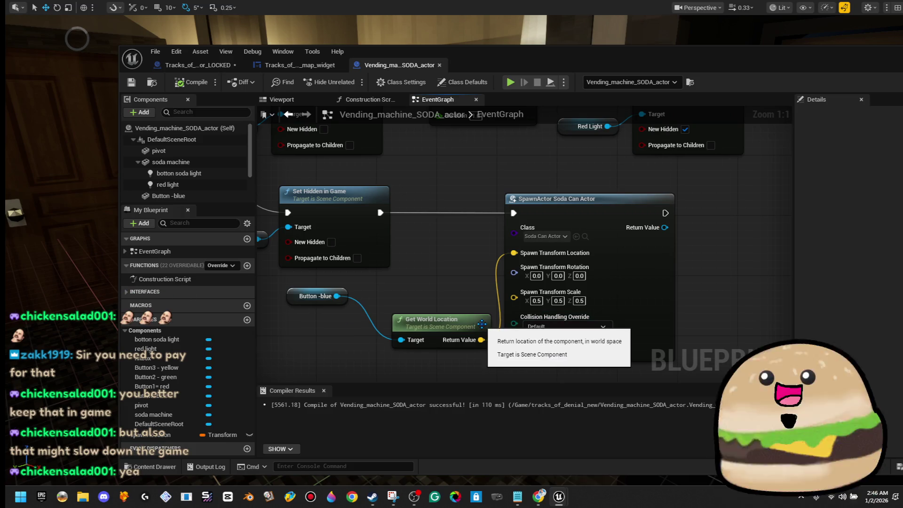
# Step: Break the world location link so spawning uses fixed location 0, 80, 60, then compile and close
pyautogui.rightClick(482, 340)
pyautogui.click(521, 380)
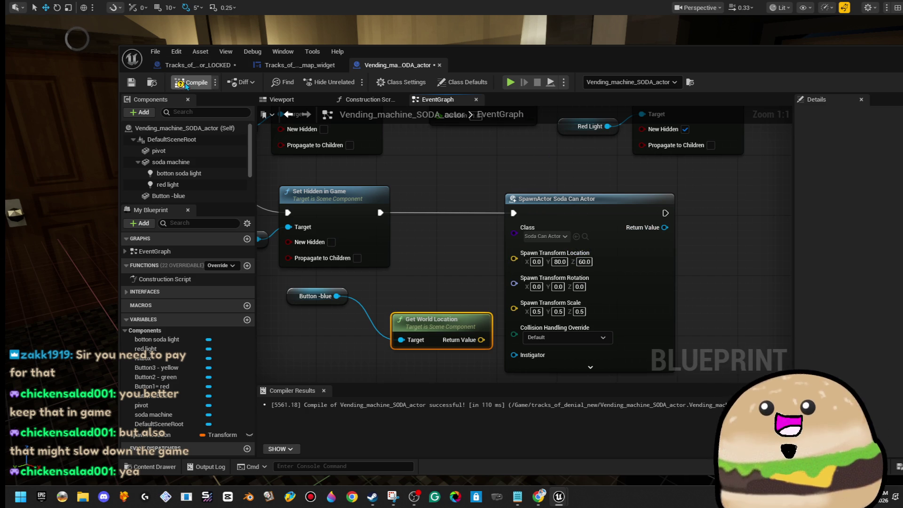
pyautogui.click(134, 86)
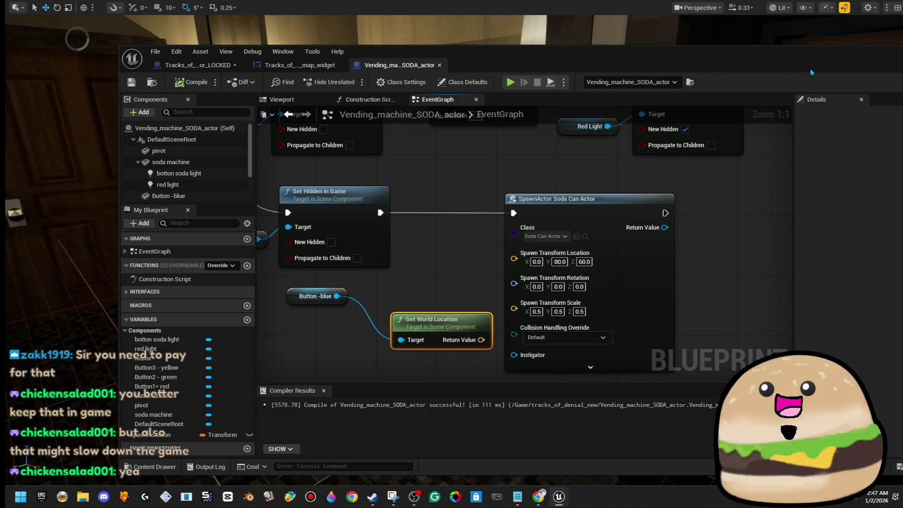
pyautogui.click(861, 50)
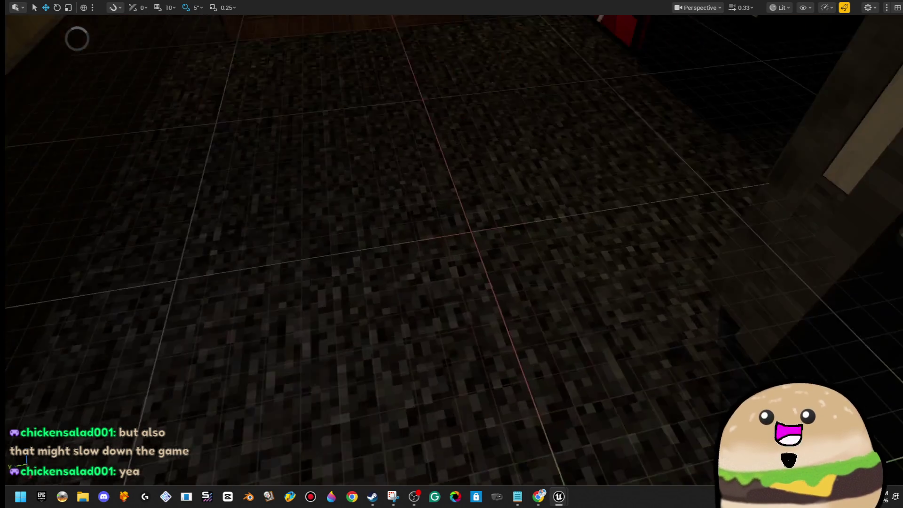
pyautogui.moveTo(452, 254); pyautogui.dragTo(451, 264)
pyautogui.rightClick(567, 51)
pyautogui.click(582, 355)
pyautogui.press('w')
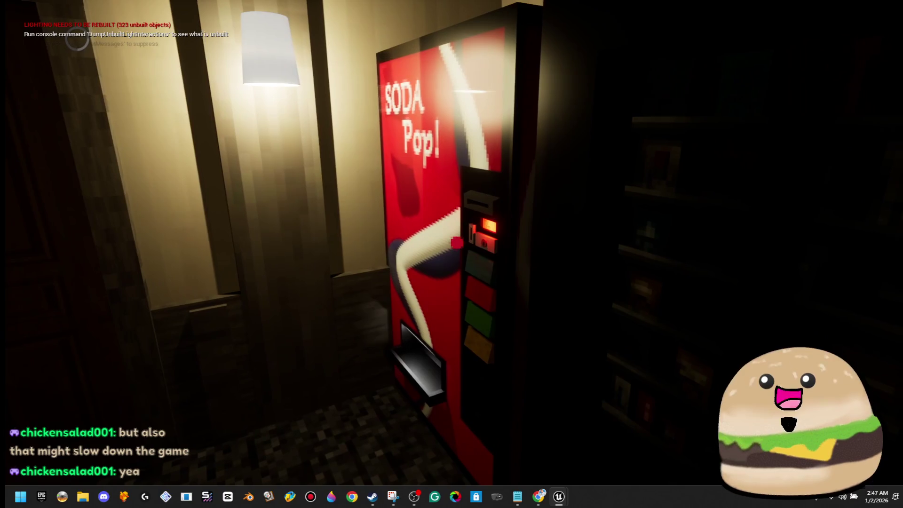
pyautogui.press('s')
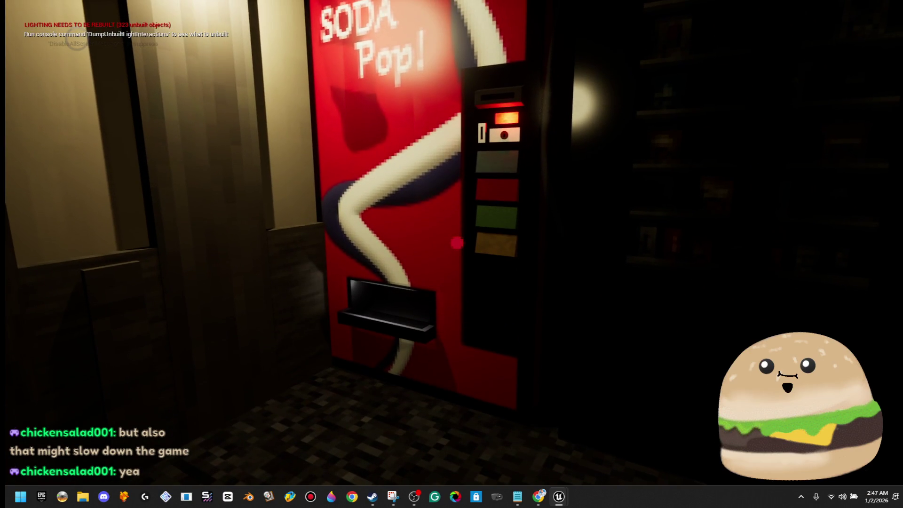
pyautogui.press('Escape')
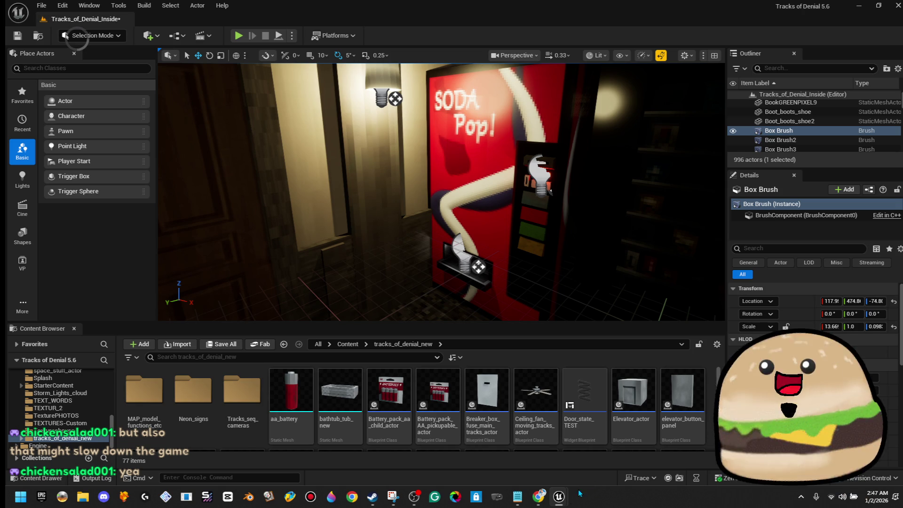
# Step: Open the Vending_machine_SODA_actor blueprint maximized and inspect the dispenser tray in its Viewport
pyautogui.rightClick(502, 192)
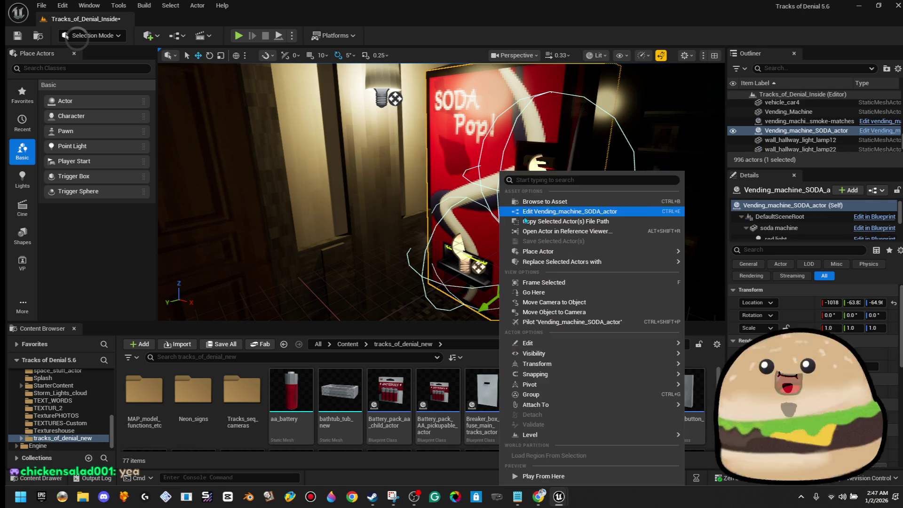
pyautogui.click(517, 210)
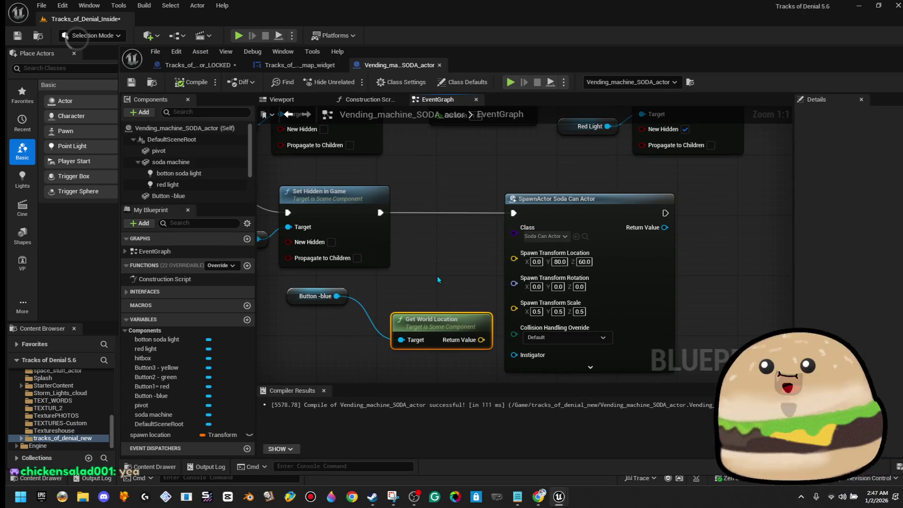
pyautogui.doubleClick(496, 53)
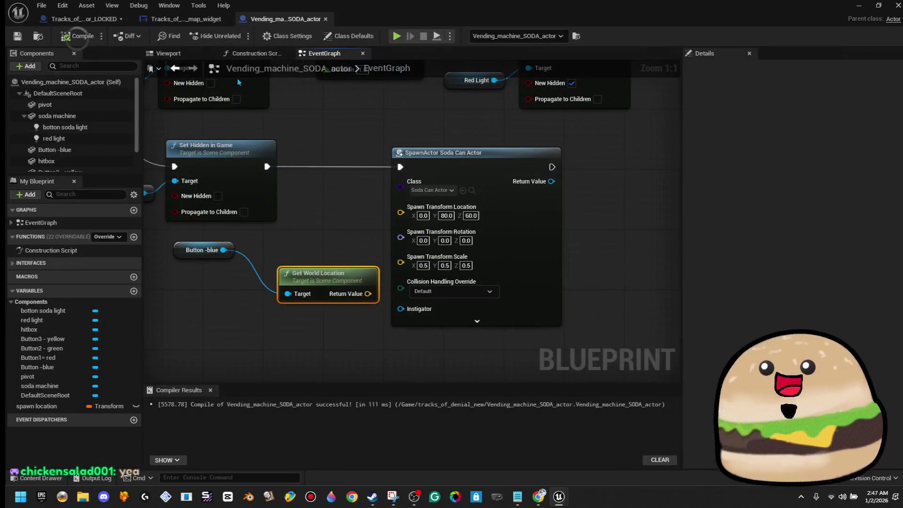
pyautogui.click(204, 57)
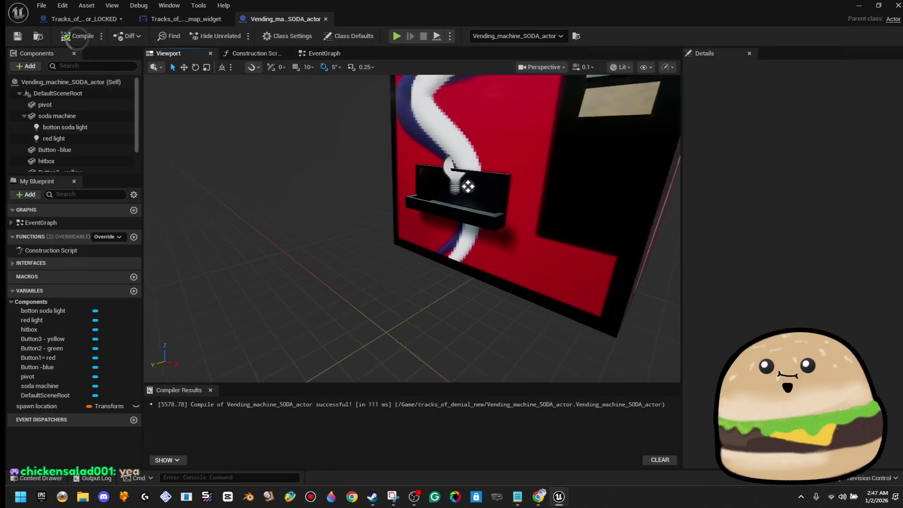
pyautogui.moveTo(412, 228); pyautogui.dragTo(391, 202)
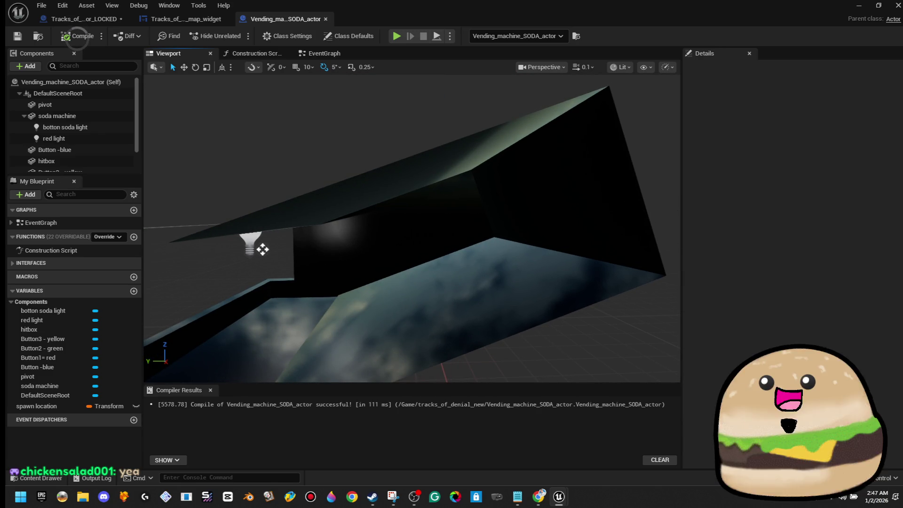
pyautogui.moveTo(169, 186); pyautogui.dragTo(193, 179)
# Step: Reconnect Button -blue's Get World Location to Spawn Transform Location in the event graph
pyautogui.click(353, 54)
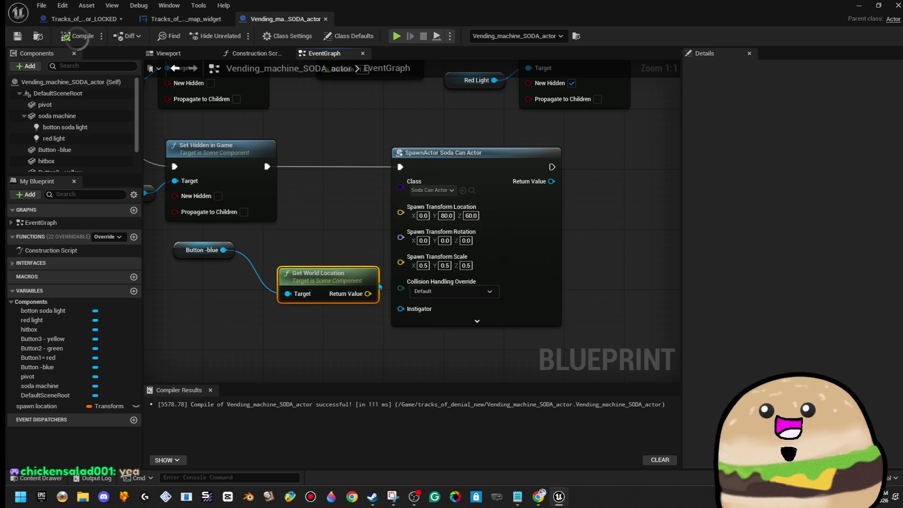
pyautogui.moveTo(368, 293); pyautogui.dragTo(400, 217)
pyautogui.moveTo(327, 219); pyautogui.dragTo(420, 211)
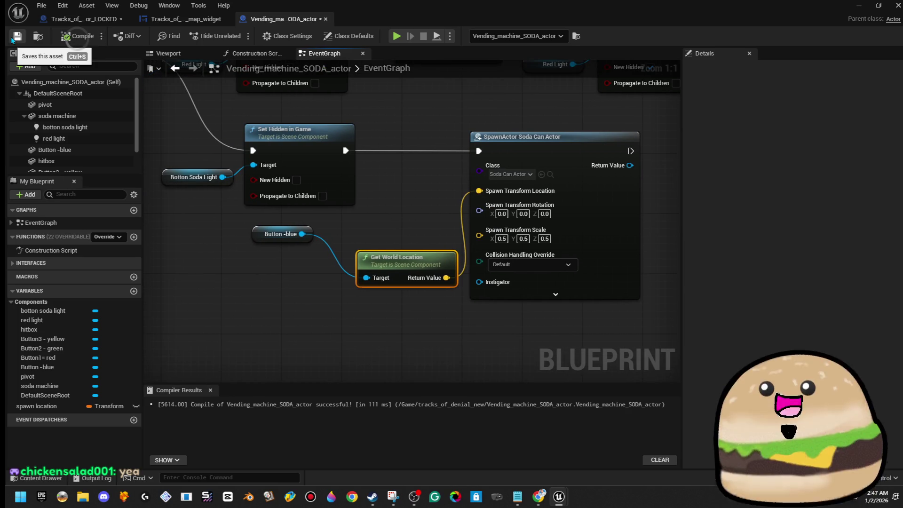
pyautogui.click(28, 67)
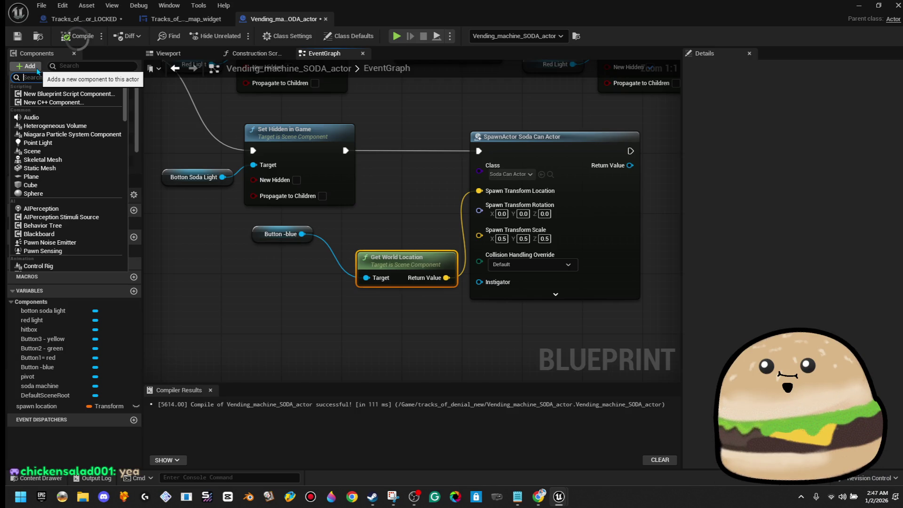
# Step: Add a Cube component named 'soda spawn point -cube' and compile
pyautogui.write('ca')
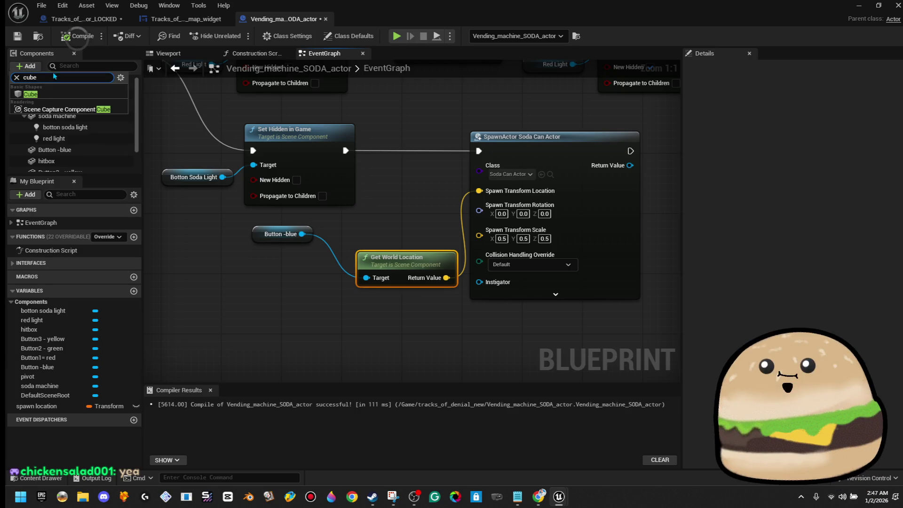
pyautogui.press('Escape')
pyautogui.write('Pawn p')
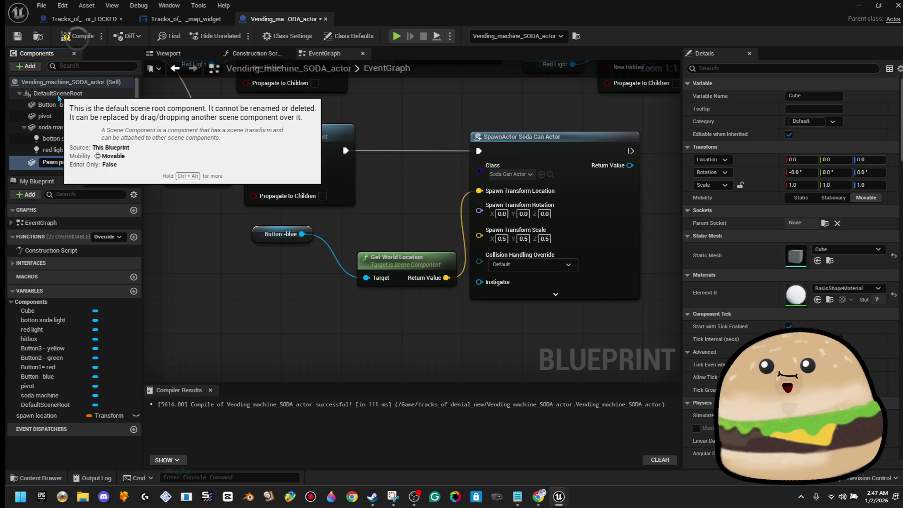
pyautogui.press('Return')
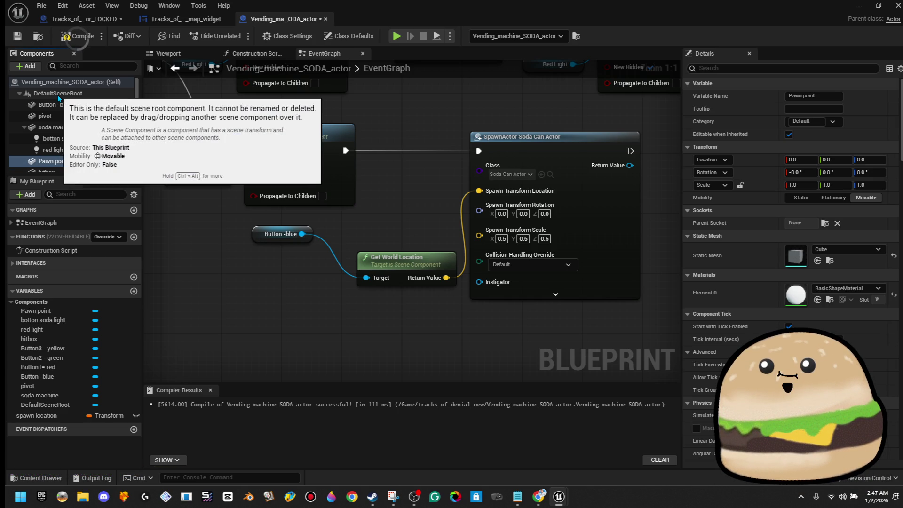
pyautogui.rightClick(82, 165)
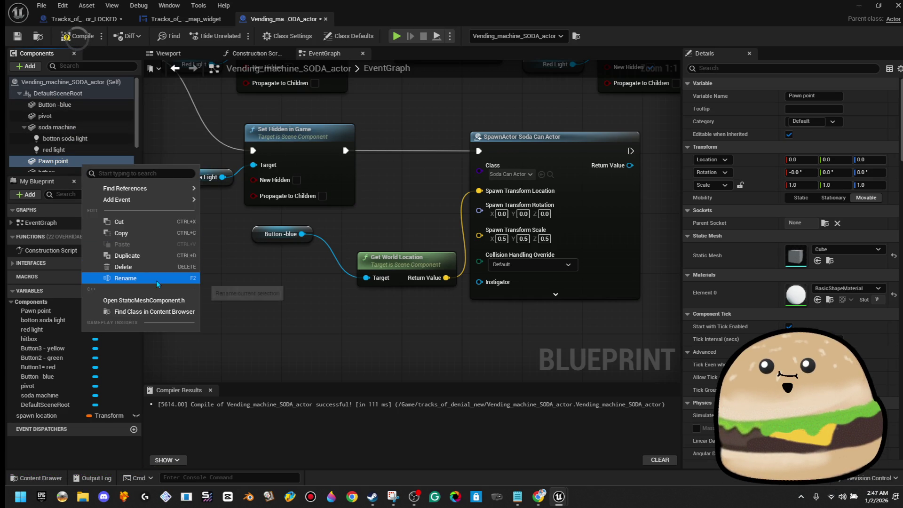
pyautogui.click(156, 280)
pyautogui.write('soda s')
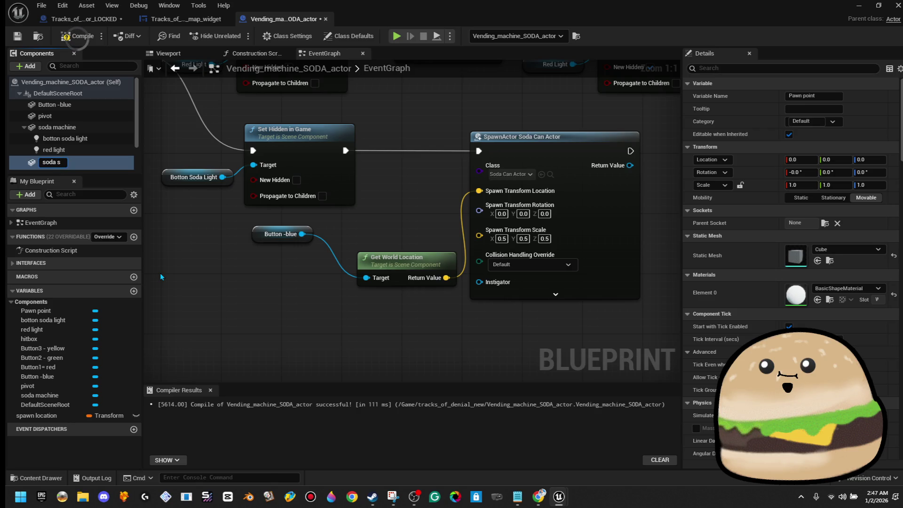
pyautogui.write('pawn')
pyautogui.write(' point -cube')
pyautogui.press('Return')
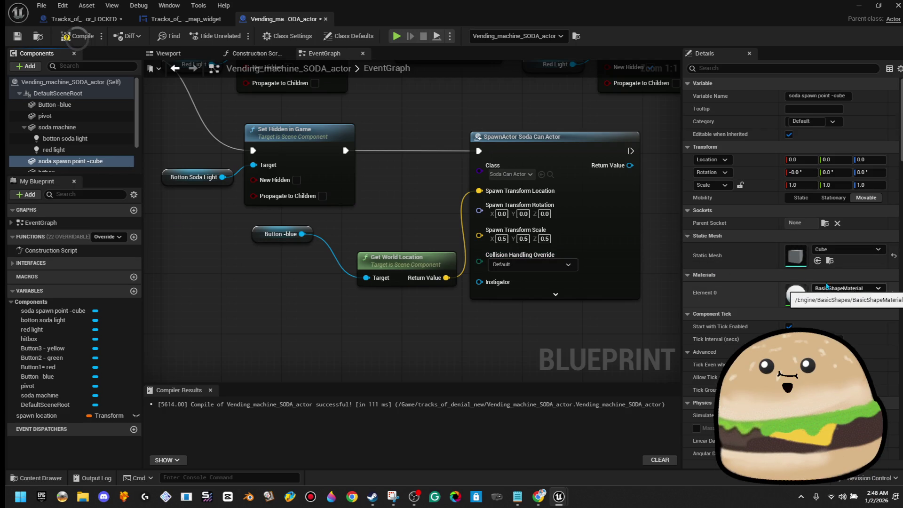
pyautogui.click(77, 35)
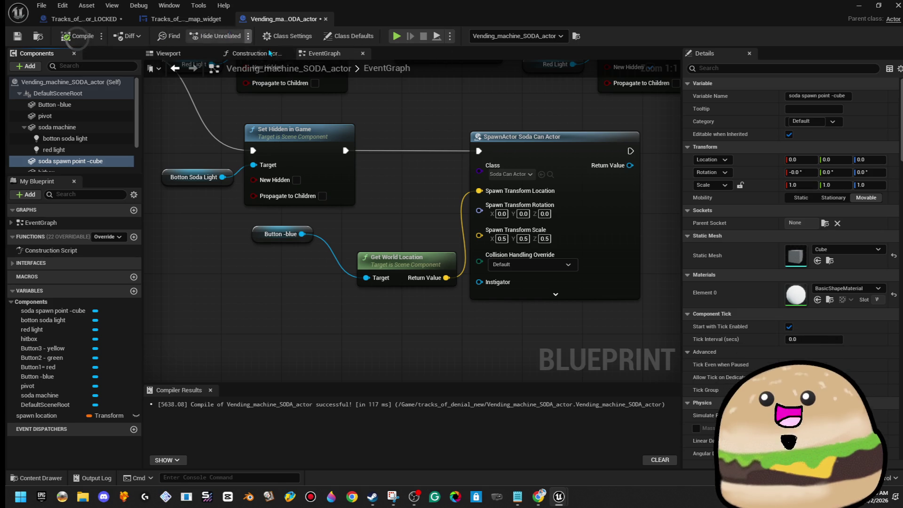
# Step: Move the spawn cube toward the tray and set its locked scale to 0.01
pyautogui.click(207, 53)
pyautogui.press('f')
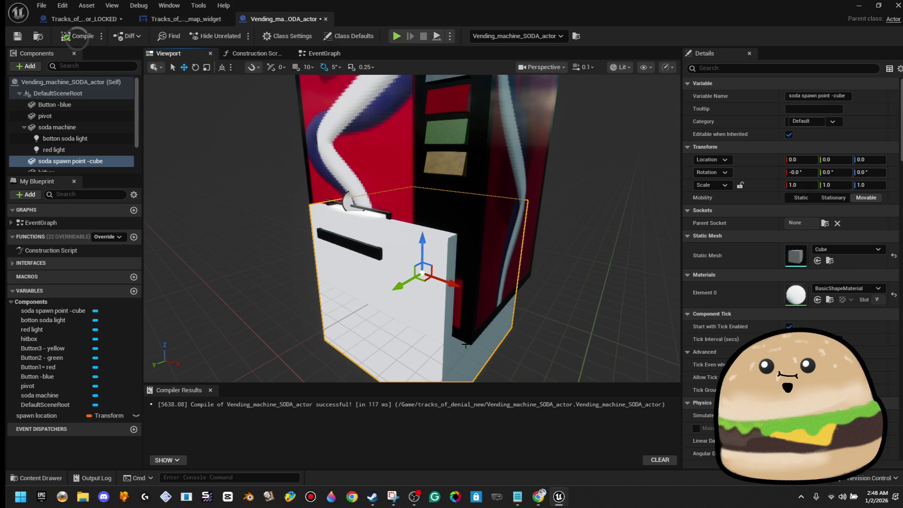
pyautogui.moveTo(415, 267)
pyautogui.mouseDown()
pyautogui.moveTo(202, 232)
pyautogui.moveTo(256, 258)
pyautogui.moveTo(413, 205)
pyautogui.mouseUp()
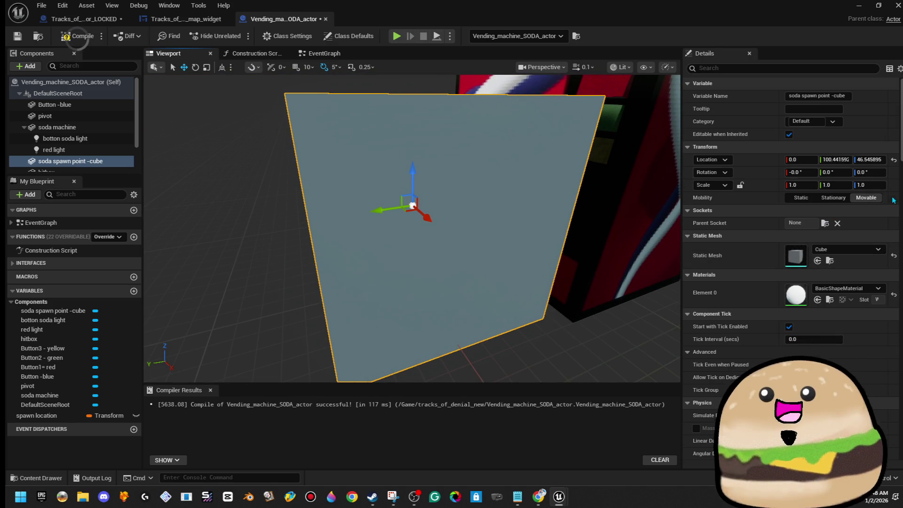
pyautogui.press('r')
pyautogui.click(791, 185)
pyautogui.click(741, 186)
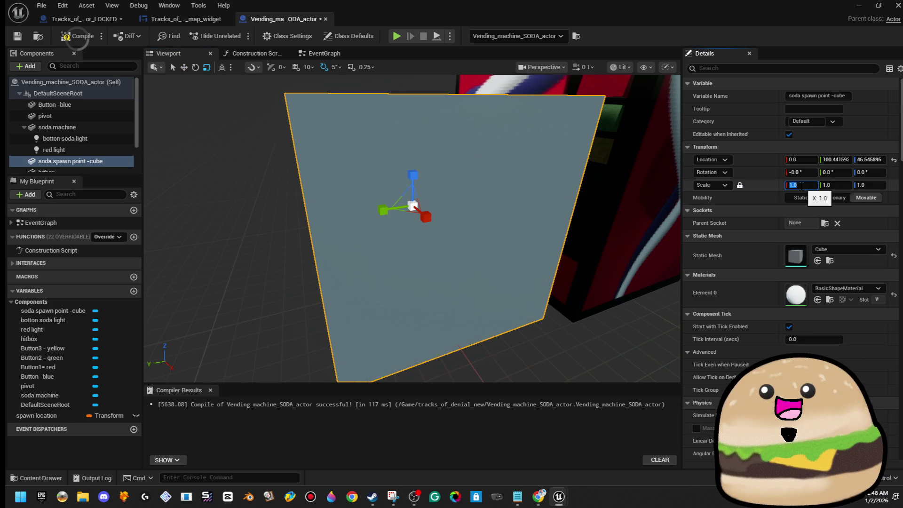
pyautogui.write('1')
pyautogui.press('Return')
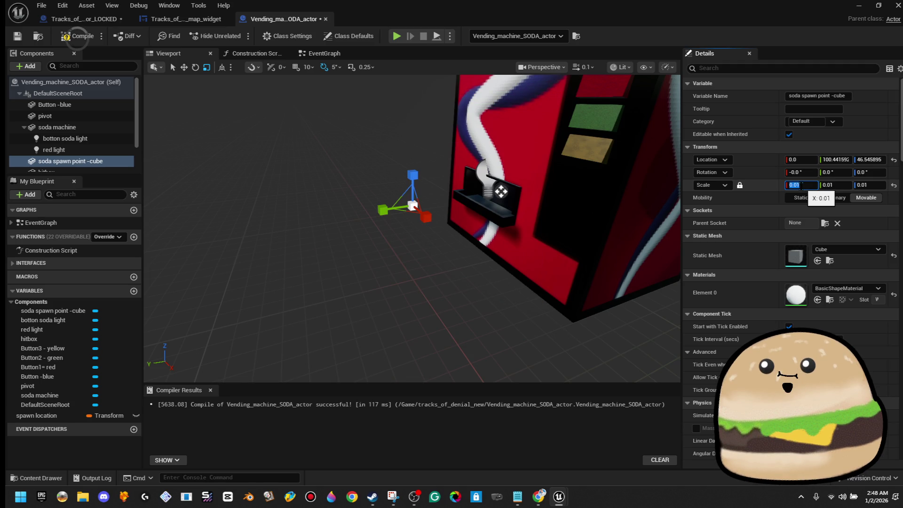
# Step: Give the spawn cube the iinvisible material and raise it above the tray
pyautogui.moveTo(151, 112); pyautogui.dragTo(151, 111)
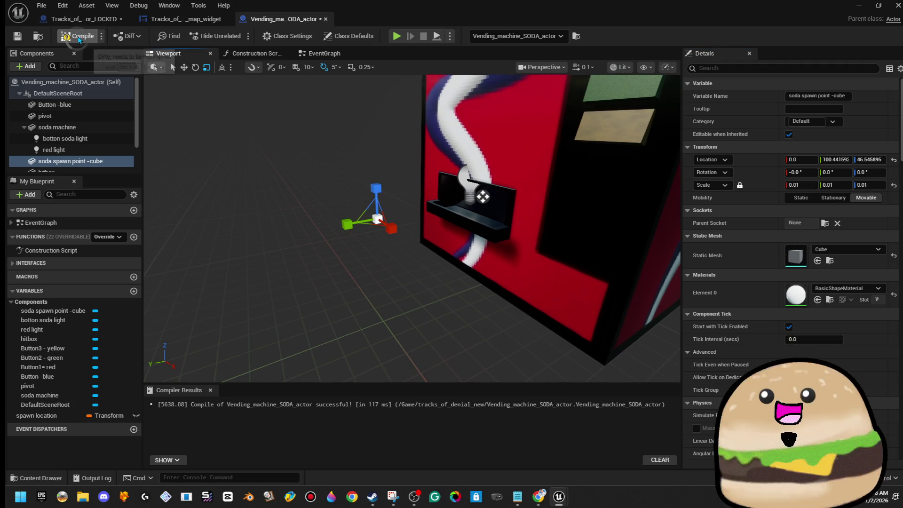
pyautogui.click(847, 288)
pyautogui.write('invis')
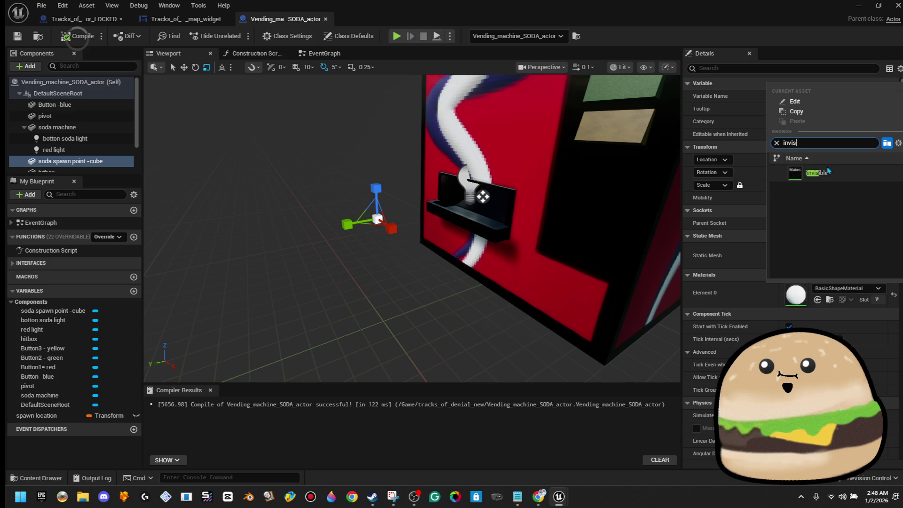
pyautogui.click(829, 173)
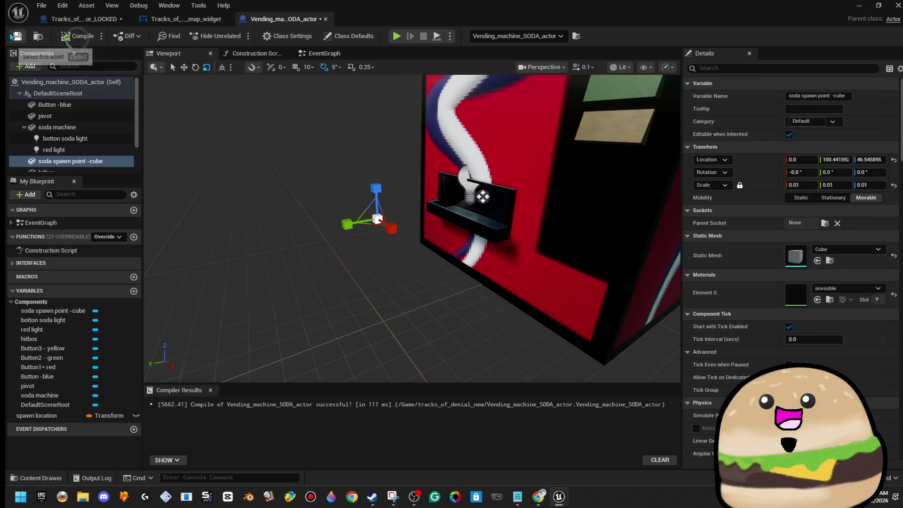
pyautogui.moveTo(375, 117); pyautogui.dragTo(305, 155)
pyautogui.press('w')
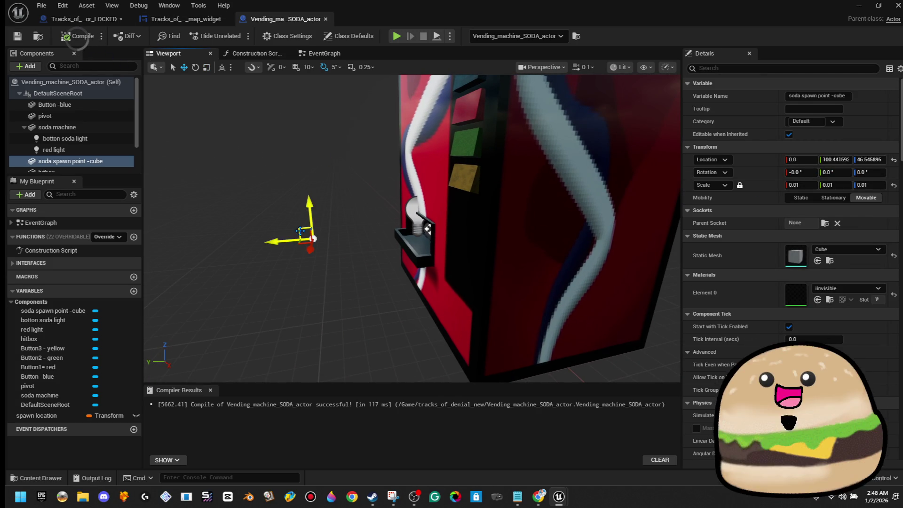
pyautogui.moveTo(416, 184); pyautogui.dragTo(391, 208)
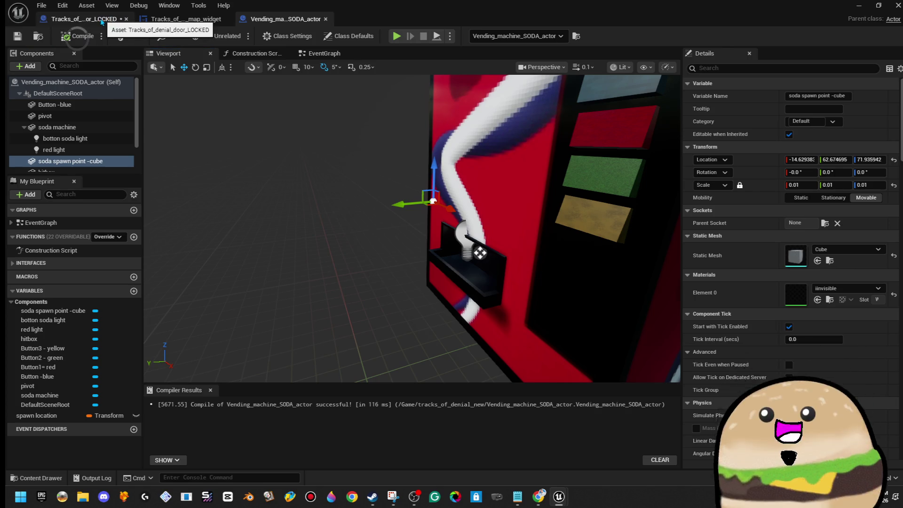
pyautogui.click(80, 18)
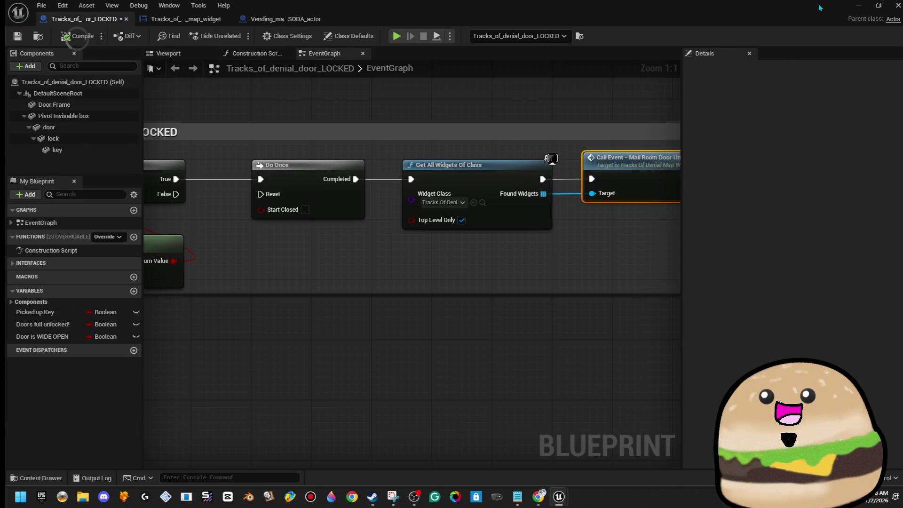
pyautogui.click(855, 5)
pyautogui.hotkey('alt', 'p')
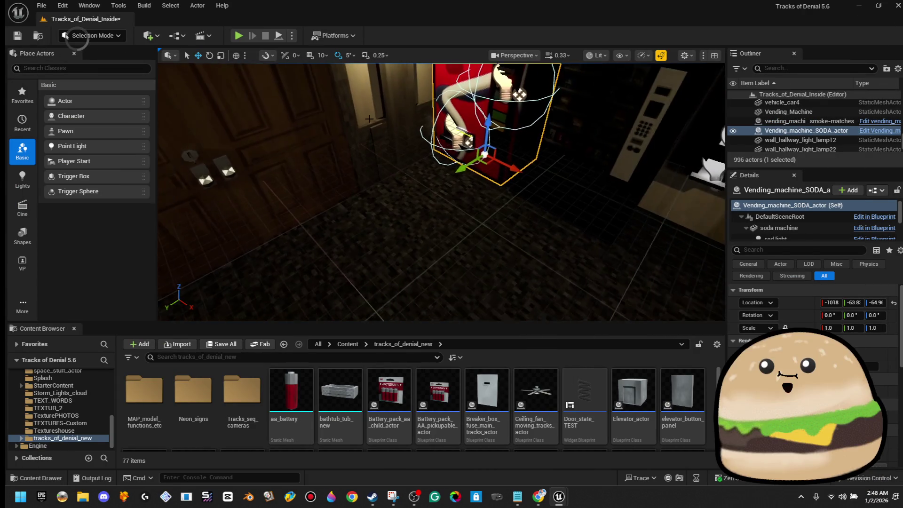
pyautogui.press('F11')
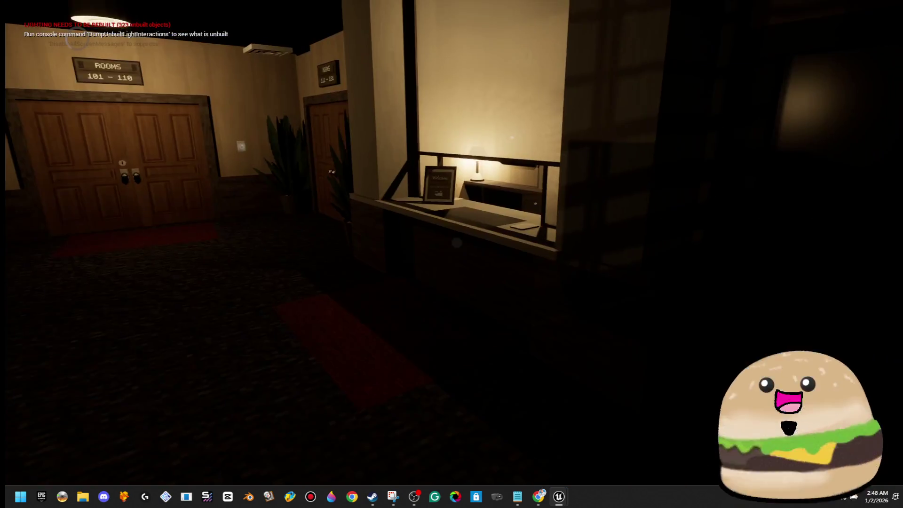
pyautogui.press('Escape')
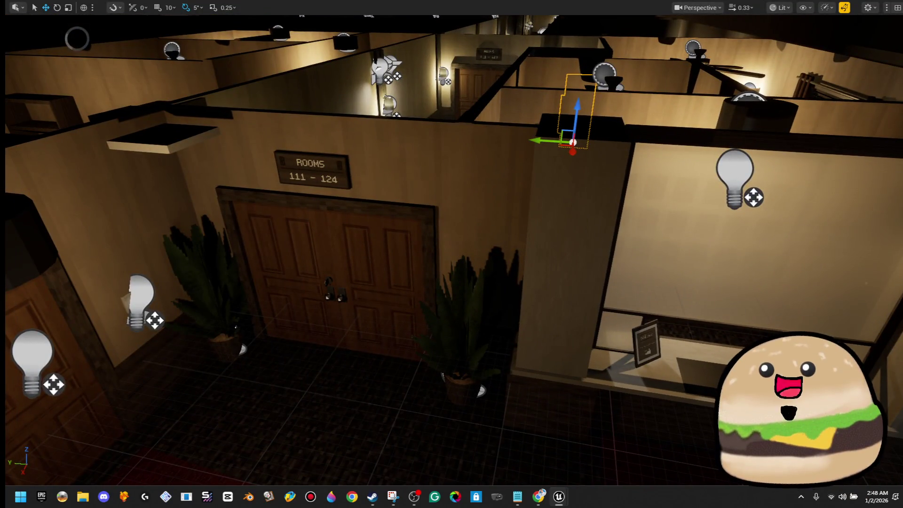
pyautogui.click(330, 263)
pyautogui.scroll(-3, 388, 387)
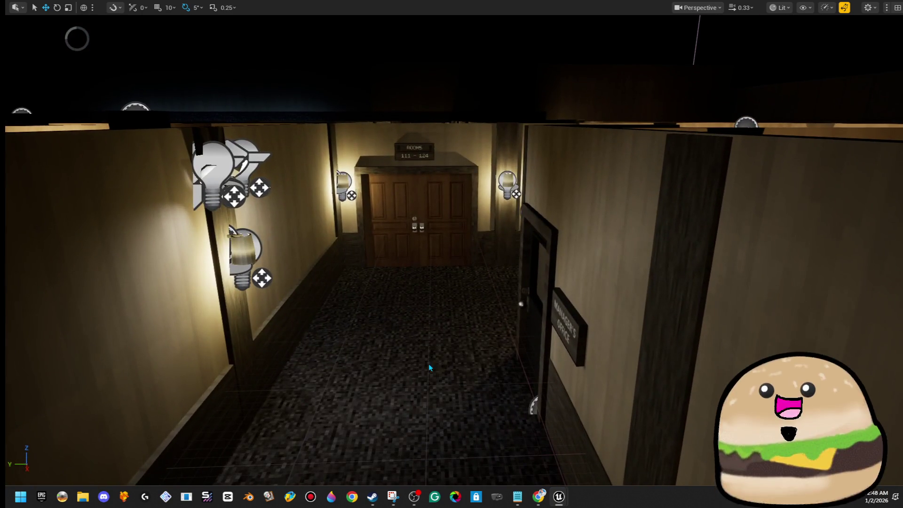
pyautogui.rightClick(428, 363)
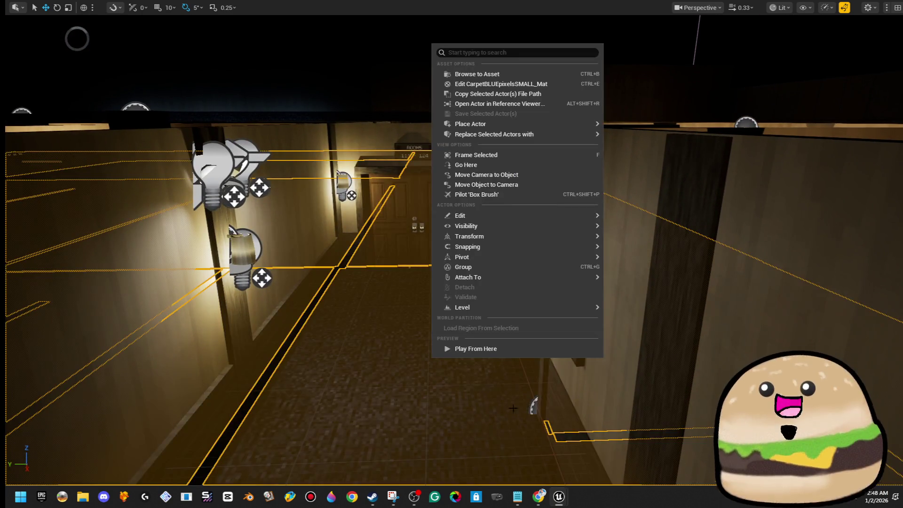
pyautogui.click(505, 348)
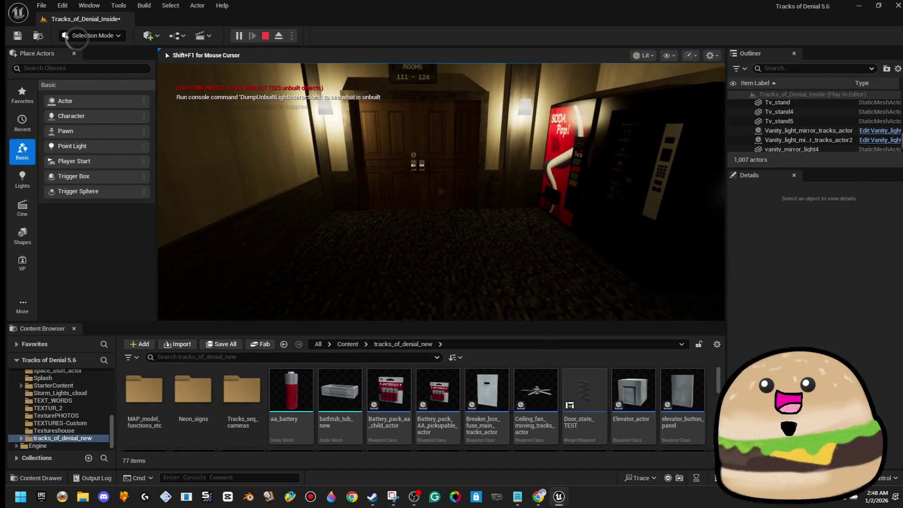
pyautogui.press('F11')
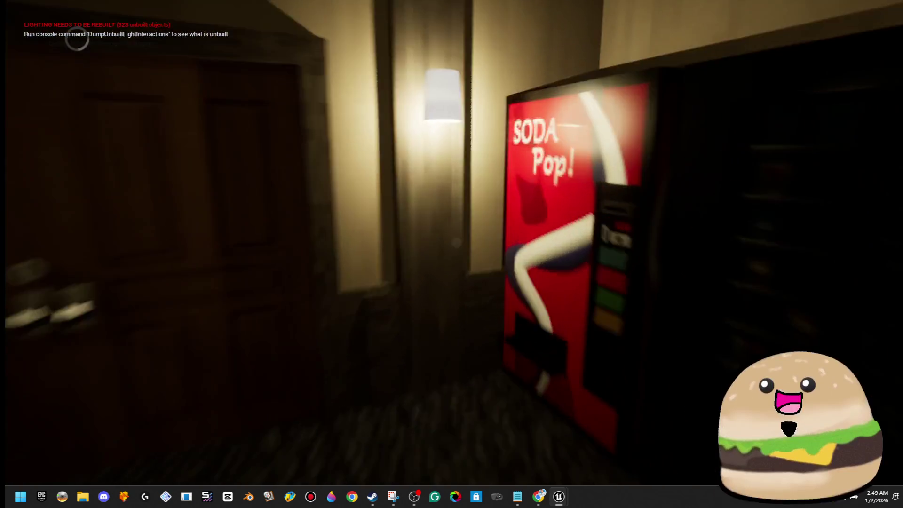
pyautogui.press('e')
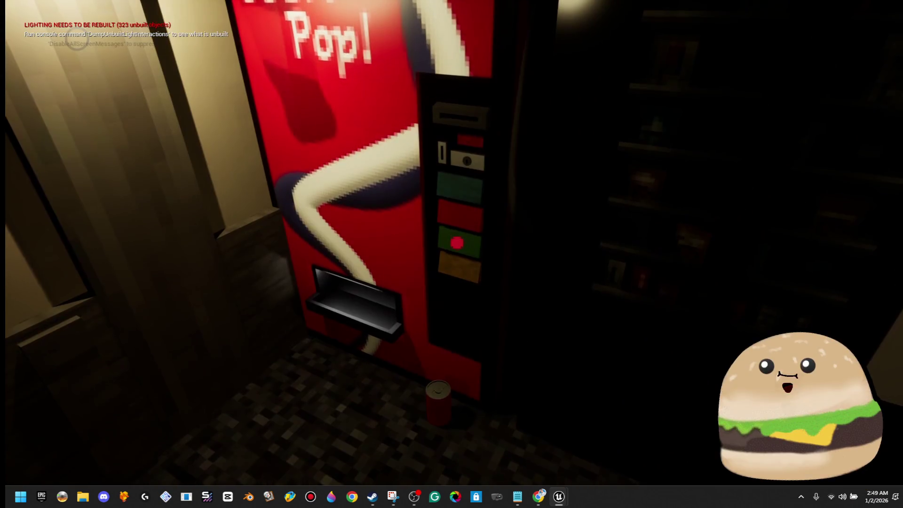
pyautogui.press('e')
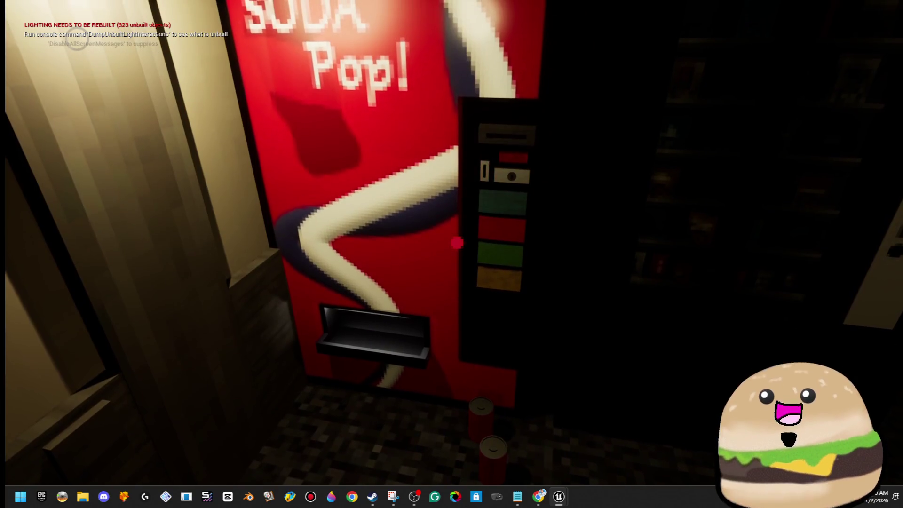
pyautogui.press('Escape')
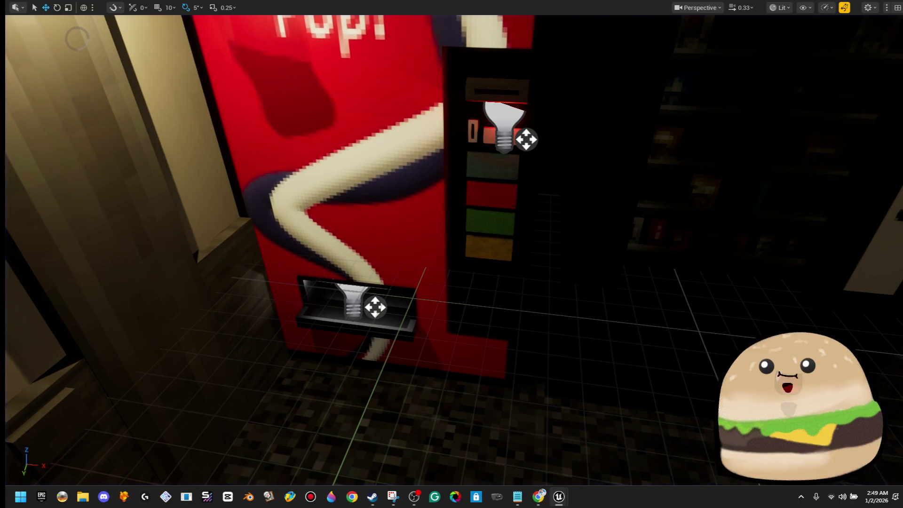
pyautogui.rightClick(473, 170)
pyautogui.click(554, 219)
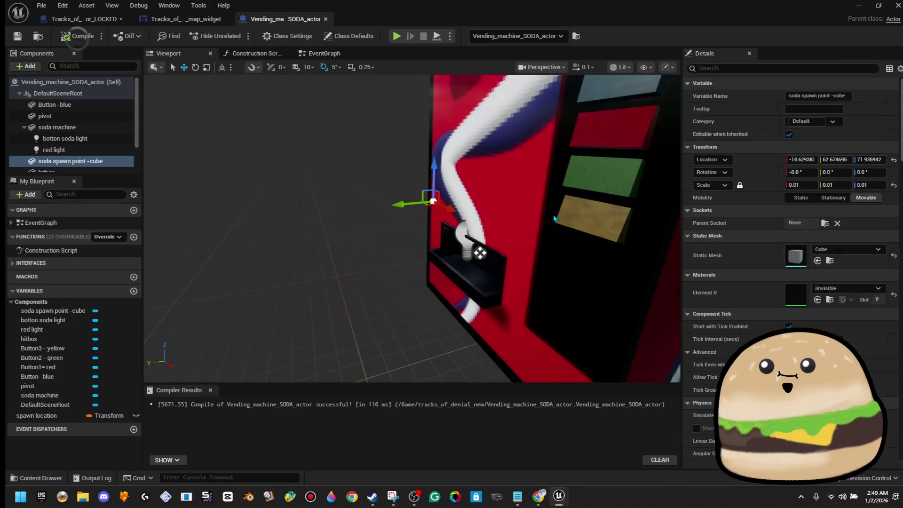
# Step: Replace the Button -blue getter with Soda Spawn Point -cube as Get World Location's target, then compile
pyautogui.moveTo(531, 224); pyautogui.dragTo(451, 235)
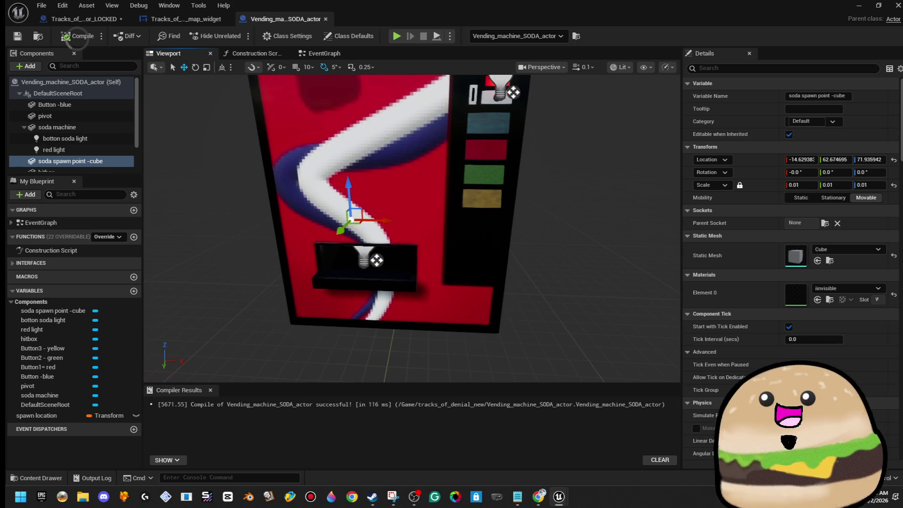
pyautogui.click(324, 53)
pyautogui.click(264, 234)
pyautogui.press('Delete')
pyautogui.moveTo(83, 163)
pyautogui.mouseDown()
pyautogui.moveTo(364, 279)
pyautogui.moveTo(334, 286)
pyautogui.mouseUp()
pyautogui.click(74, 39)
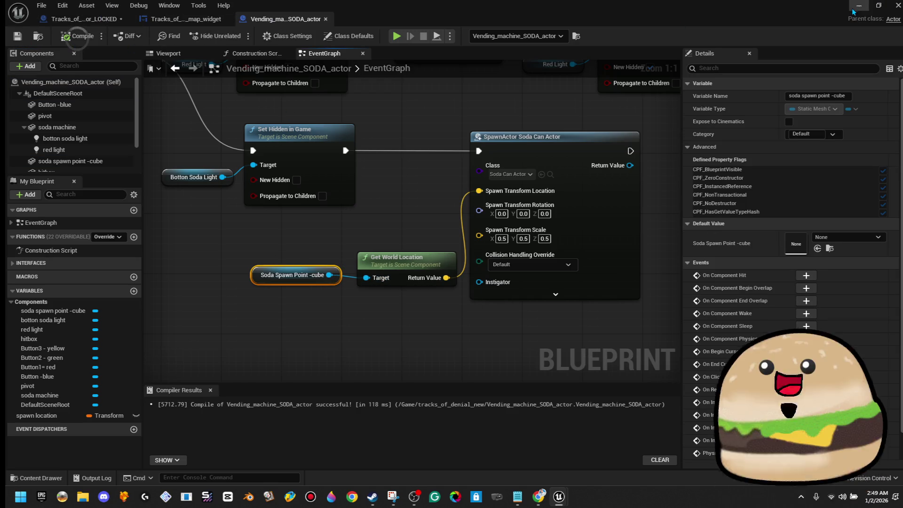
# Step: Play-test from the floor by the machine, then reopen the vending machine blueprint
pyautogui.click(859, 5)
pyautogui.rightClick(375, 309)
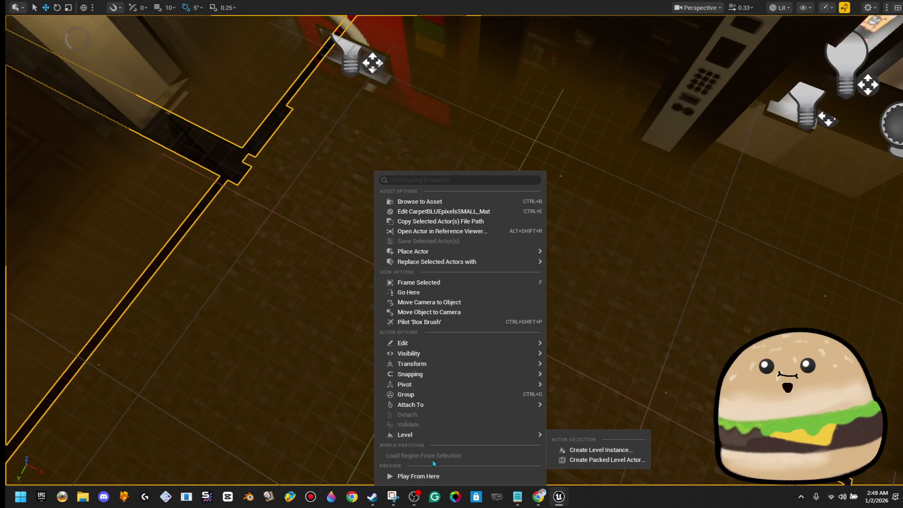
pyautogui.click(430, 476)
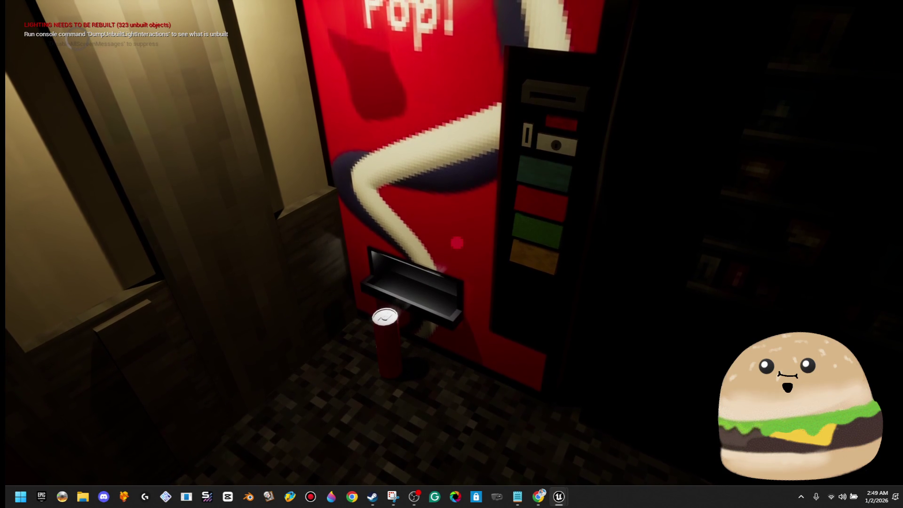
pyautogui.press('Escape')
pyautogui.rightClick(405, 116)
pyautogui.click(484, 153)
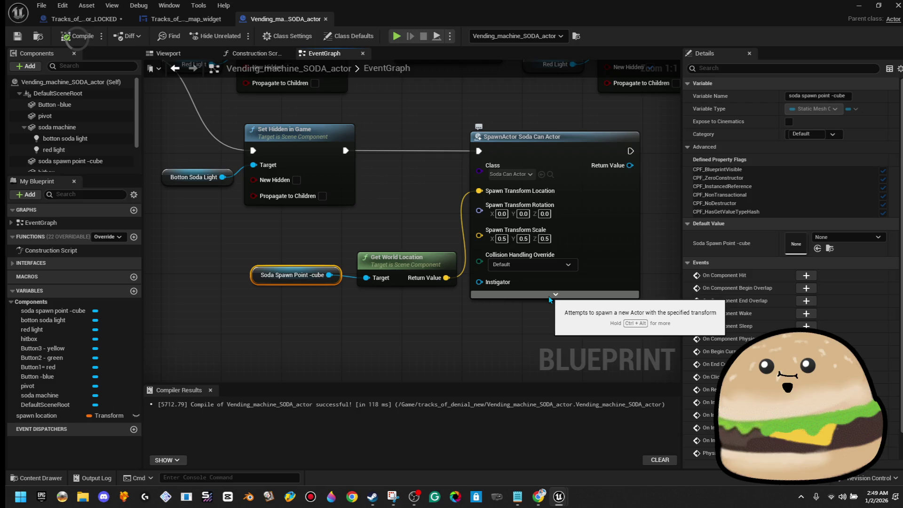
# Step: Set the SpawnActor's Spawn Transform Rotation Y to 90
pyautogui.click(439, 261)
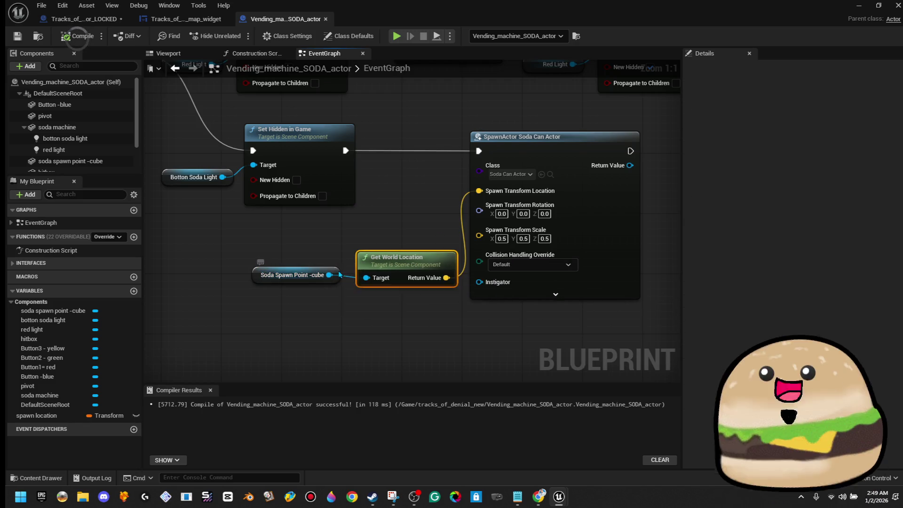
pyautogui.click(329, 275)
pyautogui.click(434, 264)
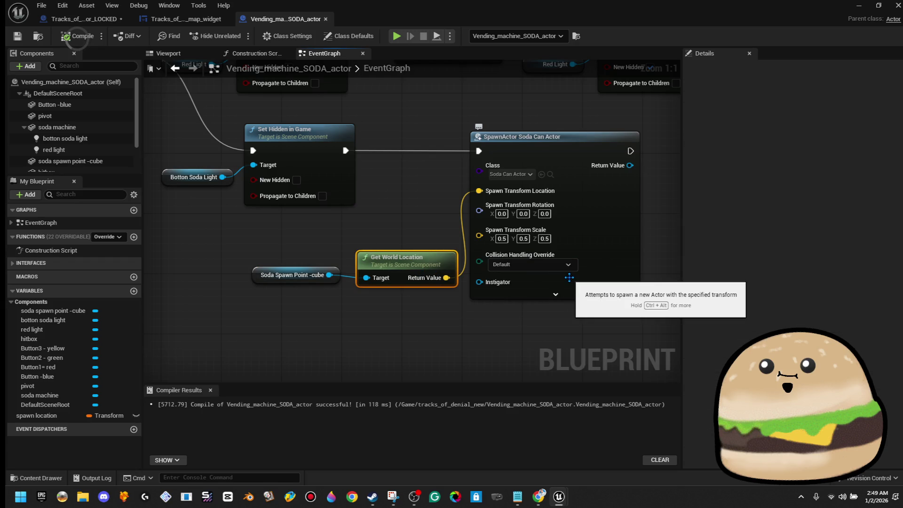
pyautogui.moveTo(496, 307); pyautogui.dragTo(398, 275)
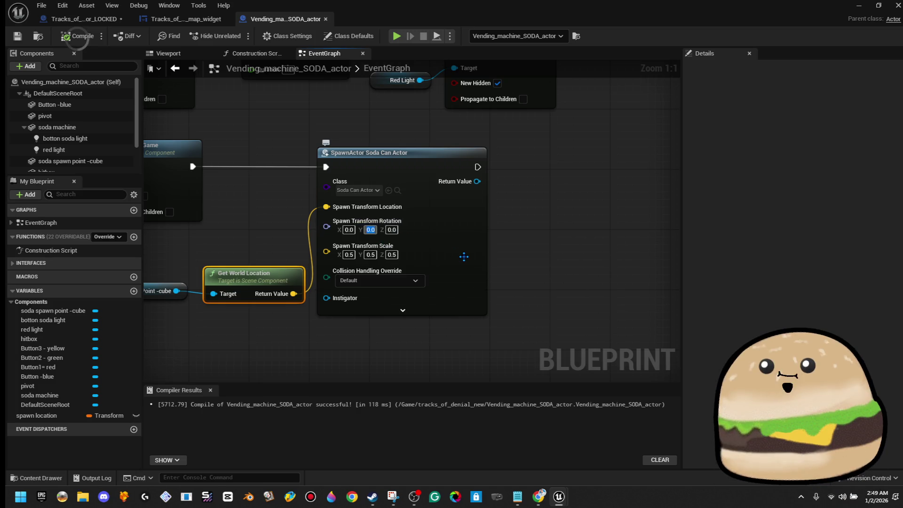
pyautogui.write('9')
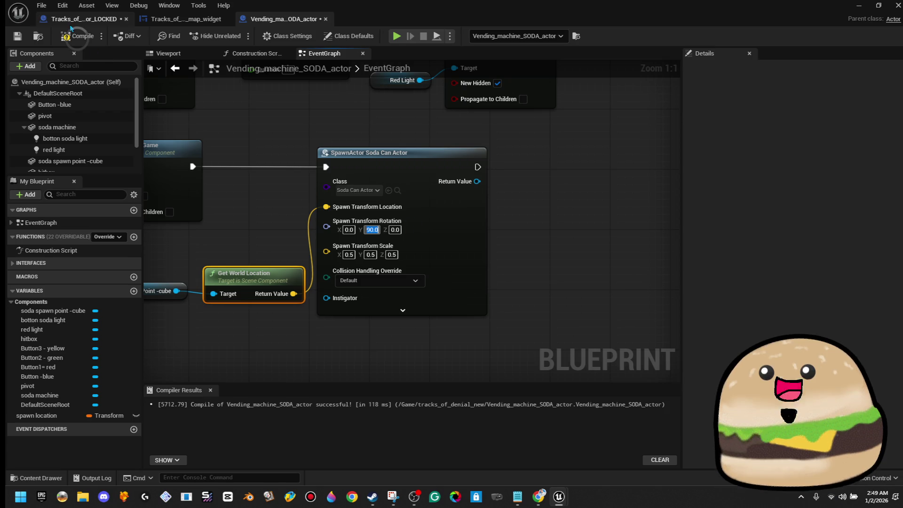
# Step: Play-test from beside the vending machine, then reopen its blueprint for editing
pyautogui.click(78, 18)
pyautogui.click(261, 20)
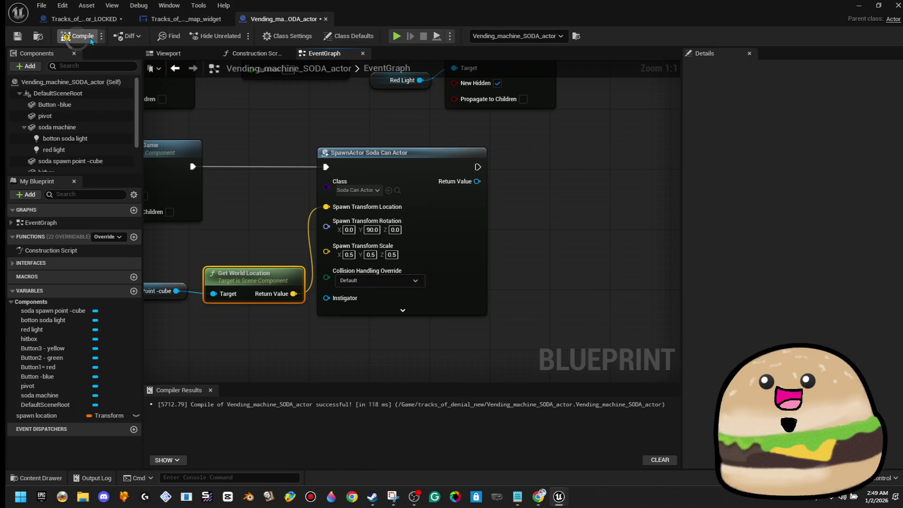
pyautogui.click(877, 6)
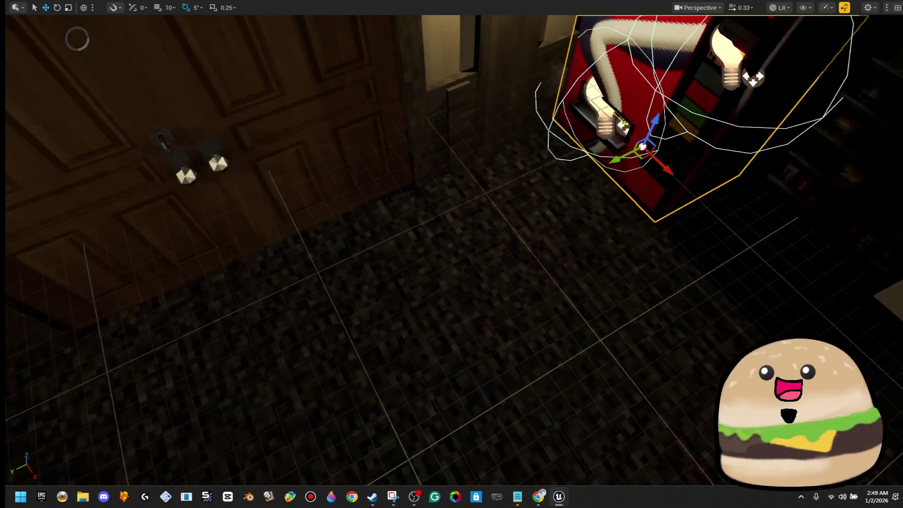
pyautogui.rightClick(442, 175)
pyautogui.click(483, 476)
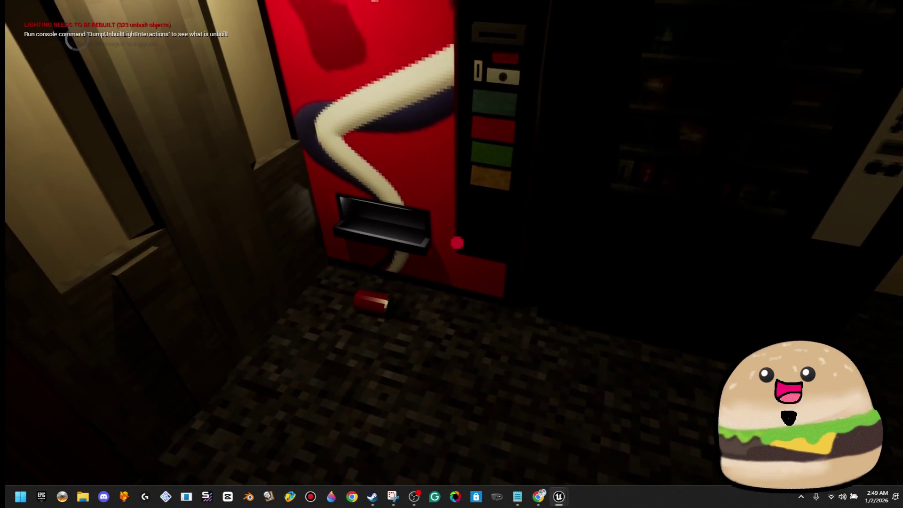
pyautogui.press('Escape')
pyautogui.rightClick(515, 105)
pyautogui.click(542, 125)
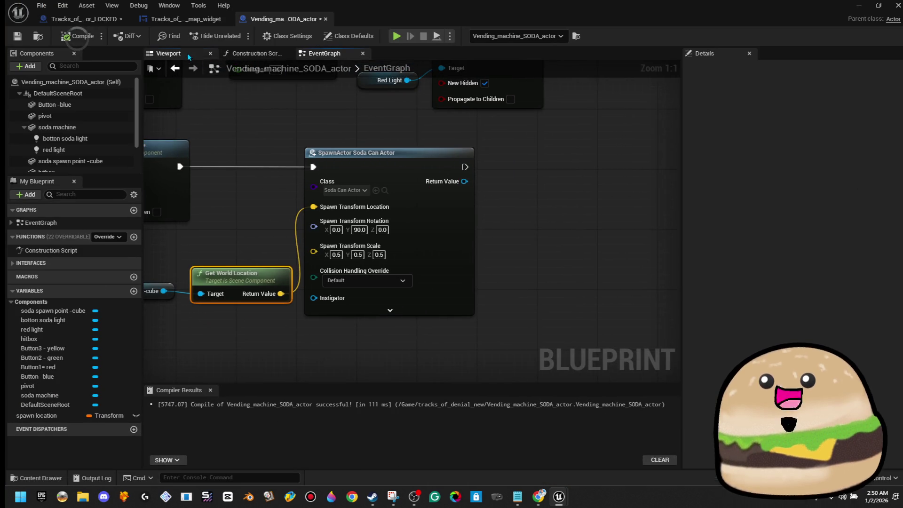
# Step: Select soda spawn point -cube in the 3D preview, compile, then view the Tracks_of_denial_door_LOCKED graph
pyautogui.click(187, 53)
pyautogui.moveTo(410, 165); pyautogui.dragTo(409, 198)
pyautogui.scroll(-2, 72, 136)
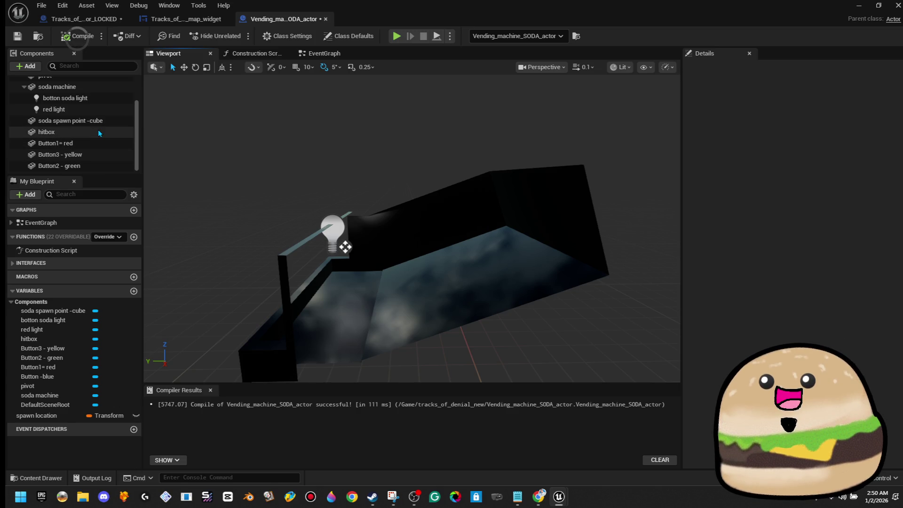
pyautogui.click(75, 120)
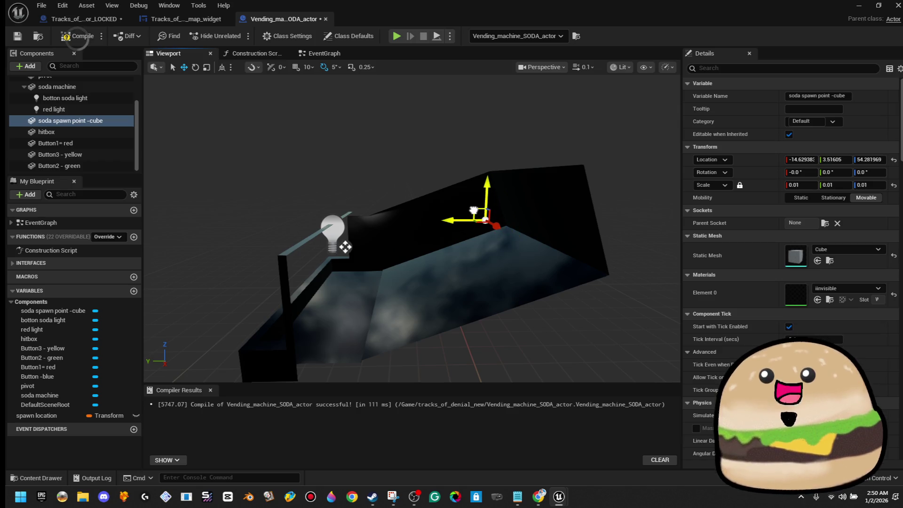
pyautogui.click(81, 38)
pyautogui.click(94, 22)
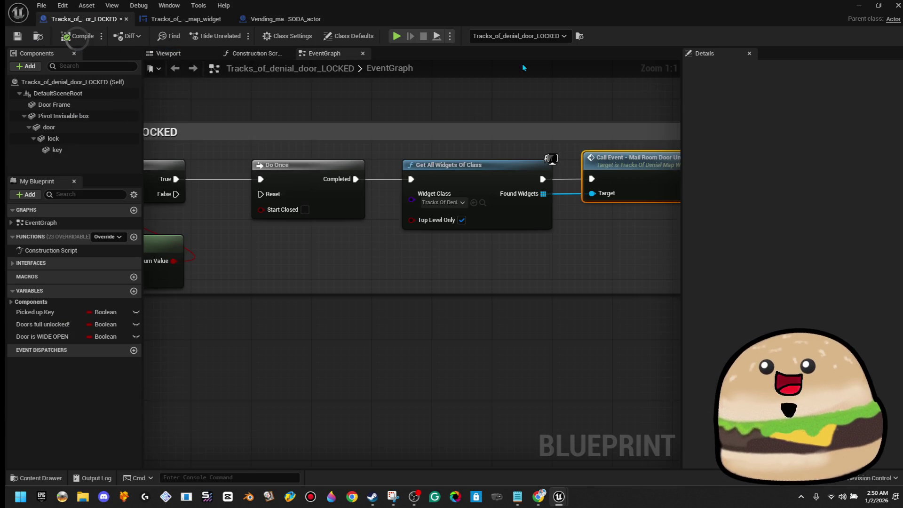
# Step: Play from a spot near the machine, pressing its button repeatedly until cans pile on the floor
pyautogui.click(858, 6)
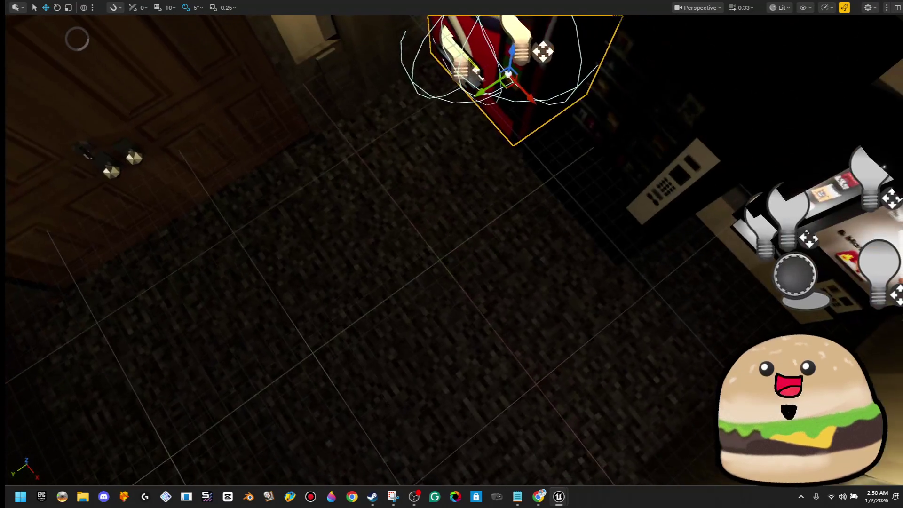
pyautogui.rightClick(365, 172)
pyautogui.moveTo(449, 431)
pyautogui.click(406, 476)
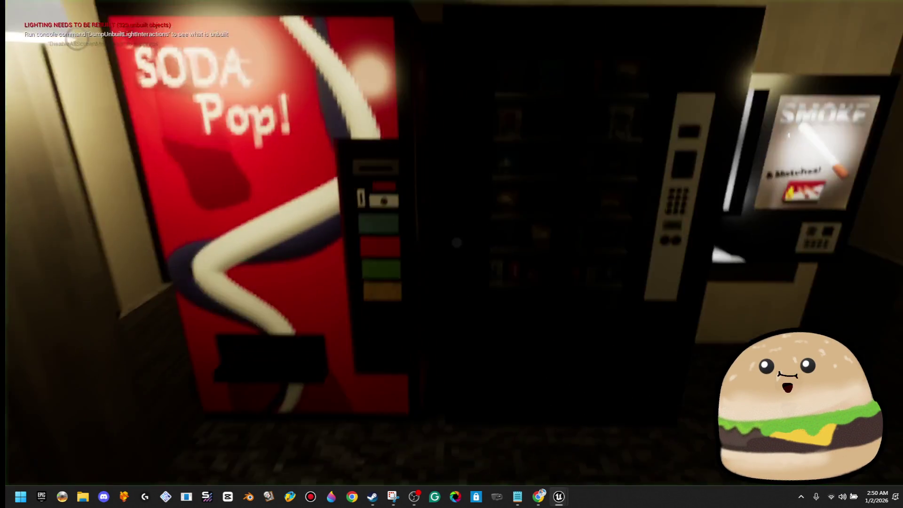
pyautogui.press('e')
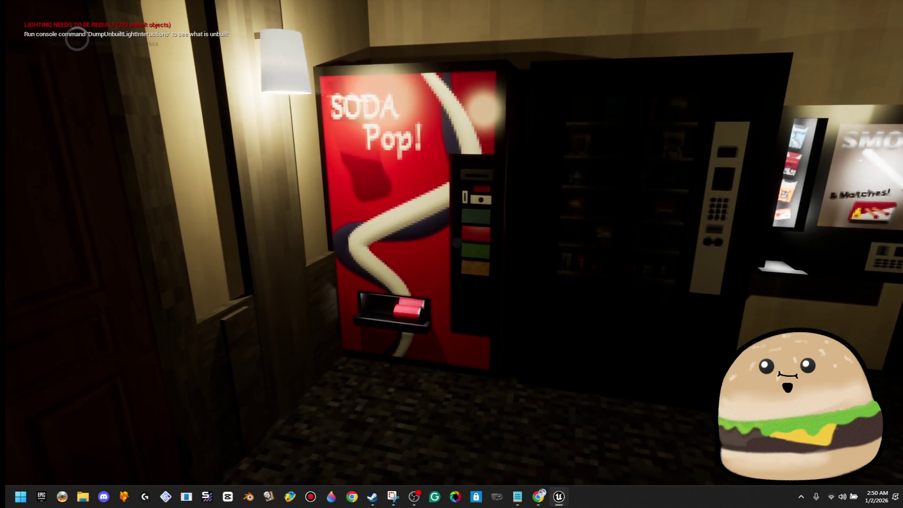
pyautogui.press('w')
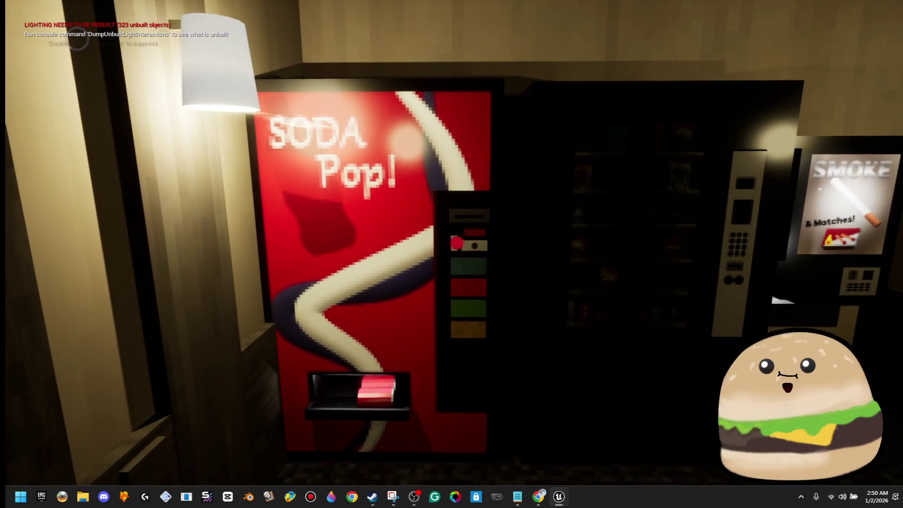
pyautogui.click(457, 243)
pyautogui.click(456, 242)
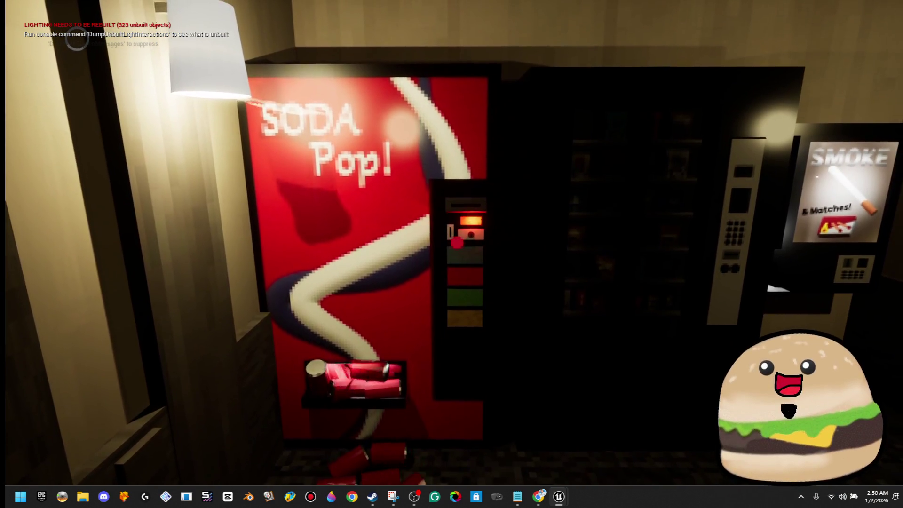
pyautogui.click(456, 243)
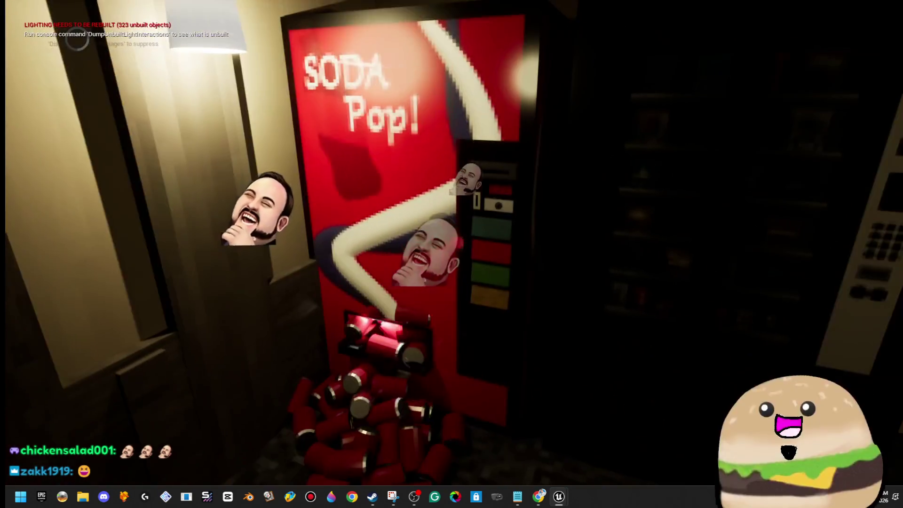
pyautogui.press('Escape')
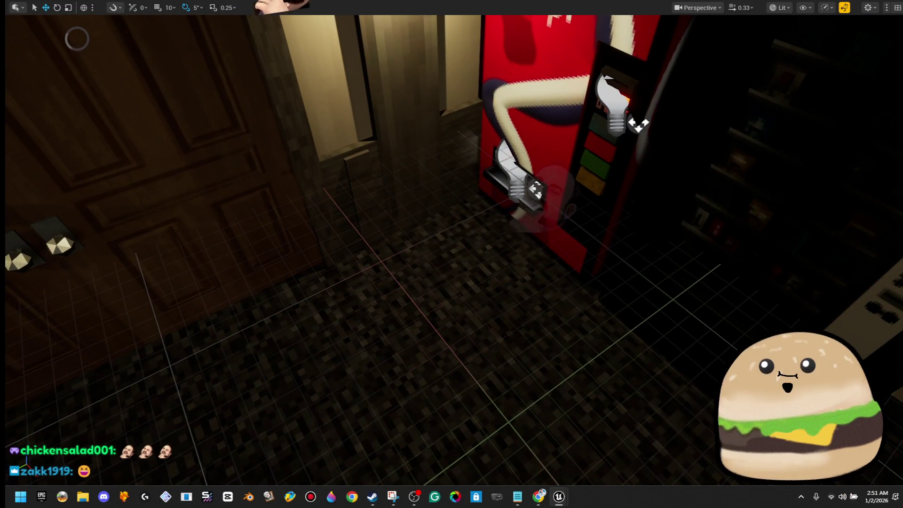
# Step: Open the Vending_machine_SODA_actor blueprint and frame the soda spawn point cube
pyautogui.rightClick(557, 133)
pyautogui.click(606, 174)
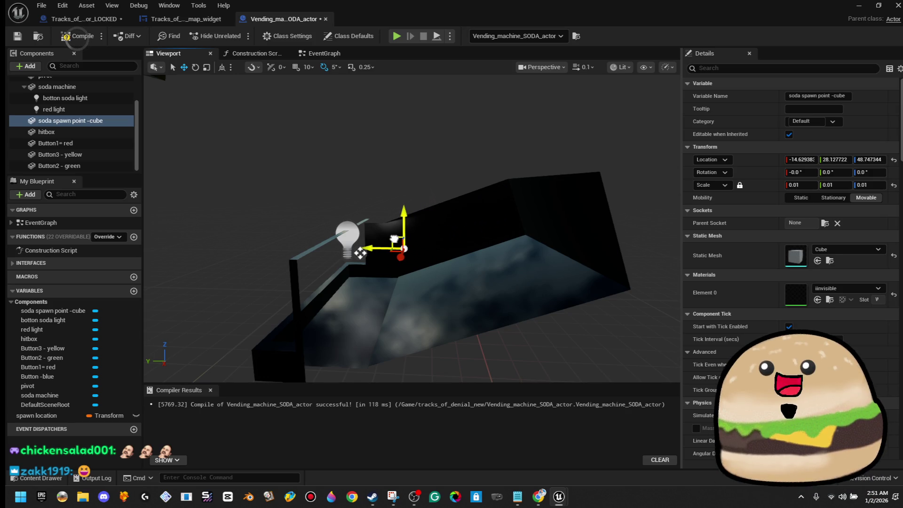
pyautogui.press('f')
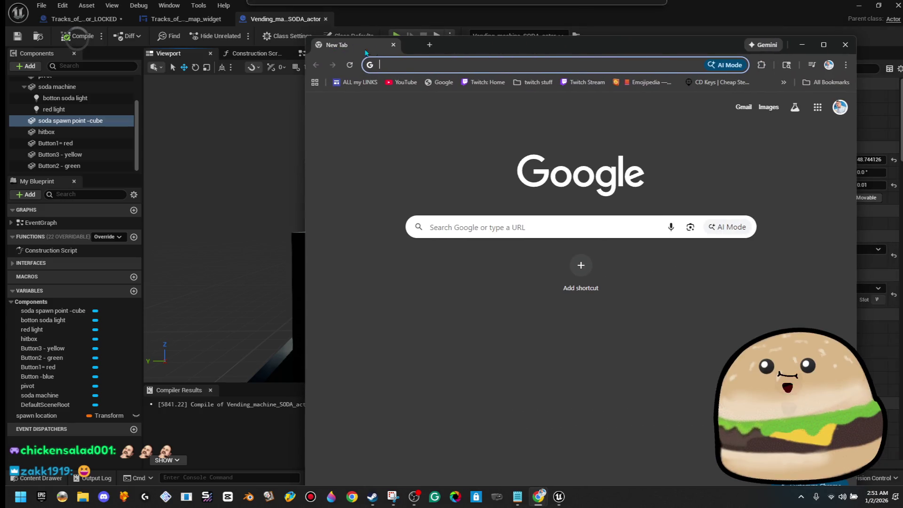
# Step: Search YouTube for 'max payne soda machine' in a maximized browser window
pyautogui.click(406, 82)
pyautogui.doubleClick(474, 44)
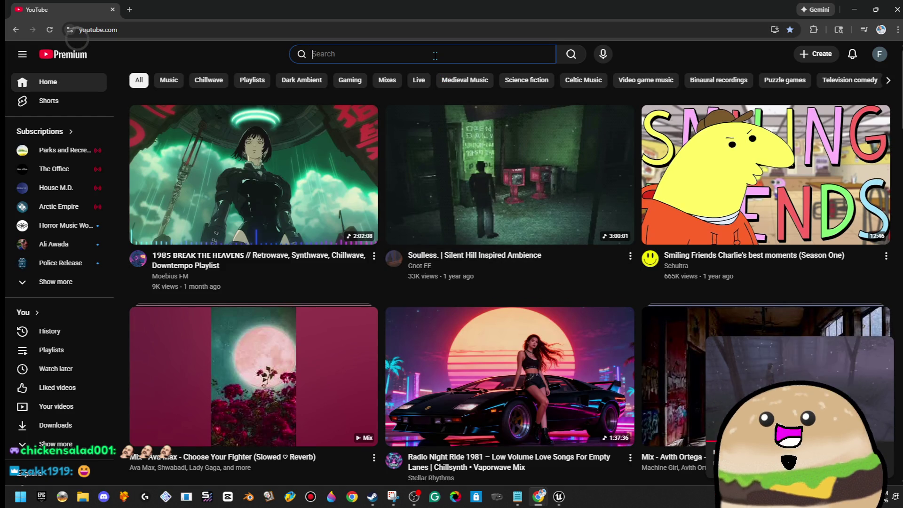
pyautogui.write('pay')
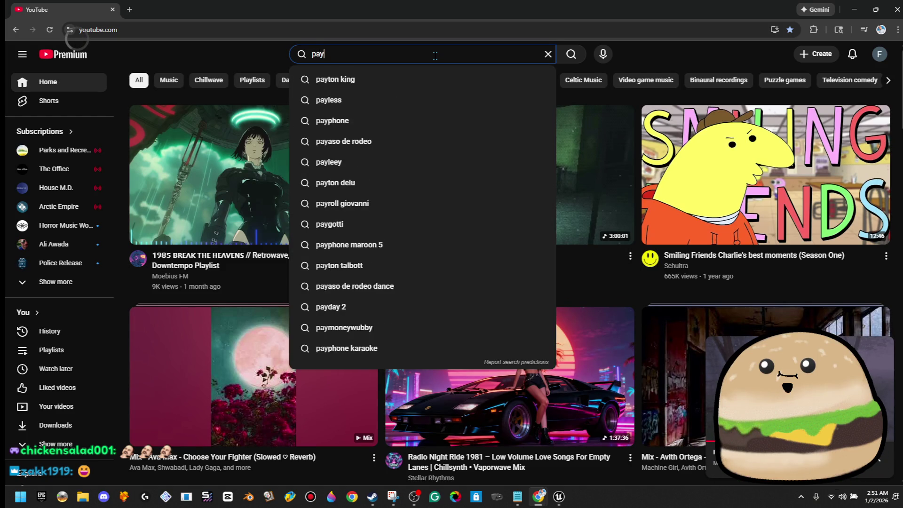
pyautogui.write('max pa')
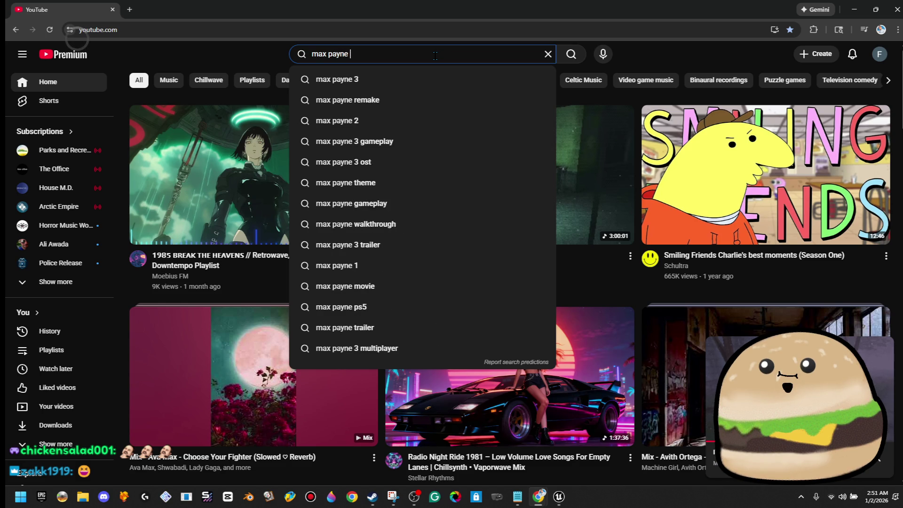
pyautogui.write('soda machine')
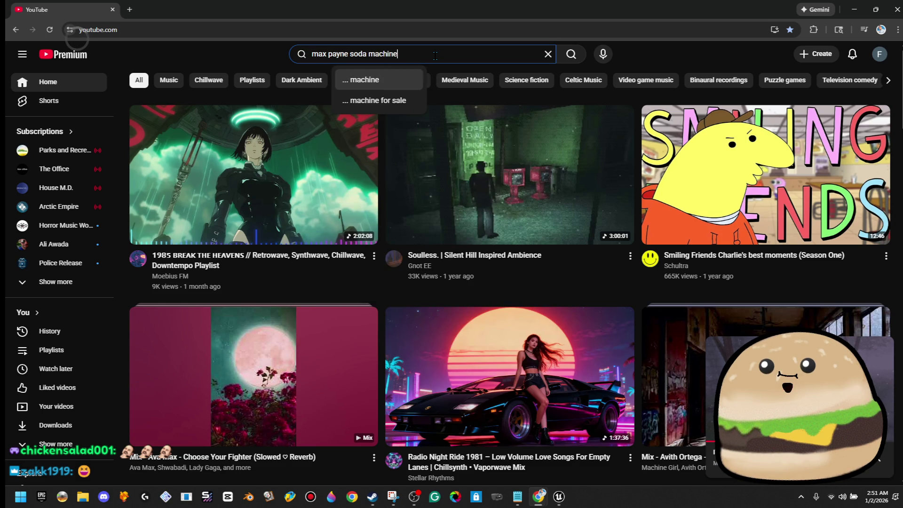
pyautogui.press('Return')
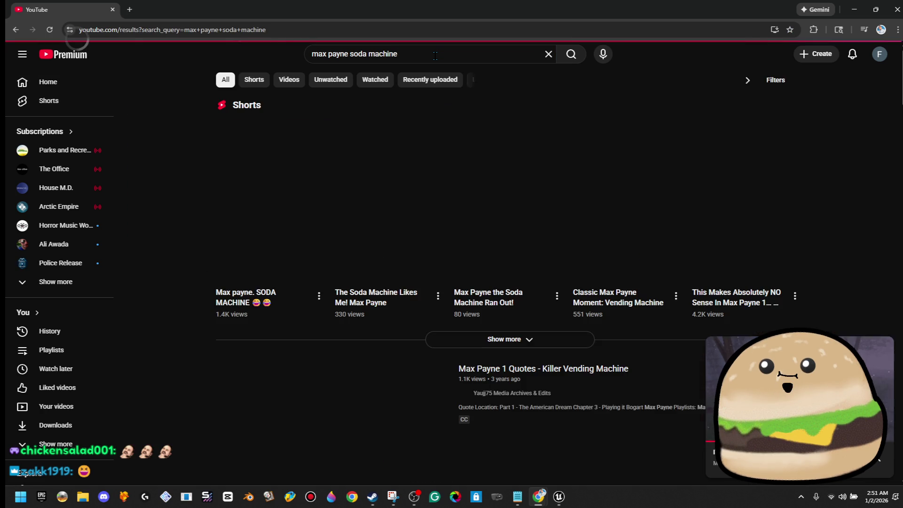
# Step: Watch the Max payne. SODA MACHINE Short at full volume, then pause it and minimize Chrome
pyautogui.click(294, 182)
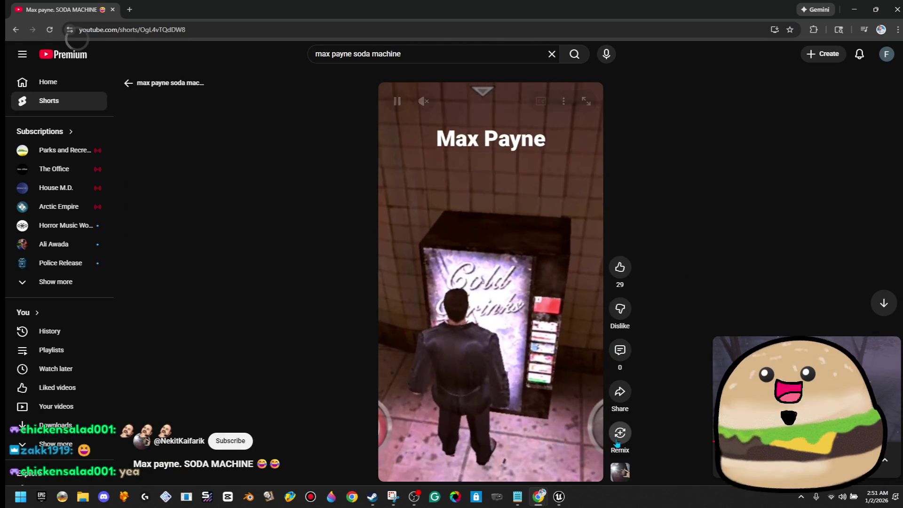
pyautogui.scroll(-1, 526, 424)
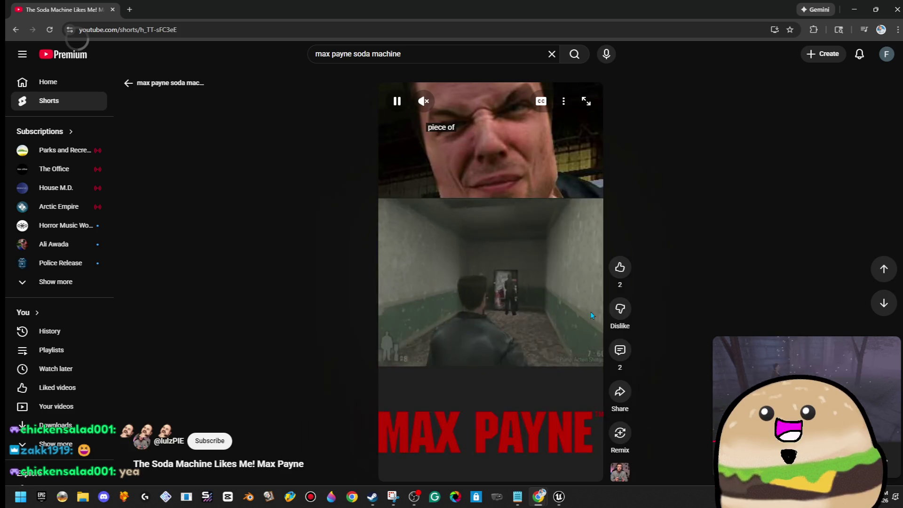
pyautogui.scroll(1, 588, 301)
pyautogui.click(423, 100)
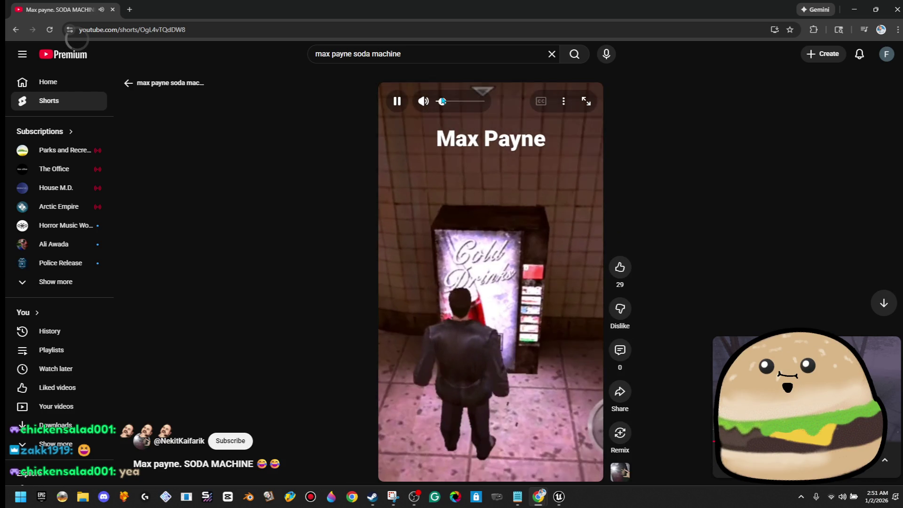
pyautogui.moveTo(446, 101); pyautogui.dragTo(490, 104)
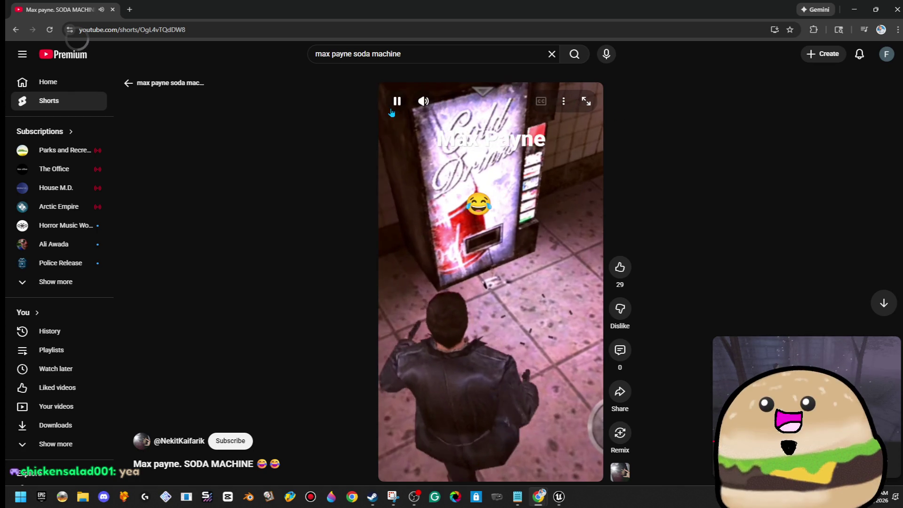
pyautogui.click(579, 174)
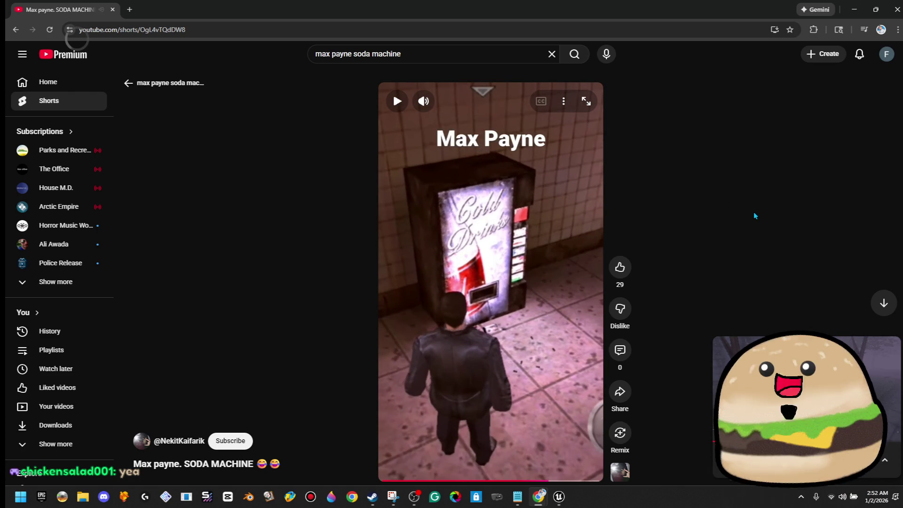
pyautogui.click(860, 16)
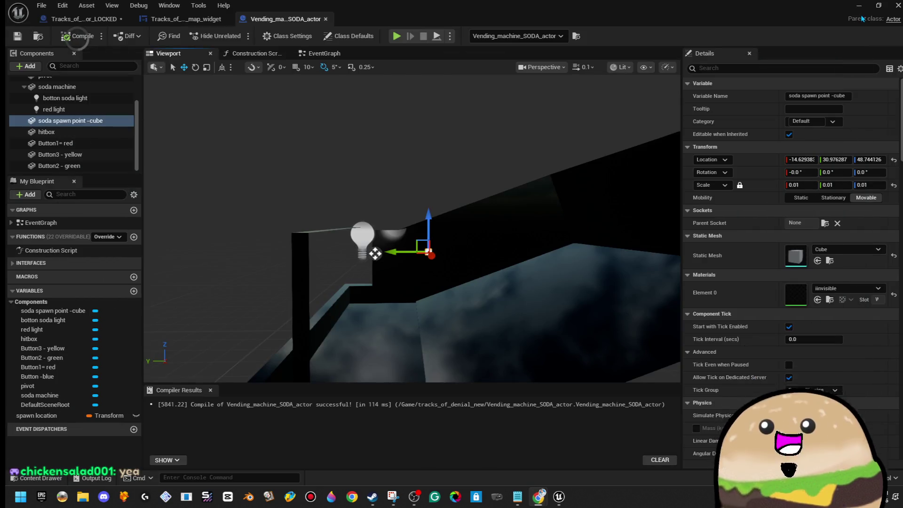
# Step: Move the soda spawn point cube along Y to -14.63, 30.30, 48.74, then return to the level
pyautogui.moveTo(437, 104)
pyautogui.mouseDown()
pyautogui.moveTo(392, 113)
pyautogui.moveTo(444, 103)
pyautogui.mouseUp()
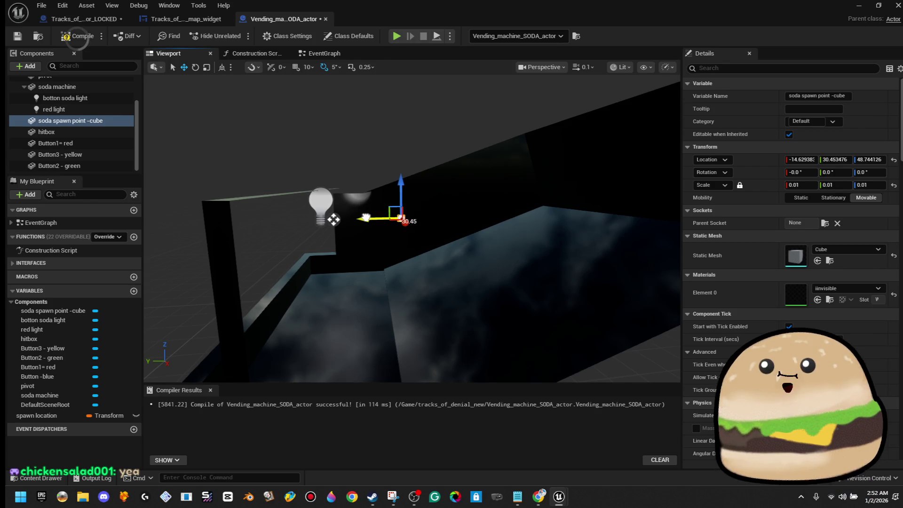
pyautogui.moveTo(443, 103); pyautogui.dragTo(431, 109)
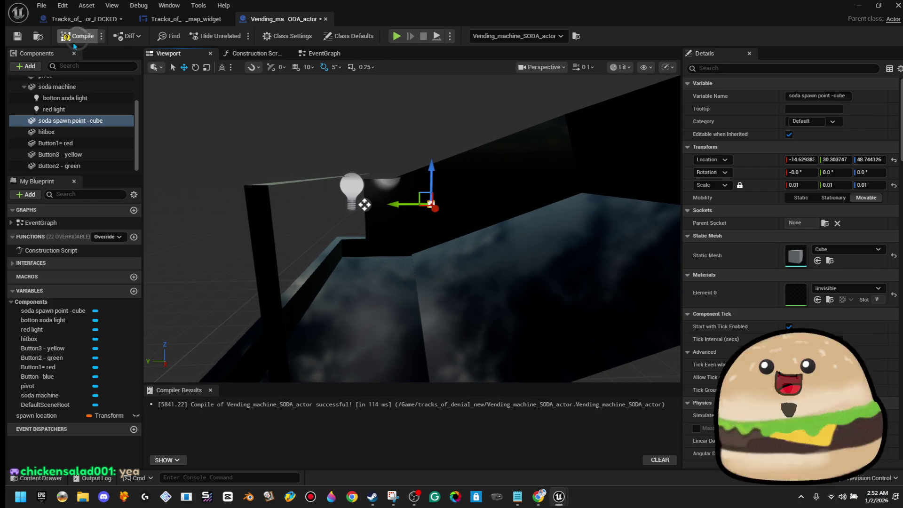
pyautogui.click(869, 6)
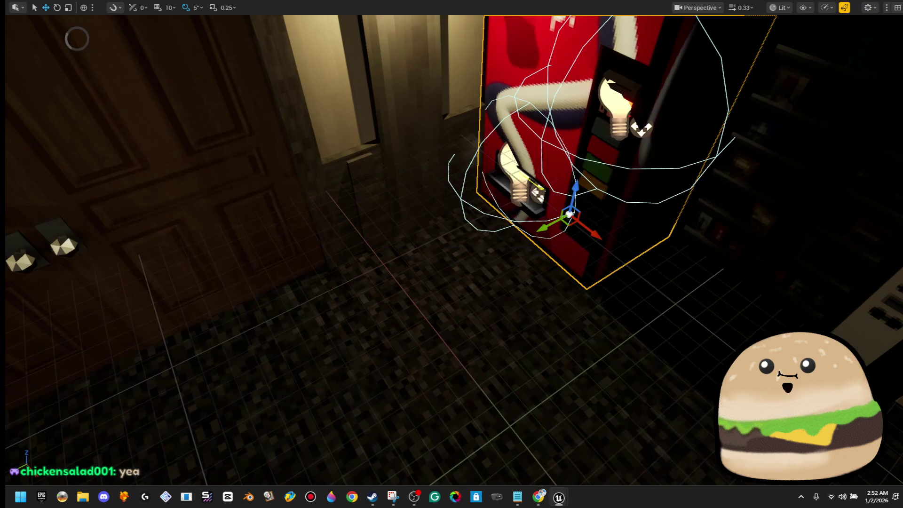
# Step: Play From Here and watch soda cans stream from the tray onto the floor
pyautogui.rightClick(420, 437)
pyautogui.click(462, 476)
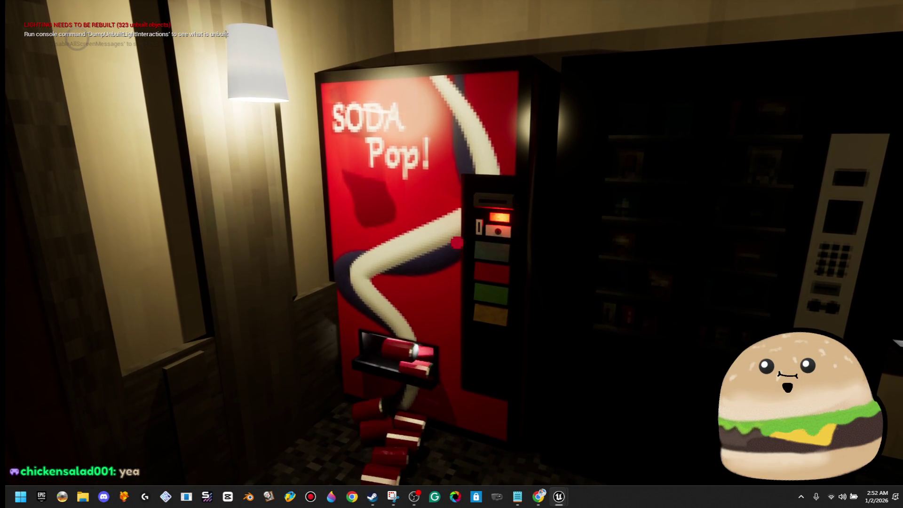
pyautogui.press('w')
pyautogui.press('Escape')
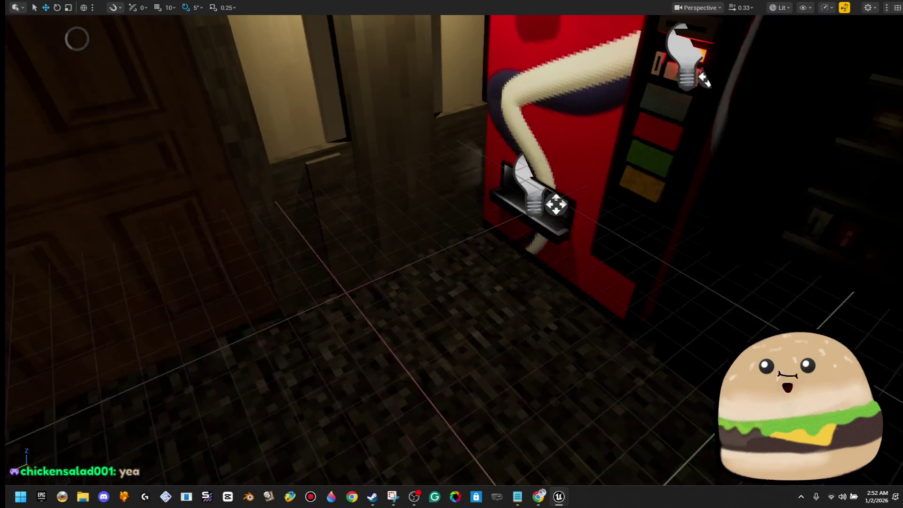
# Step: Open Vending_machine_SODA_actor for editing from the vending machine in the level
pyautogui.press('w')
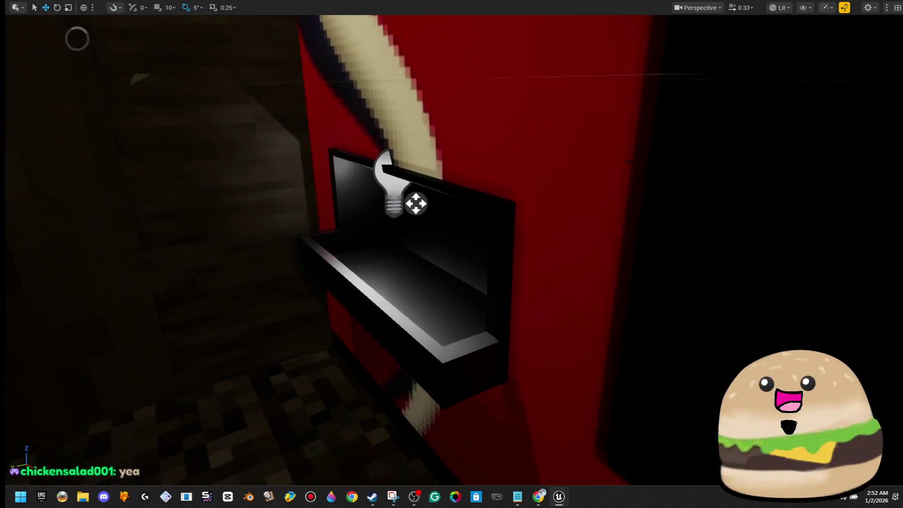
pyautogui.rightClick(631, 160)
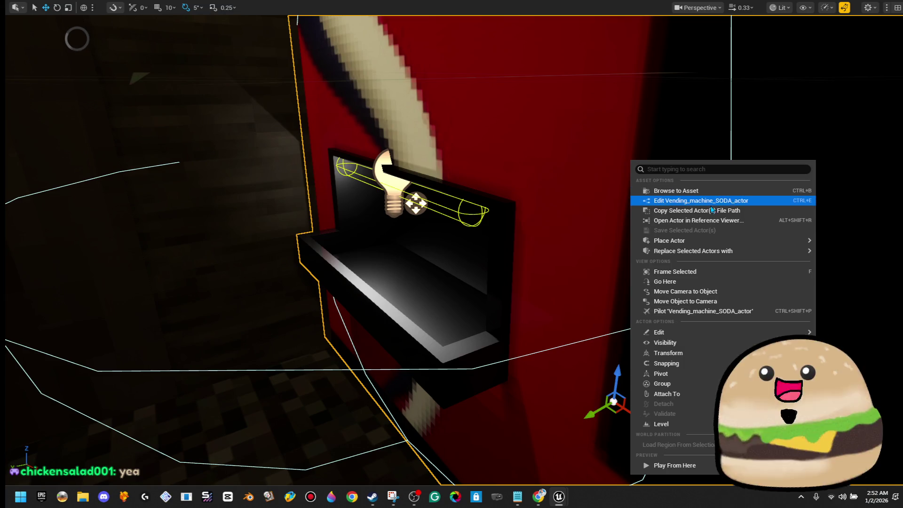
pyautogui.click(701, 200)
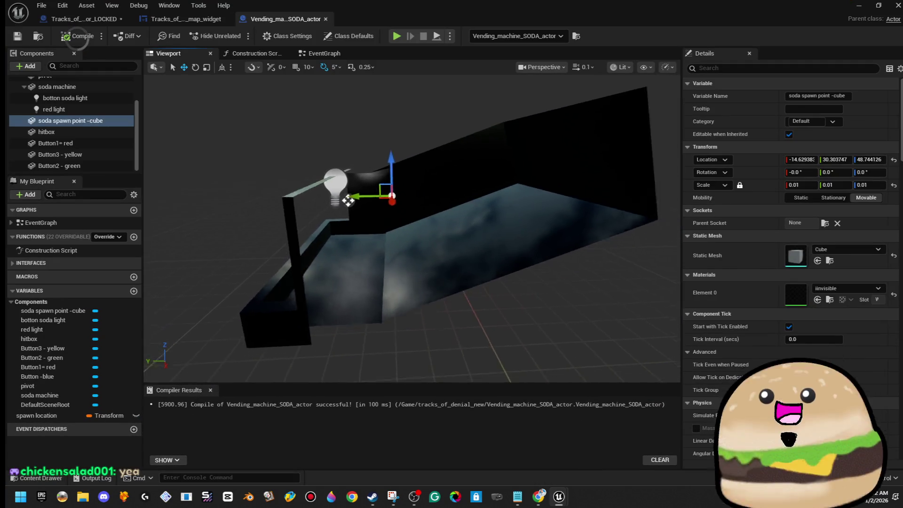
# Step: Save the compiled Vending_machine_SODA_actor blueprint
pyautogui.scroll(3, 348, 201)
pyautogui.scroll(-3, 412, 228)
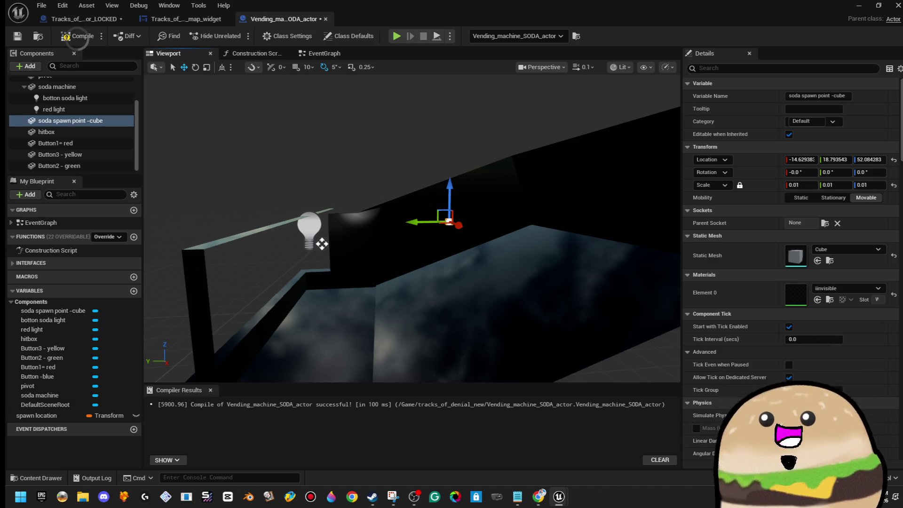
pyautogui.click(22, 42)
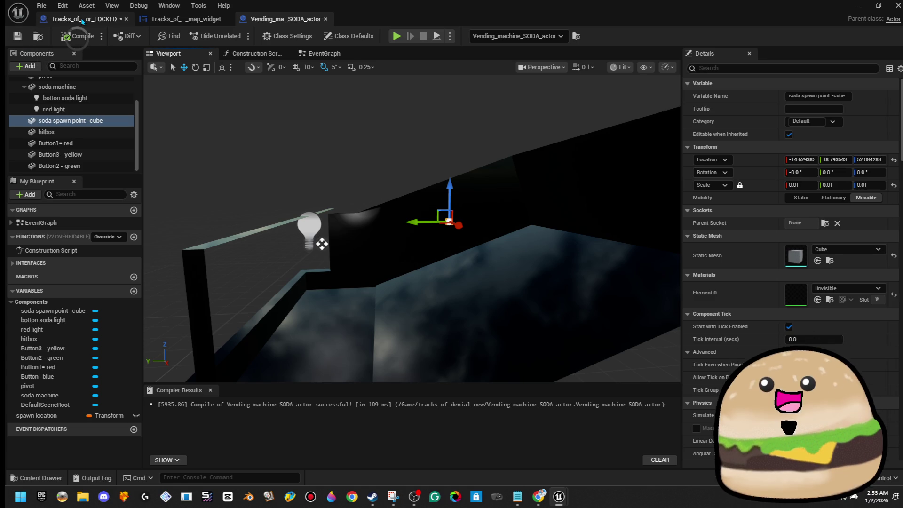
# Step: Move the Blueprint editor aside and leave immersive mode so the level viewport shows
pyautogui.click(77, 19)
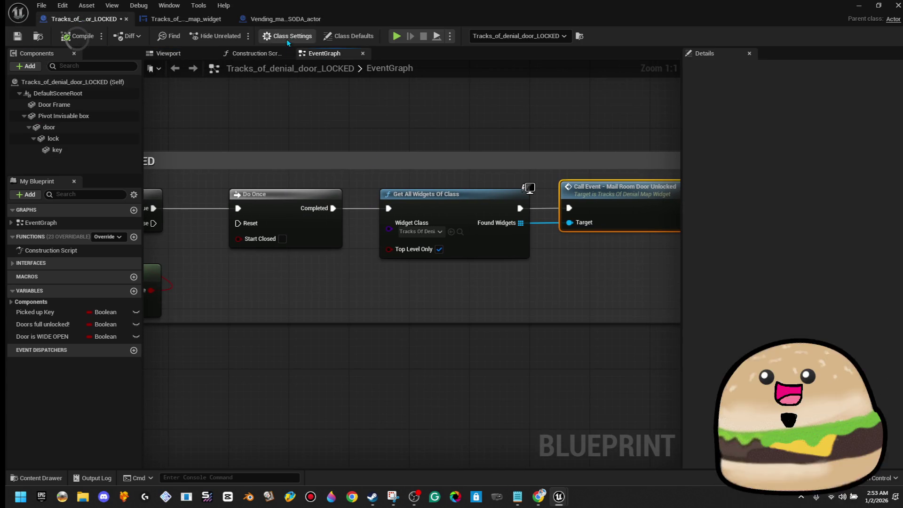
pyautogui.click(288, 23)
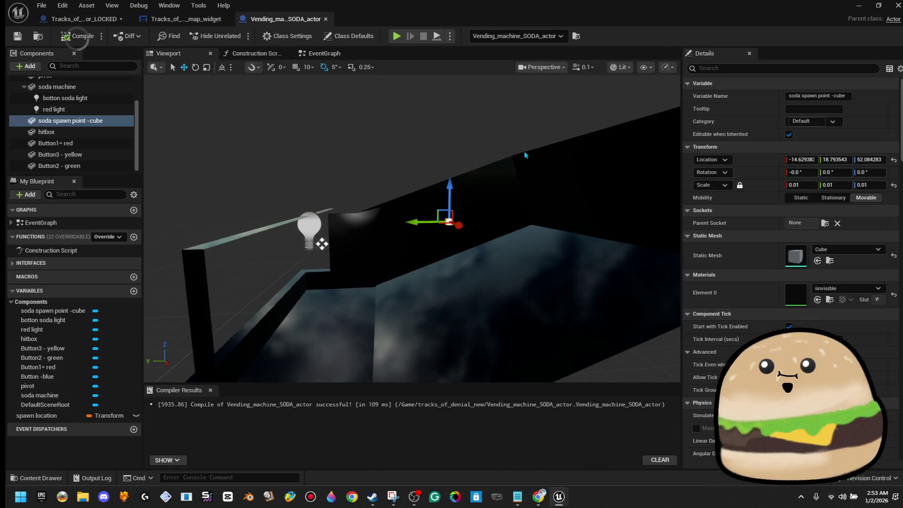
pyautogui.click(78, 19)
pyautogui.moveTo(471, 19); pyautogui.dragTo(847, 101)
pyautogui.press('F11')
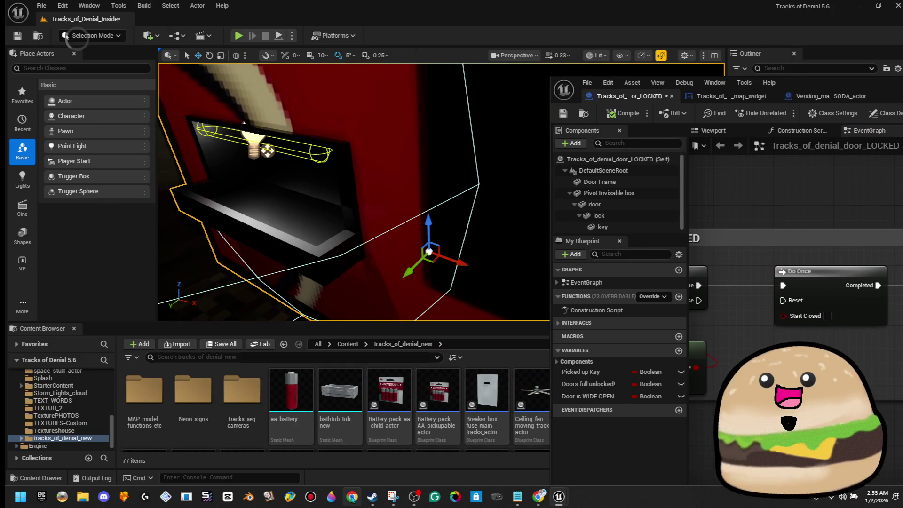
# Step: Search the Content Browser for 'soda' and open the soda_can_actor blueprint
pyautogui.click(369, 357)
pyautogui.write('oda')
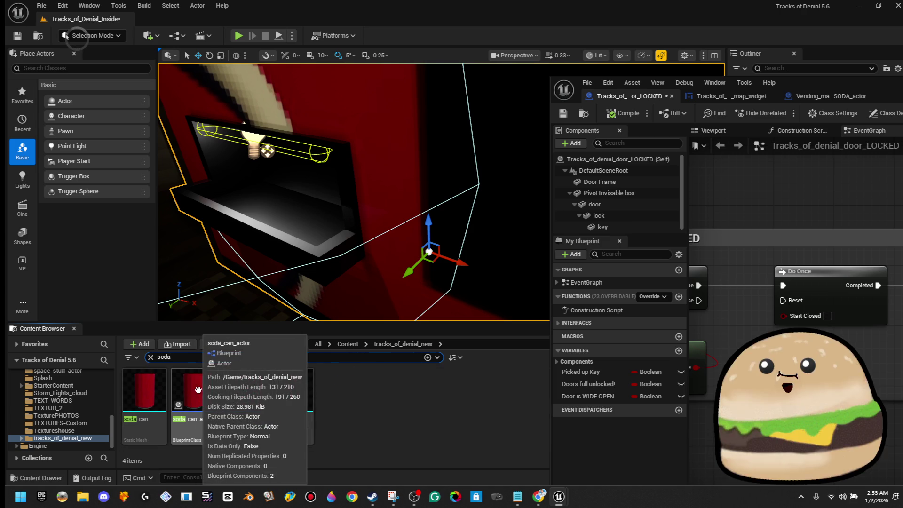
pyautogui.doubleClick(193, 396)
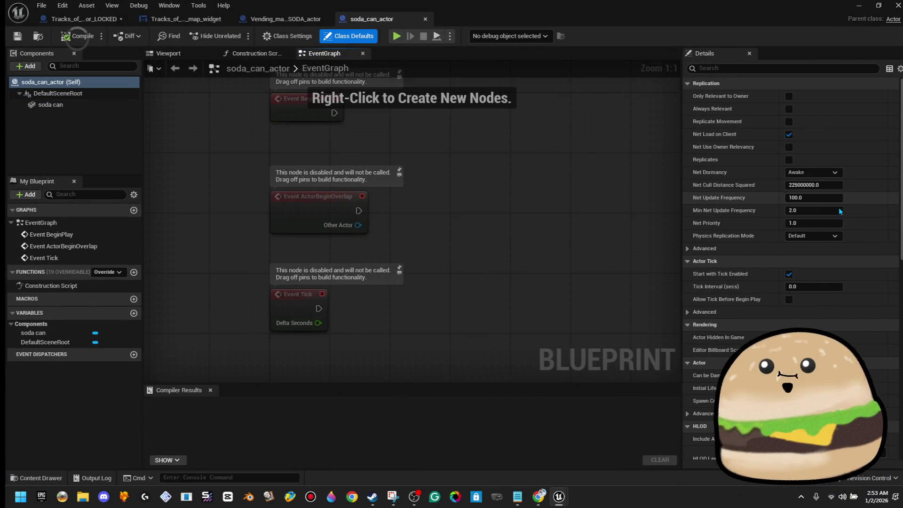
# Step: Show the soda can in the blueprint Viewport and select its mesh
pyautogui.click(193, 53)
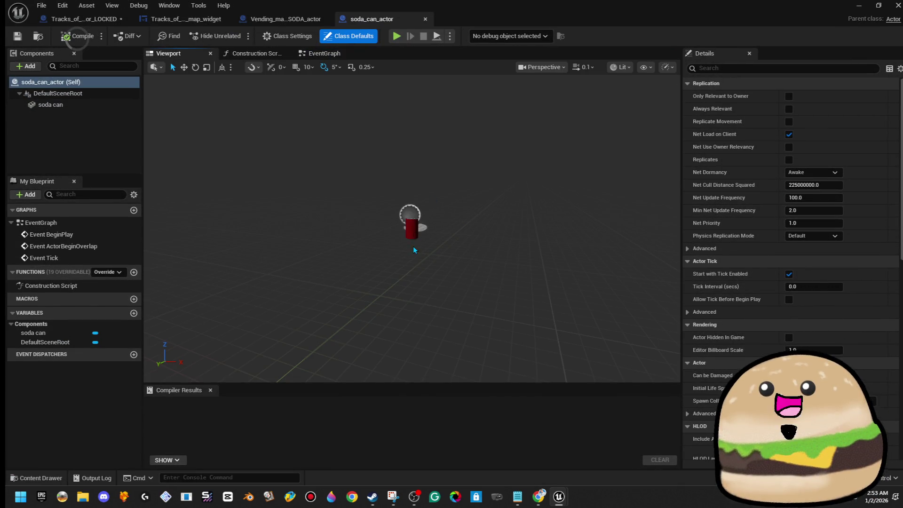
pyautogui.click(412, 230)
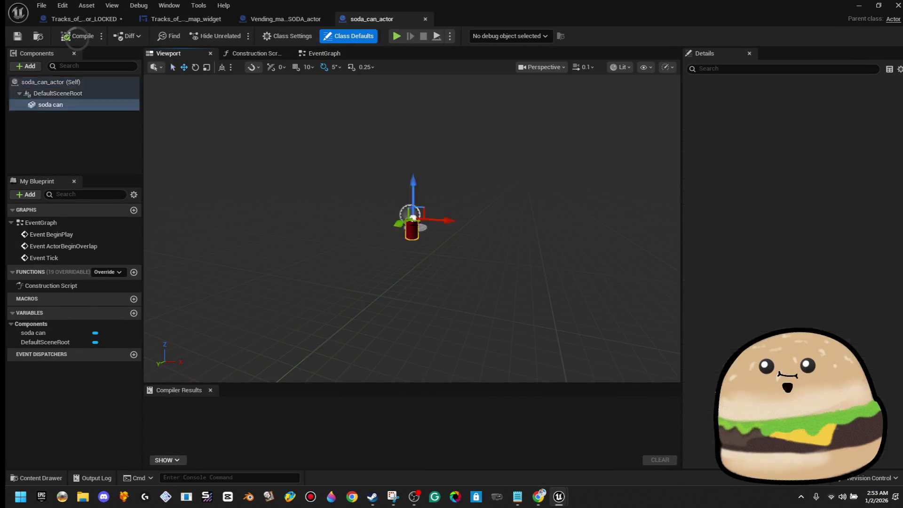
pyautogui.click(81, 83)
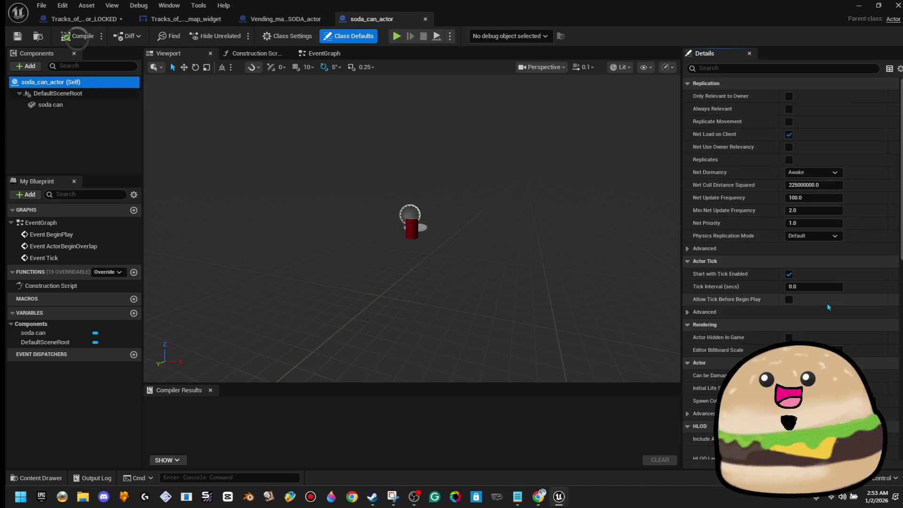
pyautogui.click(804, 68)
pyautogui.write('p')
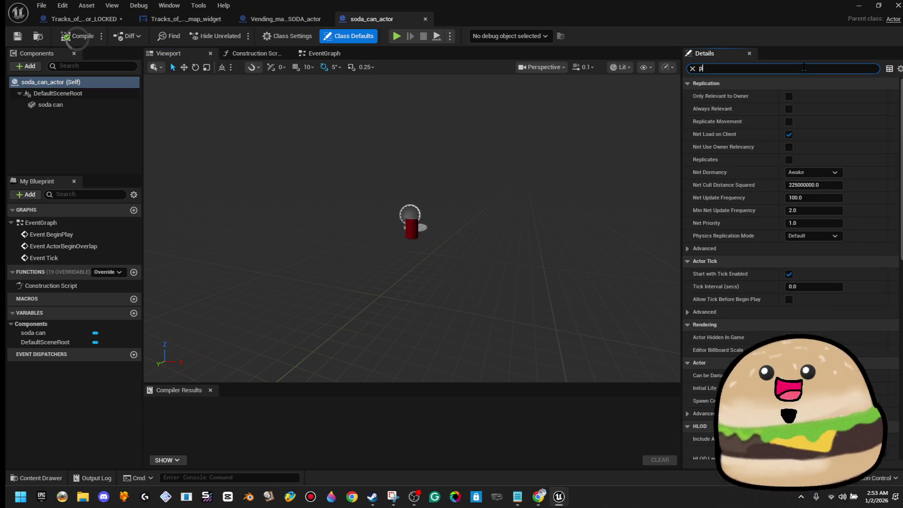
pyautogui.write('h')
pyautogui.hotkey('ctrl', 'a')
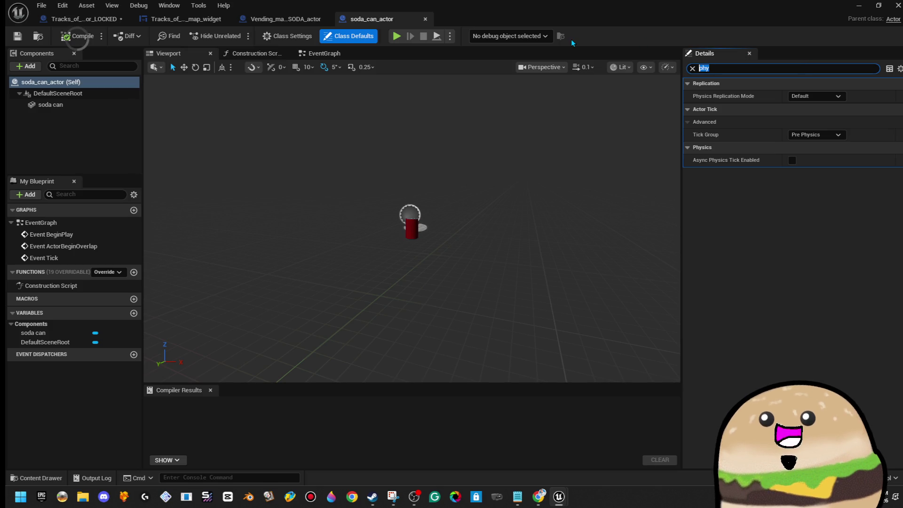
pyautogui.press('BackSpace')
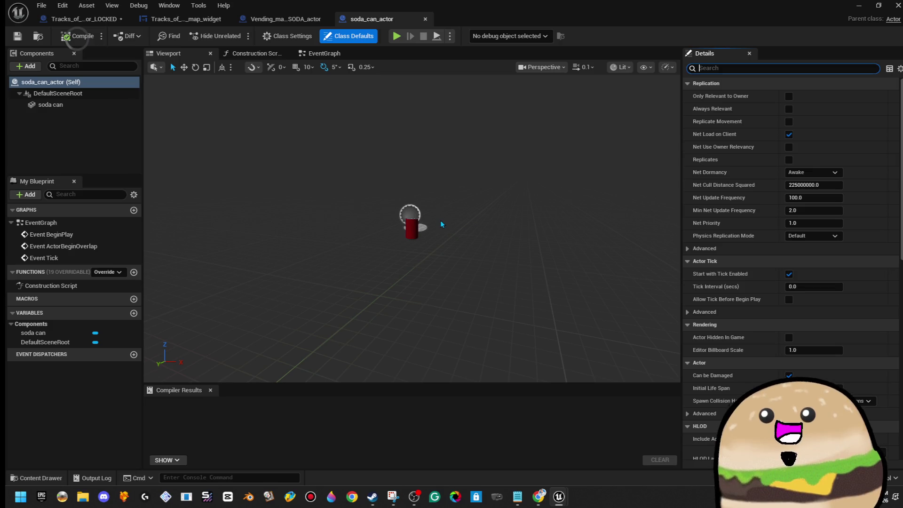
# Step: Set the soda can component's Linear Damping to 25 and move the editor aside to show the level
pyautogui.click(91, 104)
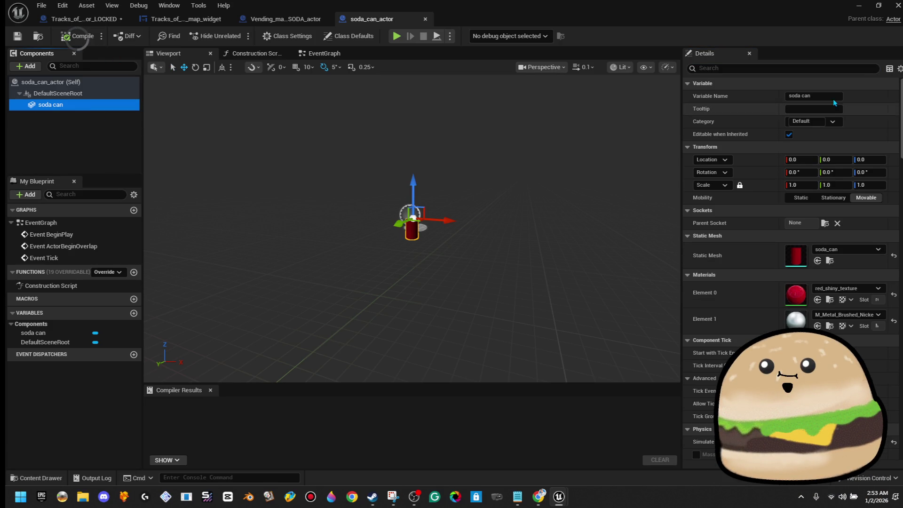
pyautogui.write('p')
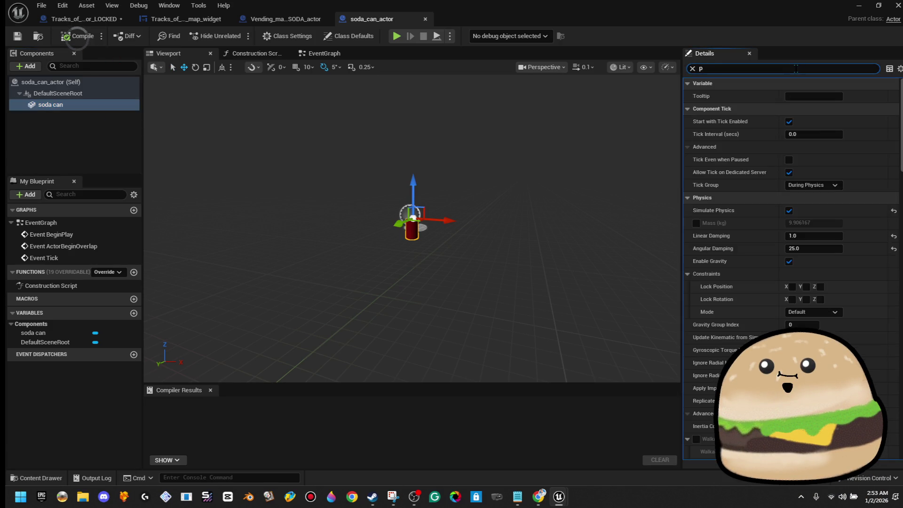
pyautogui.write('hys')
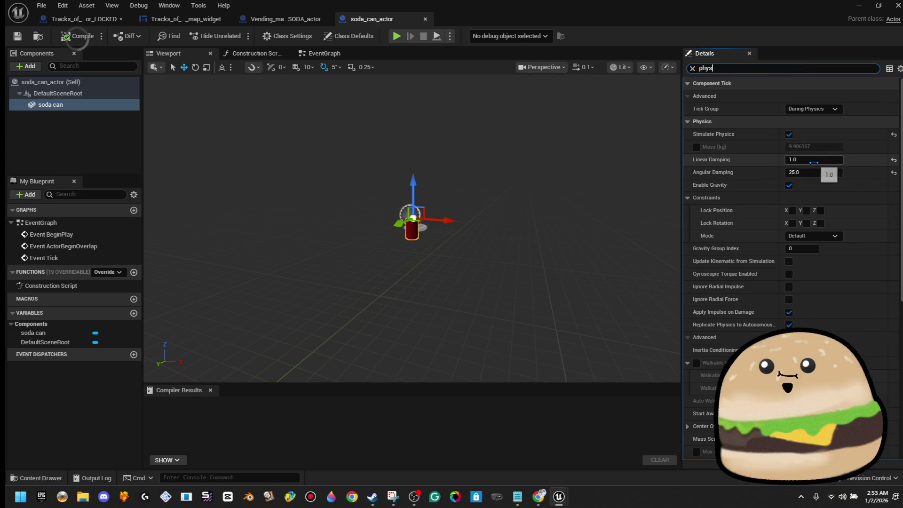
pyautogui.click(818, 161)
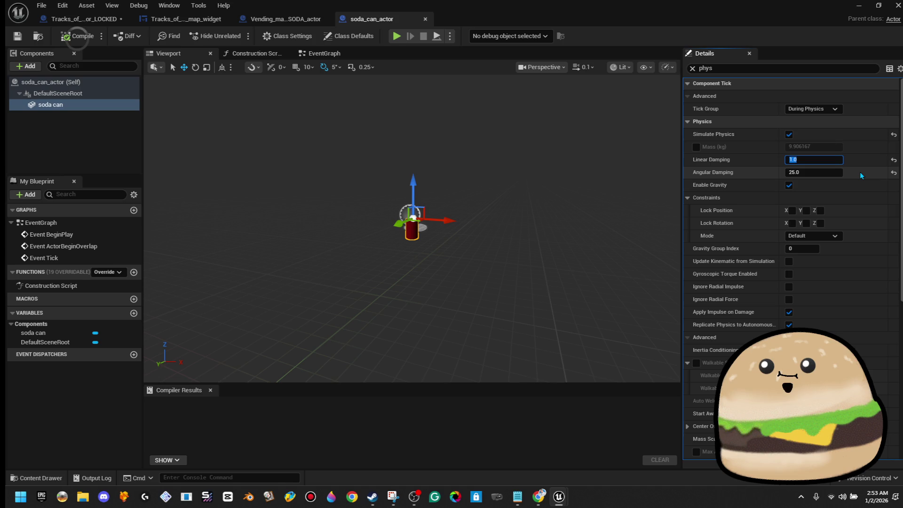
pyautogui.write('25')
pyautogui.press('Return')
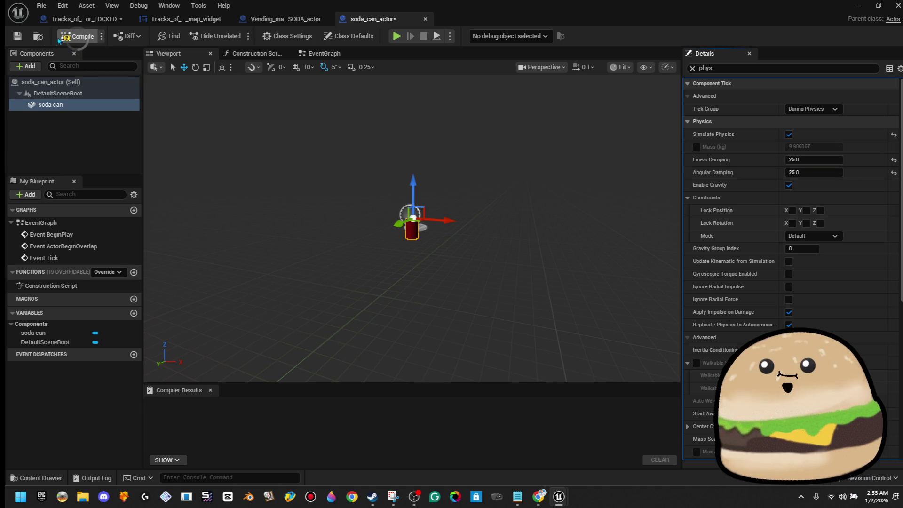
pyautogui.moveTo(687, 10)
pyautogui.mouseDown()
pyautogui.moveTo(696, 47)
pyautogui.moveTo(738, 83)
pyautogui.mouseUp()
pyautogui.rightClick(360, 173)
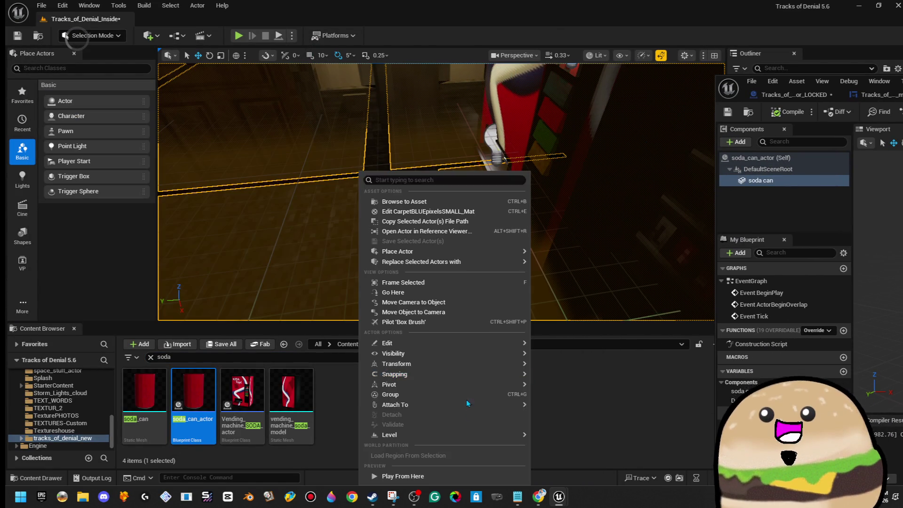
# Step: Play-test the heavily damped can, adjust its Linear Damping, and play-test again
pyautogui.click(440, 472)
pyautogui.press('s')
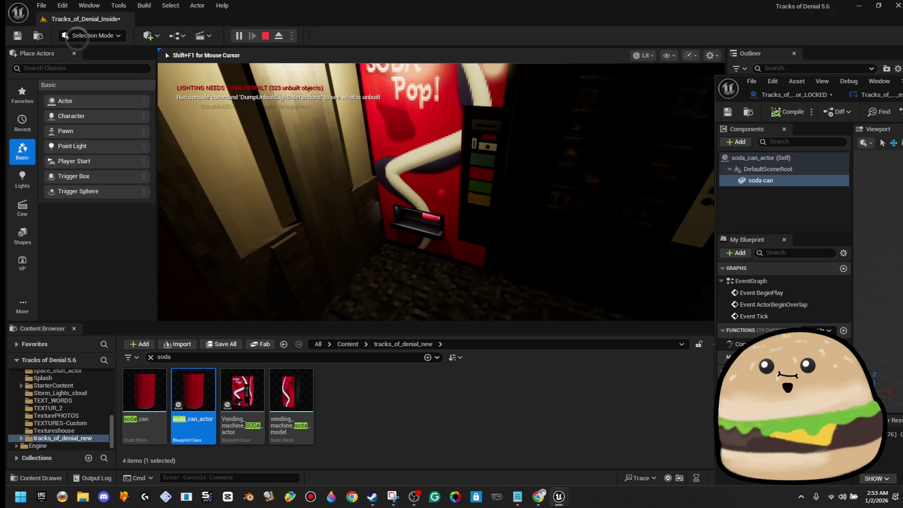
pyautogui.press('Escape')
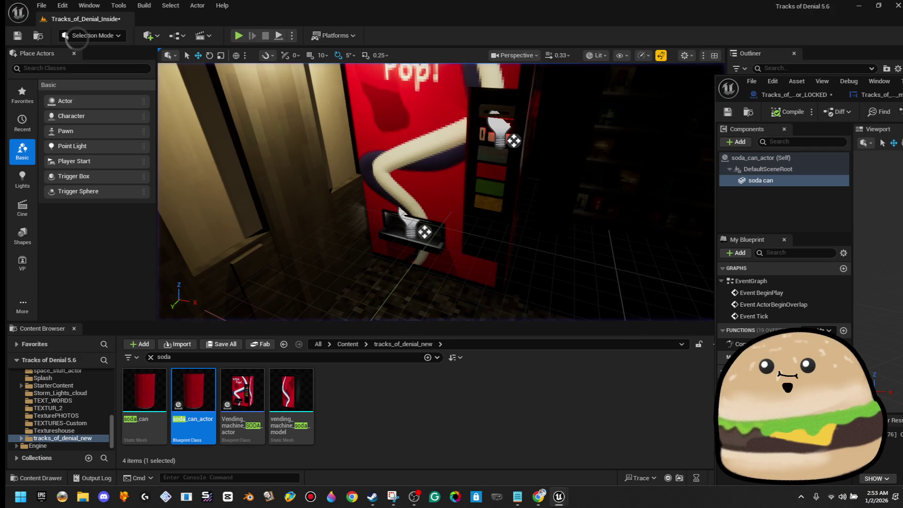
pyautogui.moveTo(901, 89)
pyautogui.mouseDown()
pyautogui.moveTo(752, 105)
pyautogui.moveTo(488, 56)
pyautogui.mouseUp()
pyautogui.click(725, 200)
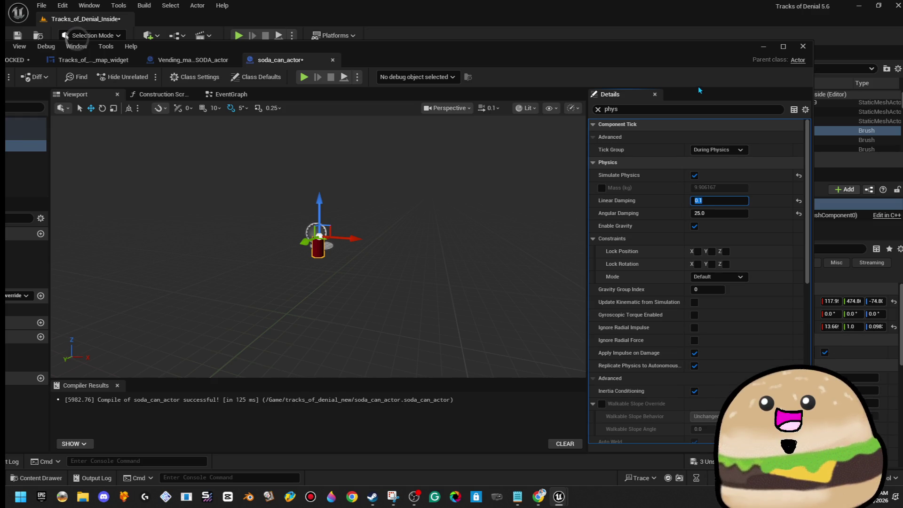
pyautogui.moveTo(699, 58); pyautogui.dragTo(902, 76)
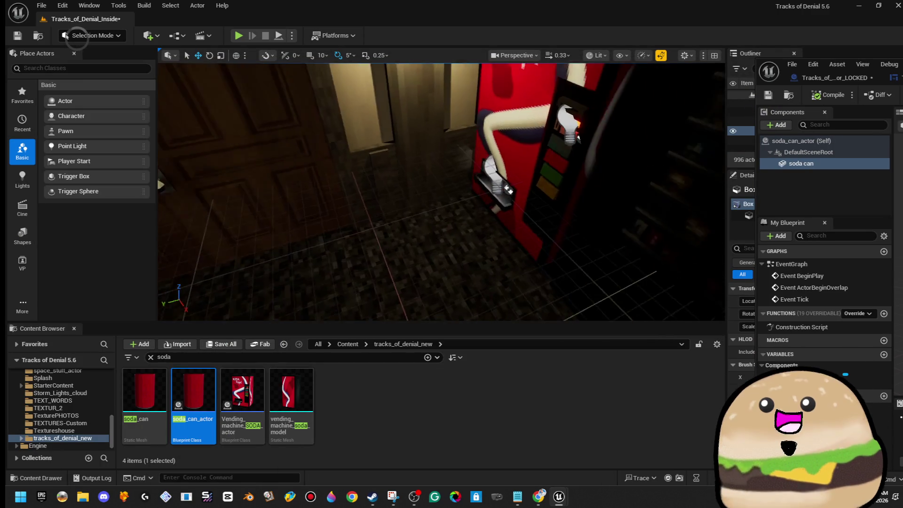
pyautogui.rightClick(273, 173)
pyautogui.click(315, 476)
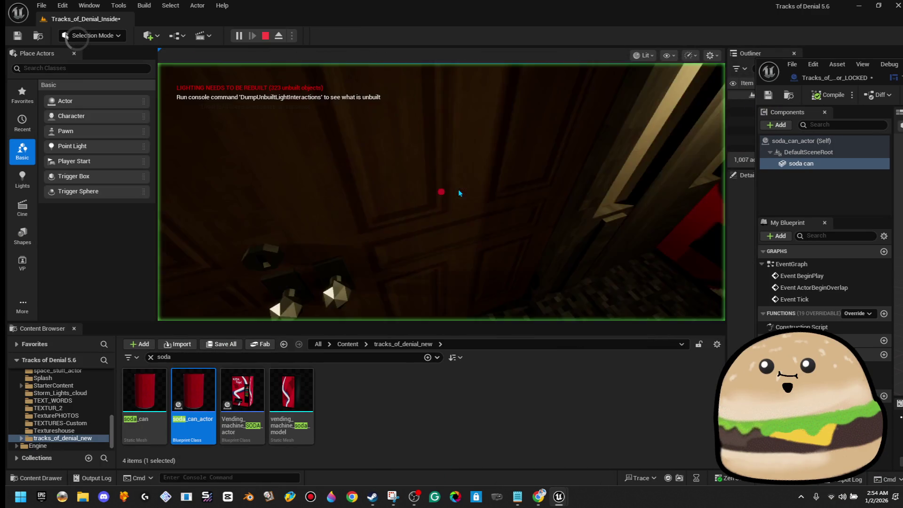
pyautogui.press('Escape')
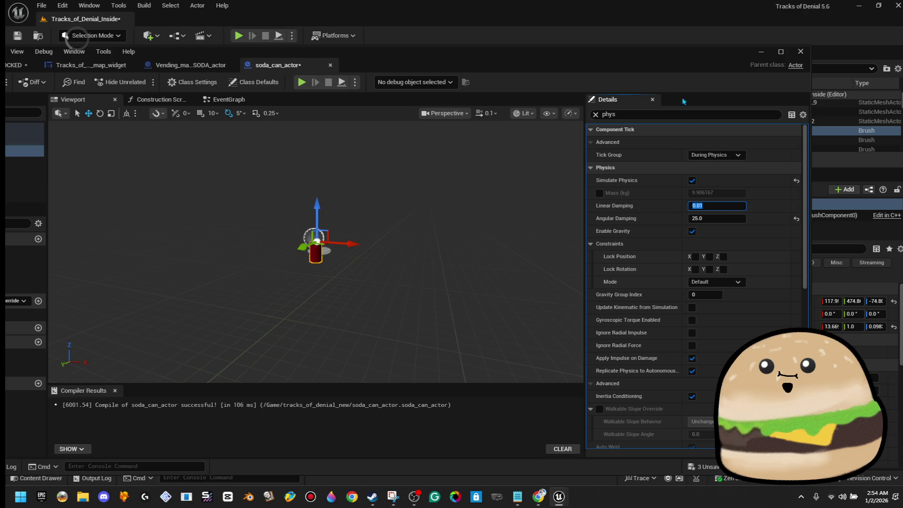
# Step: Compile the soda can blueprint and play-test, pressing the vending machine to dispense a can
pyautogui.moveTo(190, 51); pyautogui.dragTo(795, 57)
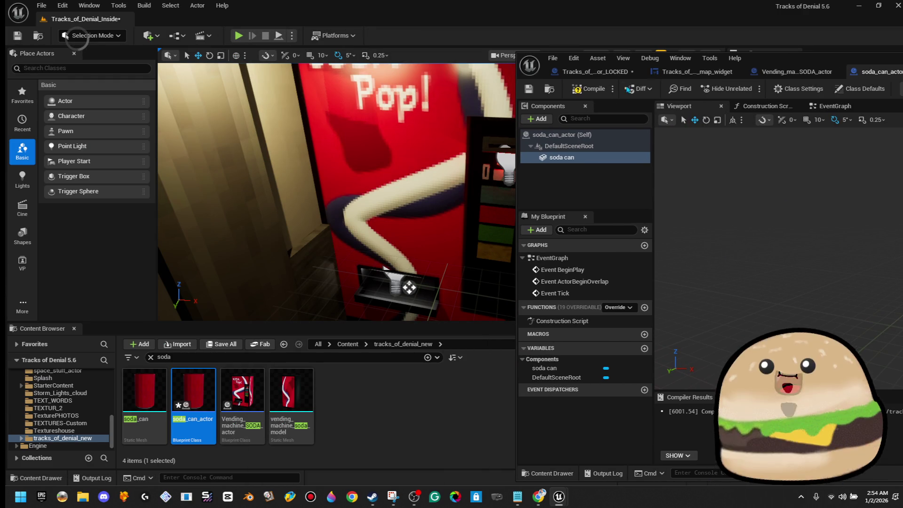
pyautogui.click(580, 90)
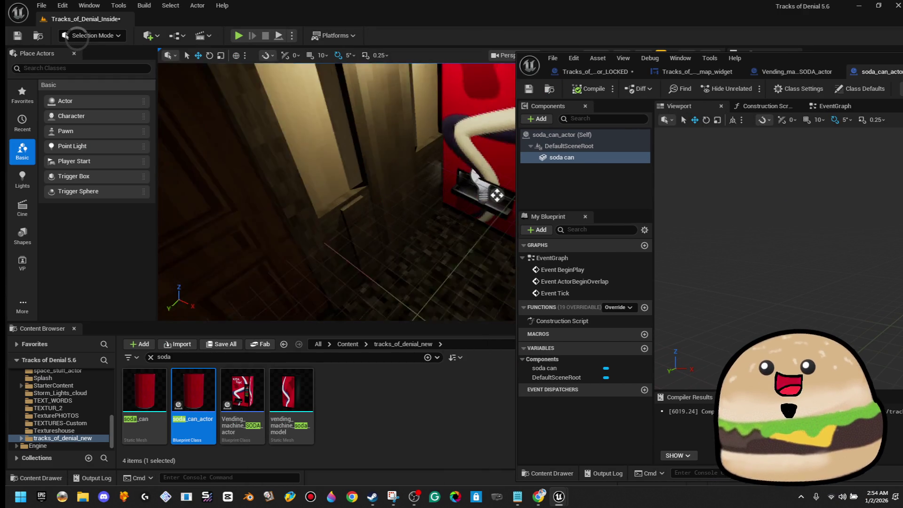
pyautogui.rightClick(369, 174)
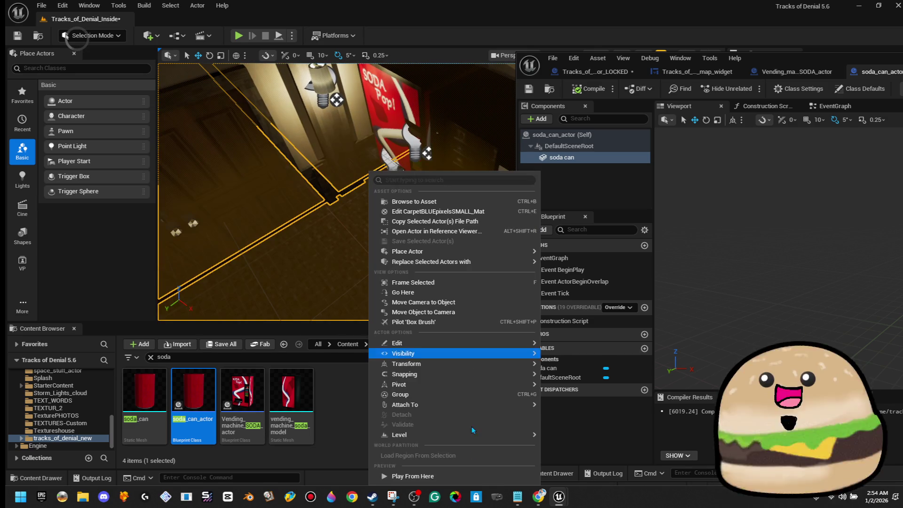
pyautogui.click(451, 476)
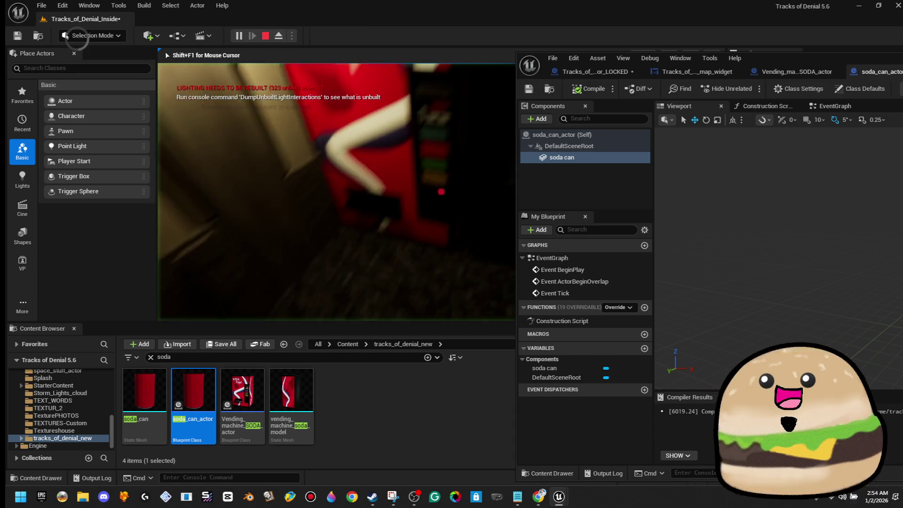
pyautogui.click(631, 71)
pyautogui.click(336, 184)
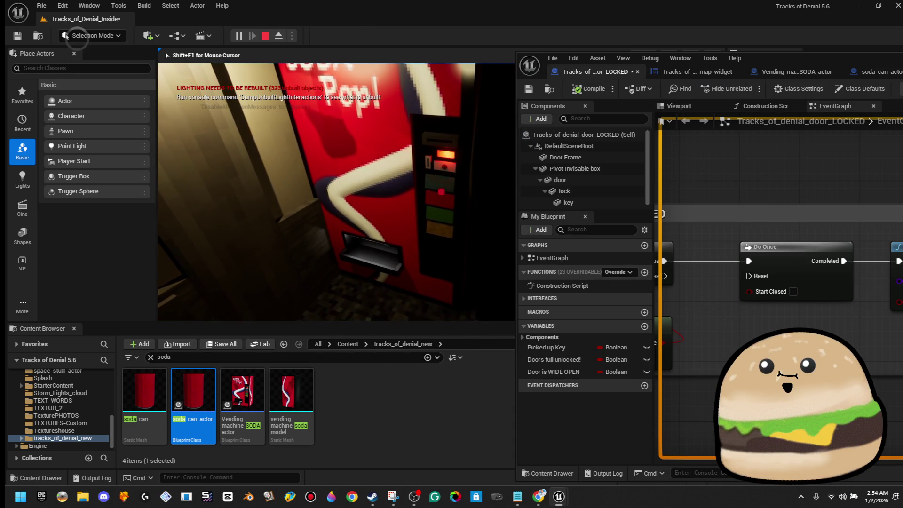
pyautogui.press('Escape')
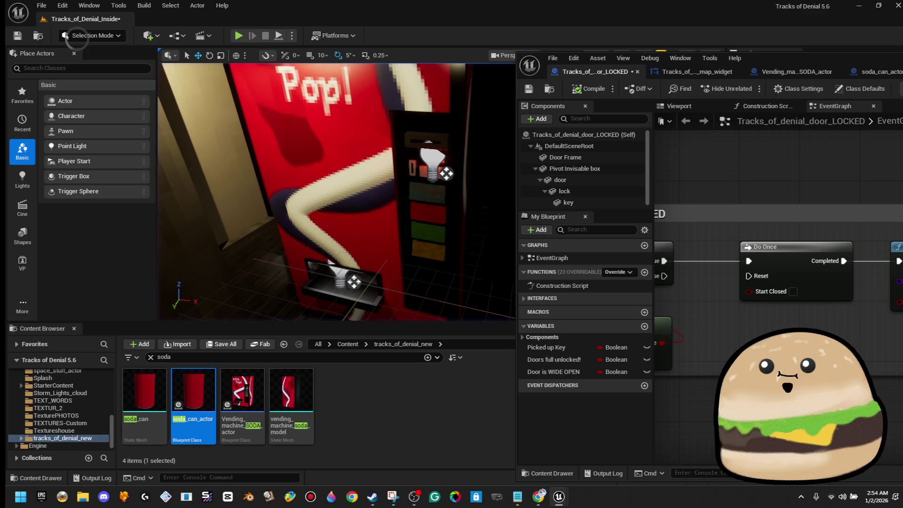
pyautogui.doubleClick(824, 57)
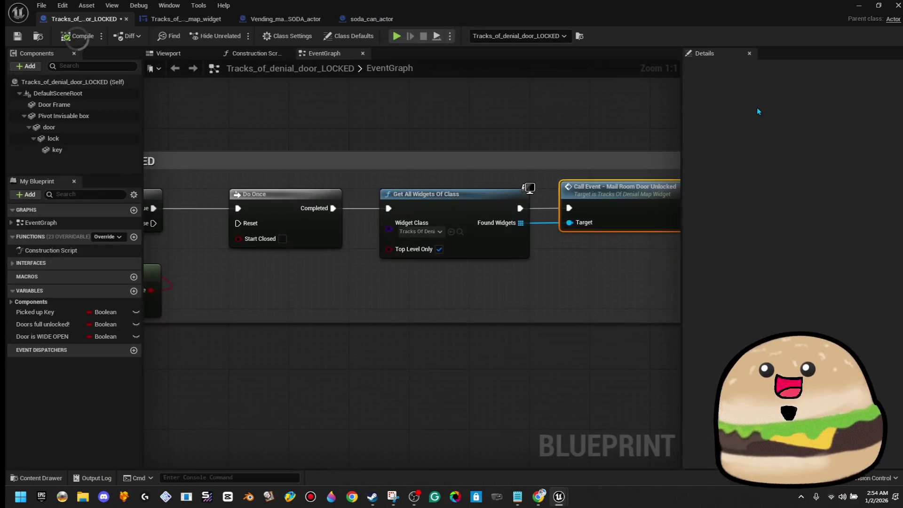
pyautogui.doubleClick(805, 25)
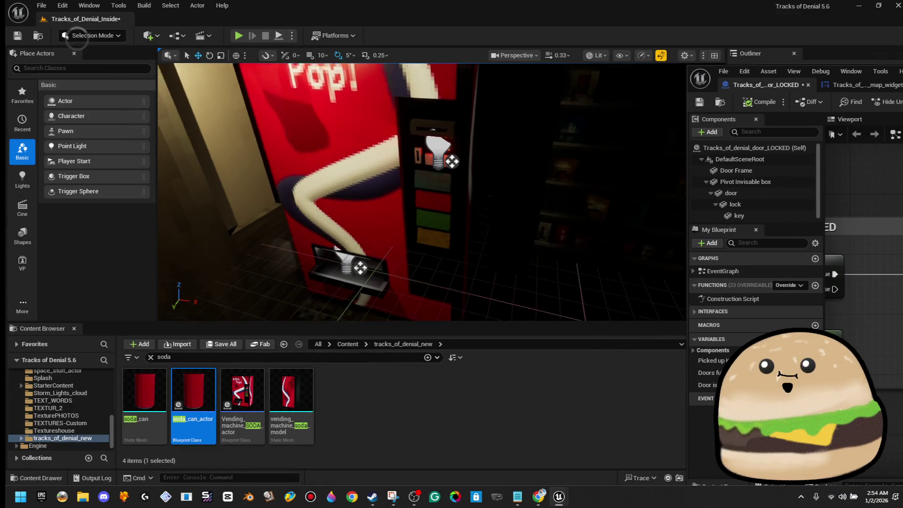
pyautogui.rightClick(407, 104)
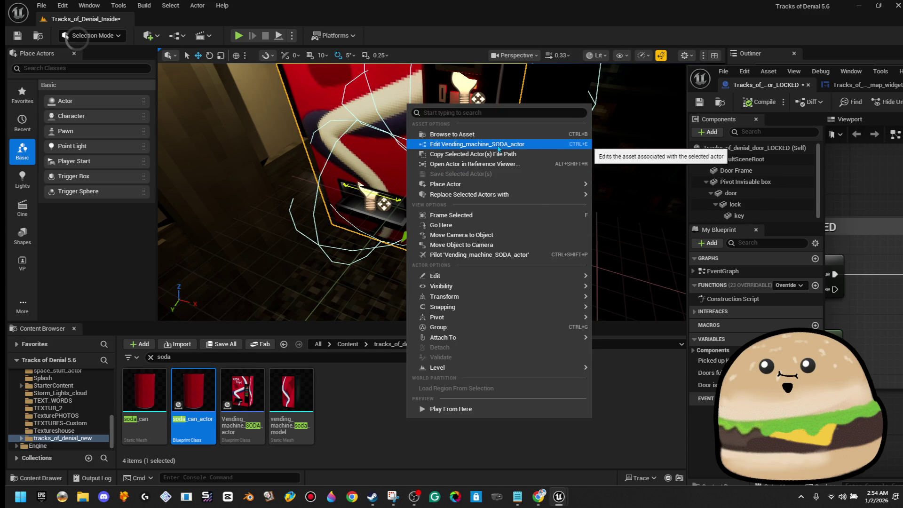
# Step: Move the vending machine's soda spawn point higher and sideways, then compile
pyautogui.click(498, 150)
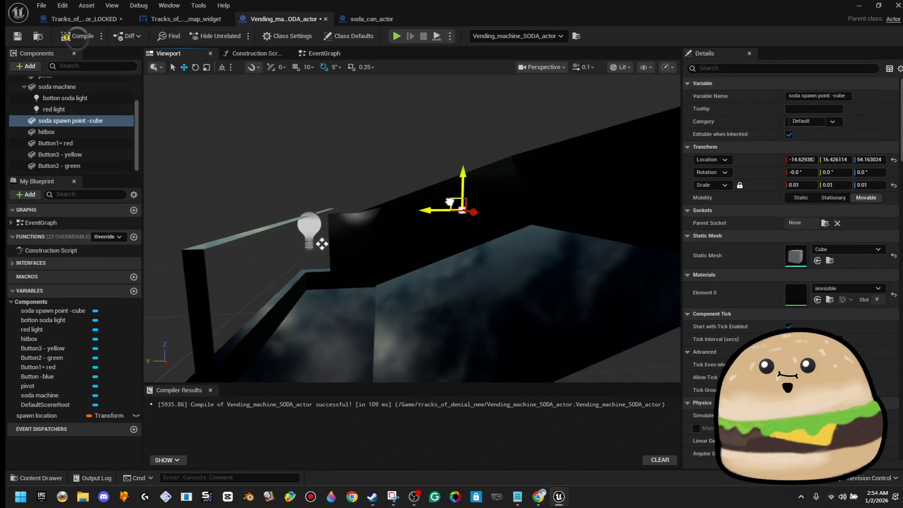
pyautogui.moveTo(450, 202); pyautogui.dragTo(495, 190)
pyautogui.click(89, 38)
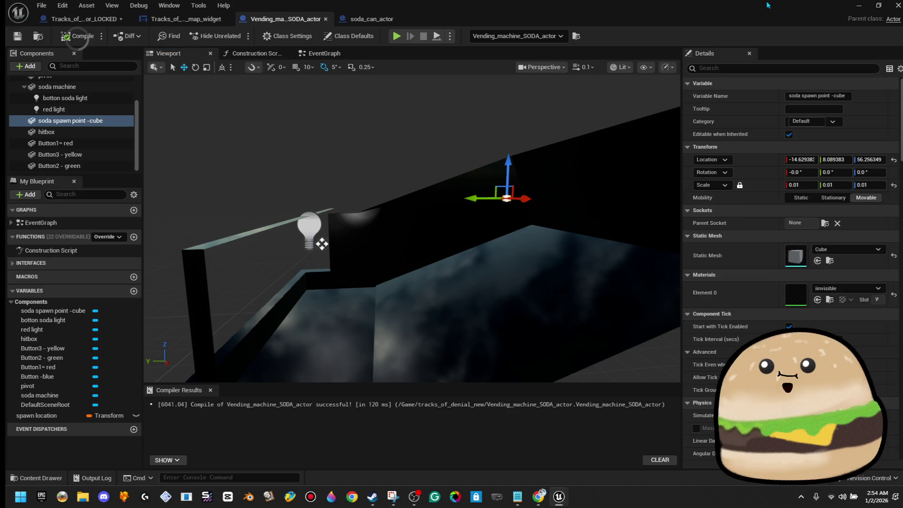
pyautogui.doubleClick(769, 5)
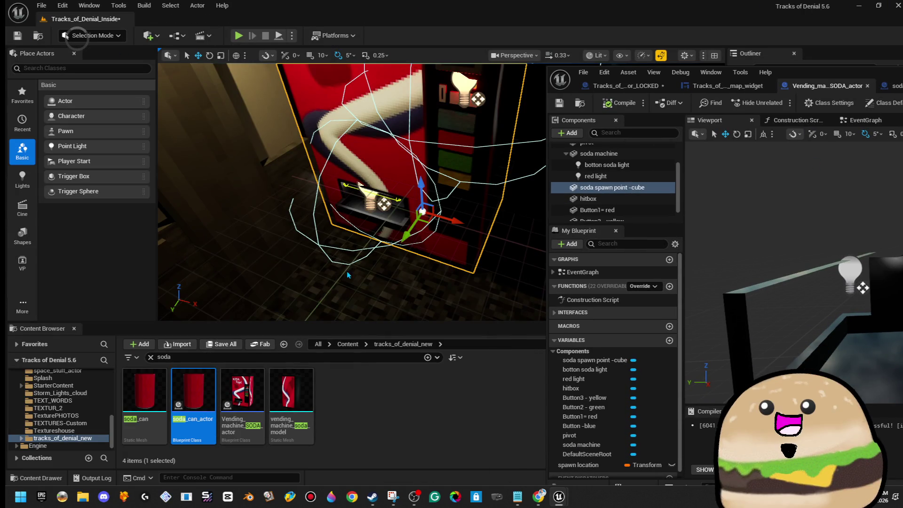
# Step: Play-test from the corridor floor, pressing the machine button so a can lands in the tray
pyautogui.rightClick(348, 275)
pyautogui.click(385, 476)
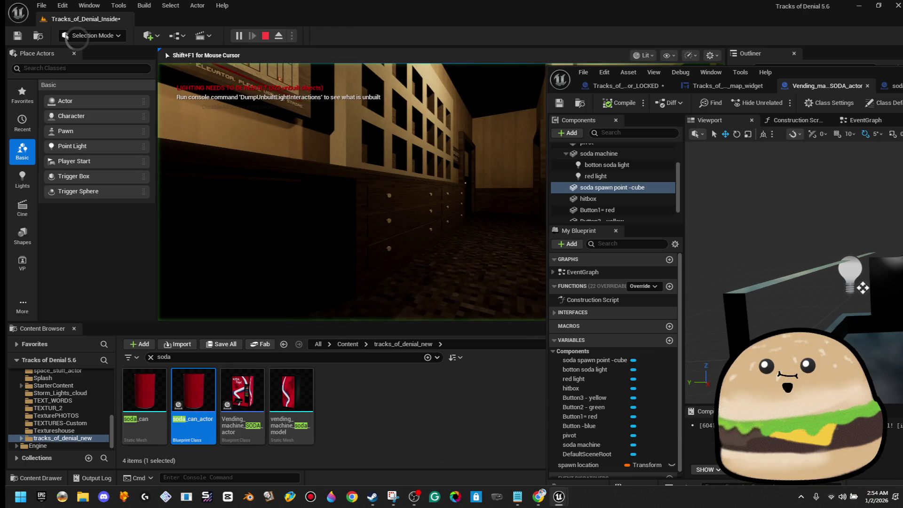
pyautogui.press('Escape')
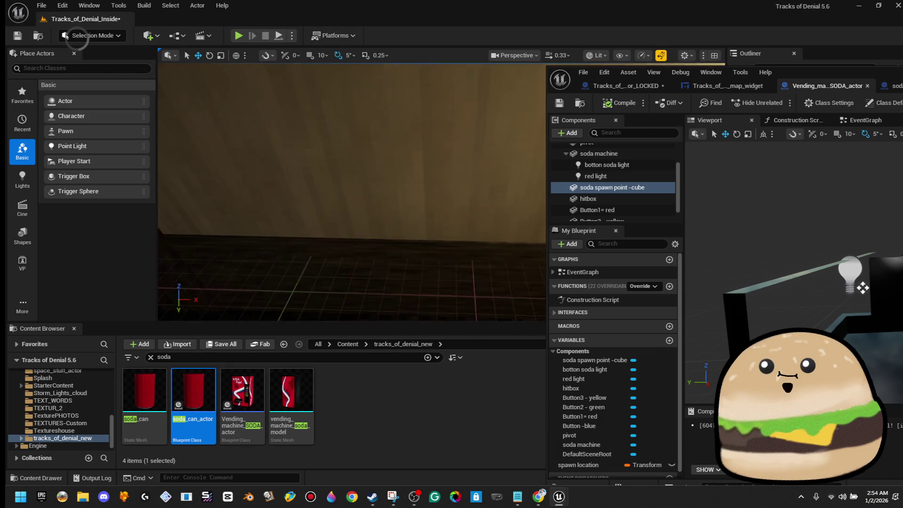
pyautogui.rightClick(370, 282)
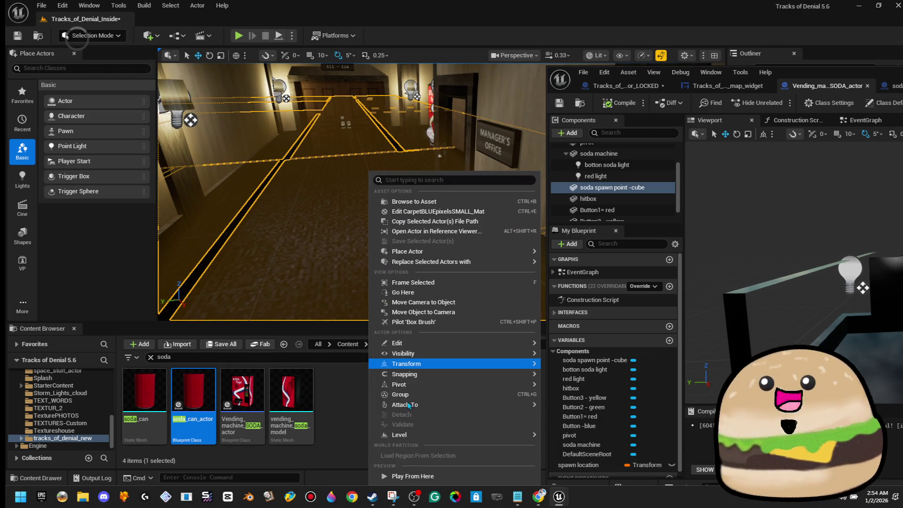
pyautogui.click(414, 476)
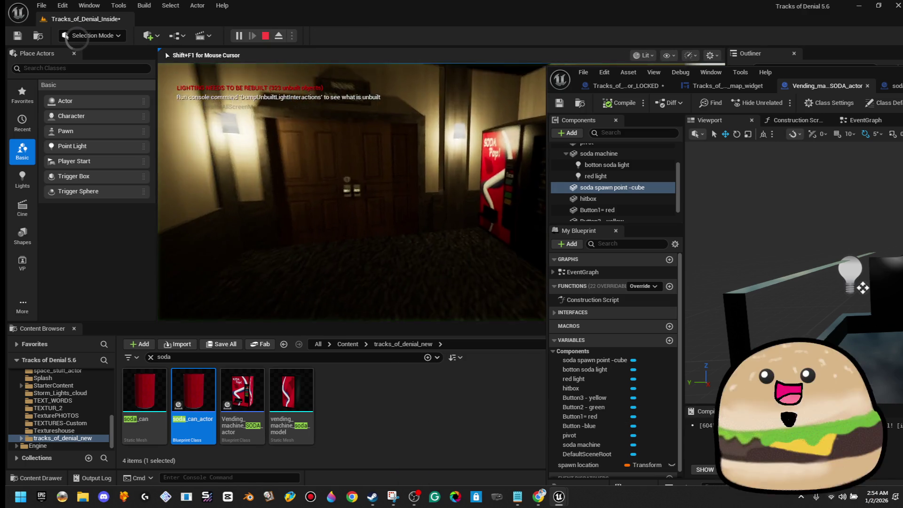
pyautogui.click(588, 199)
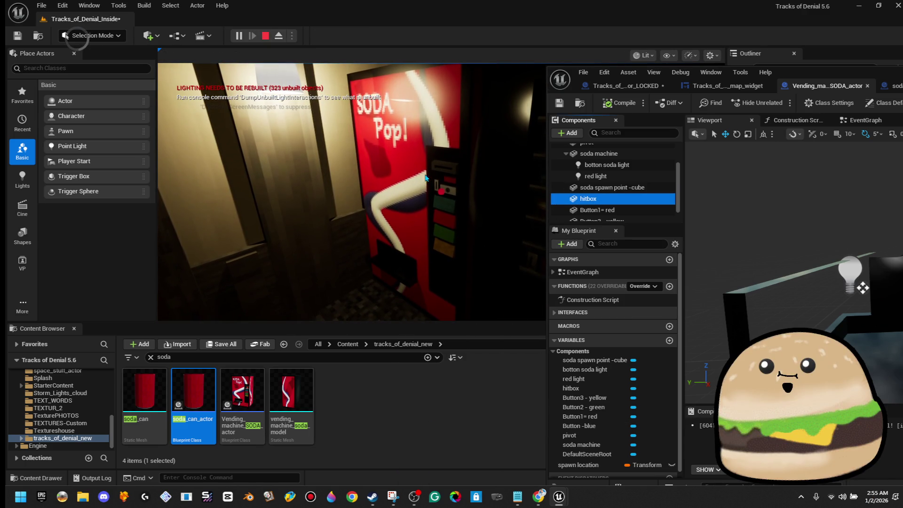
pyautogui.click(441, 191)
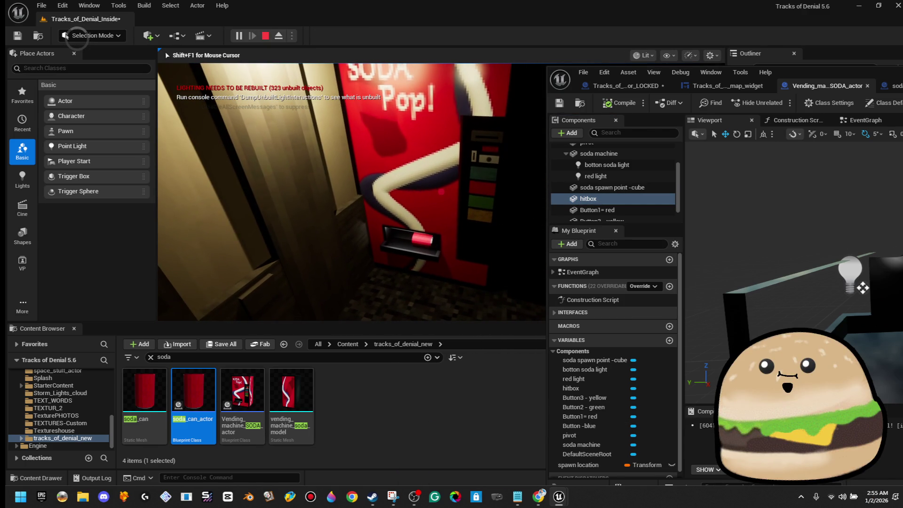
pyautogui.press('Escape')
pyautogui.moveTo(608, 114)
pyautogui.mouseDown()
pyautogui.moveTo(570, 70)
pyautogui.moveTo(579, 37)
pyautogui.moveTo(588, 44)
pyautogui.mouseUp()
pyautogui.click(379, 46)
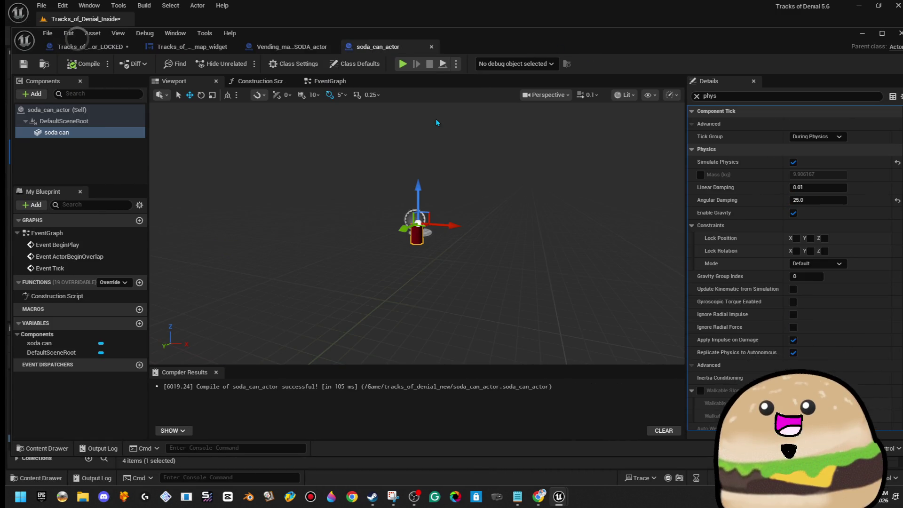
# Step: Set the soda can's Angular Damping to 1.0, then compile and save the blueprint
pyautogui.click(821, 200)
pyautogui.write('1')
pyautogui.press('Return')
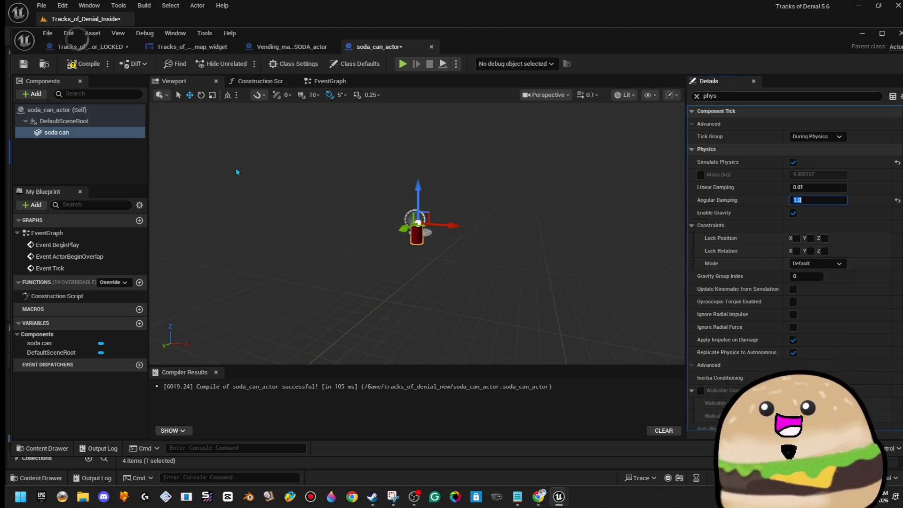
pyautogui.click(84, 64)
pyautogui.click(24, 63)
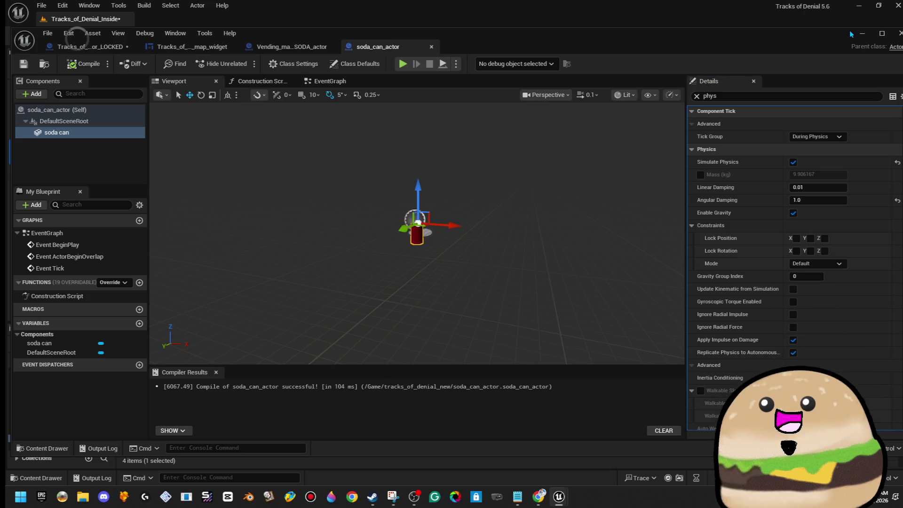
# Step: Play From Here on the floor and dispense cans that tumble onto the floor
pyautogui.click(861, 34)
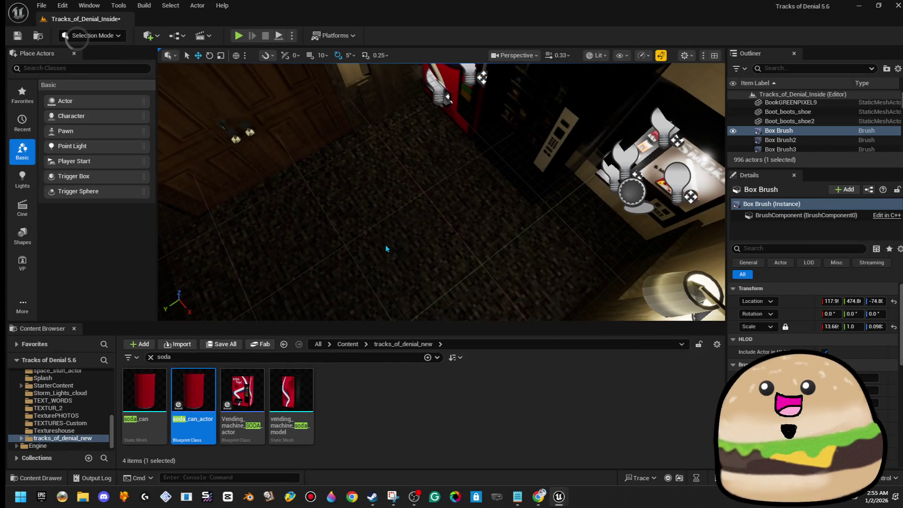
pyautogui.rightClick(385, 244)
pyautogui.click(451, 476)
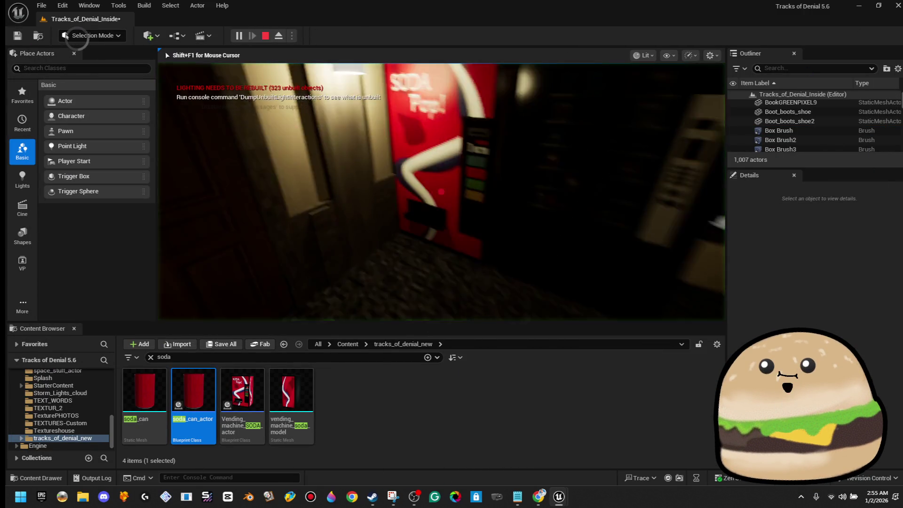
pyautogui.press('e')
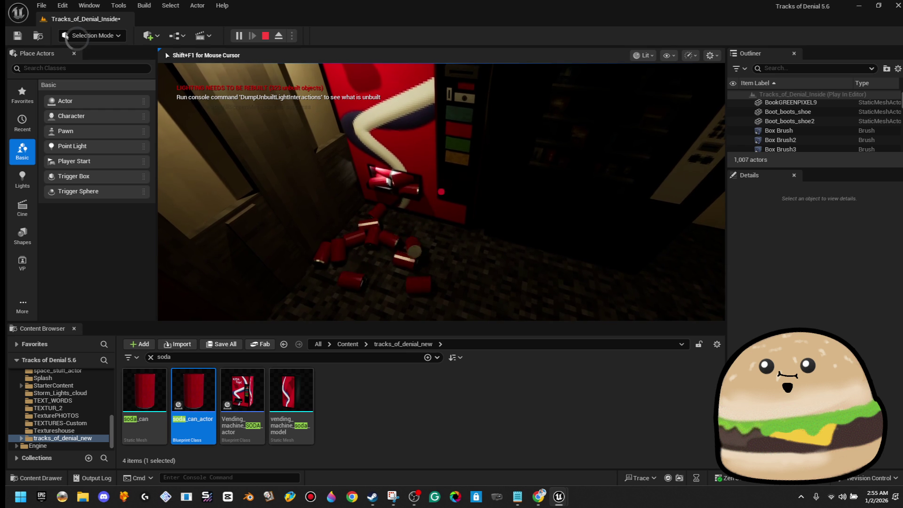
pyautogui.press('Escape')
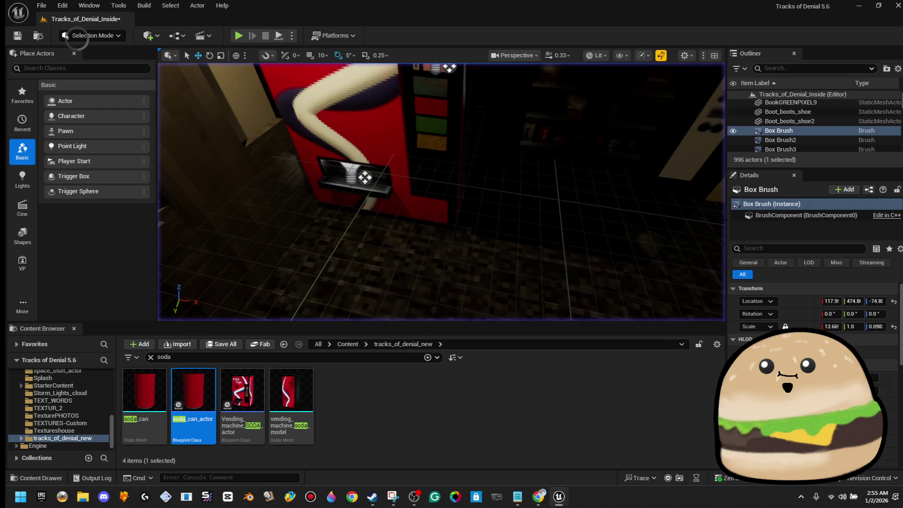
# Step: Close the soda_can_actor blueprint tab
pyautogui.rightClick(541, 147)
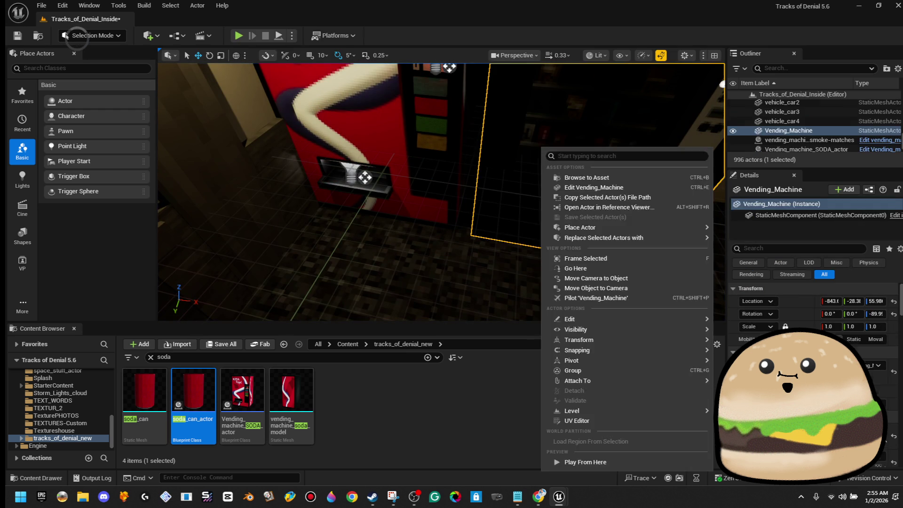
pyautogui.rightClick(412, 110)
pyautogui.click(488, 152)
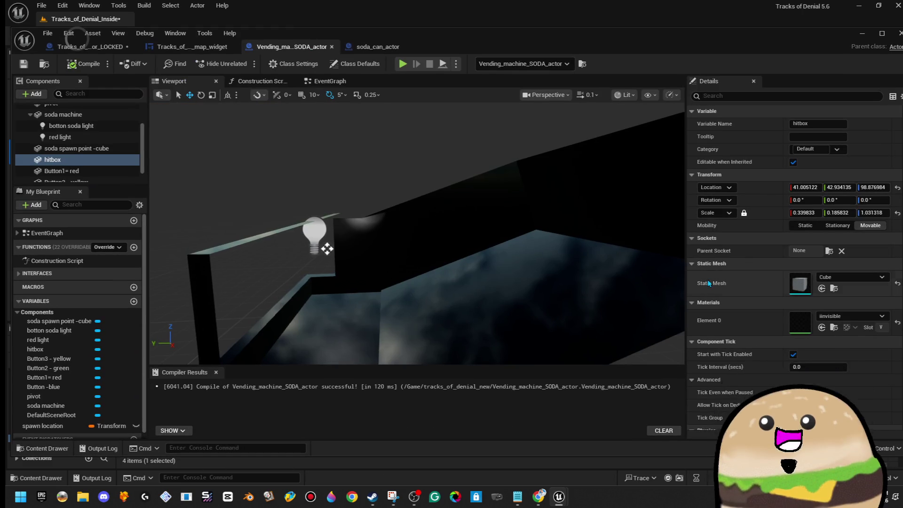
pyautogui.click(365, 47)
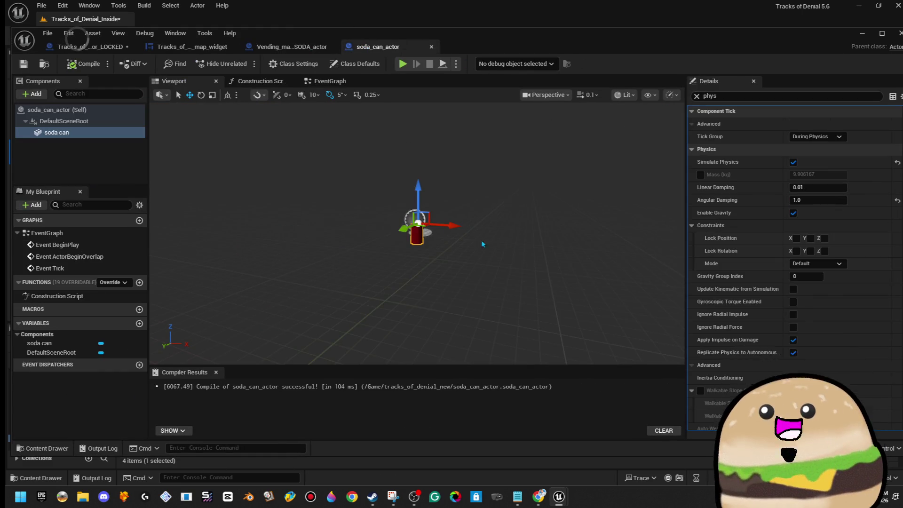
pyautogui.middleClick(357, 49)
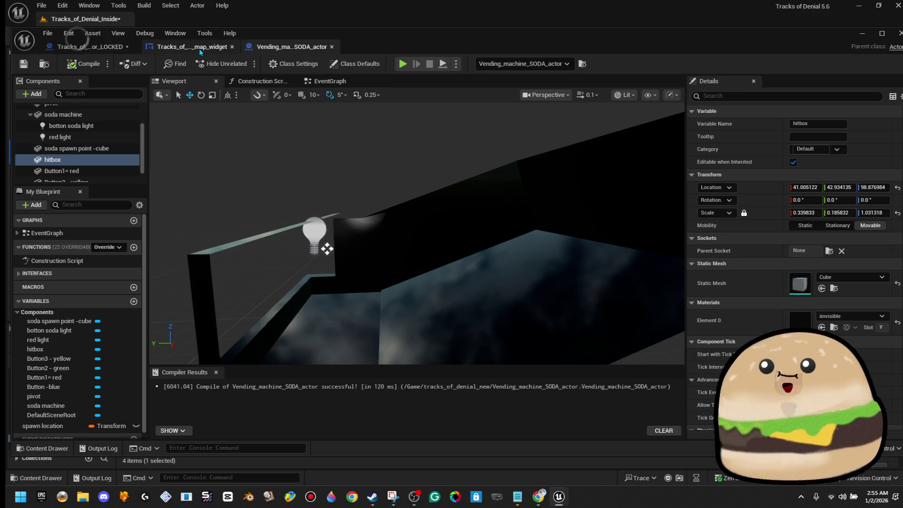
# Step: Reopen Vending_machine_SODA_actor from the level and orbit out to see the whole machine
pyautogui.click(162, 46)
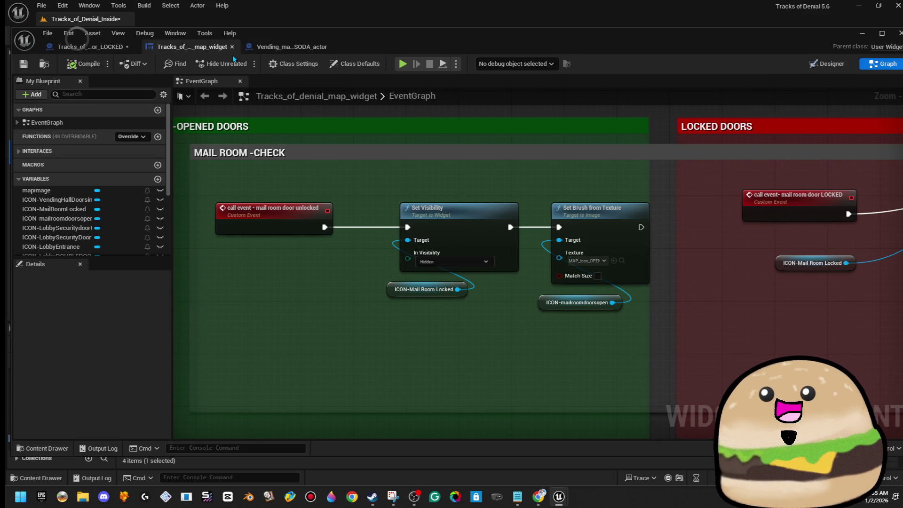
pyautogui.click(94, 49)
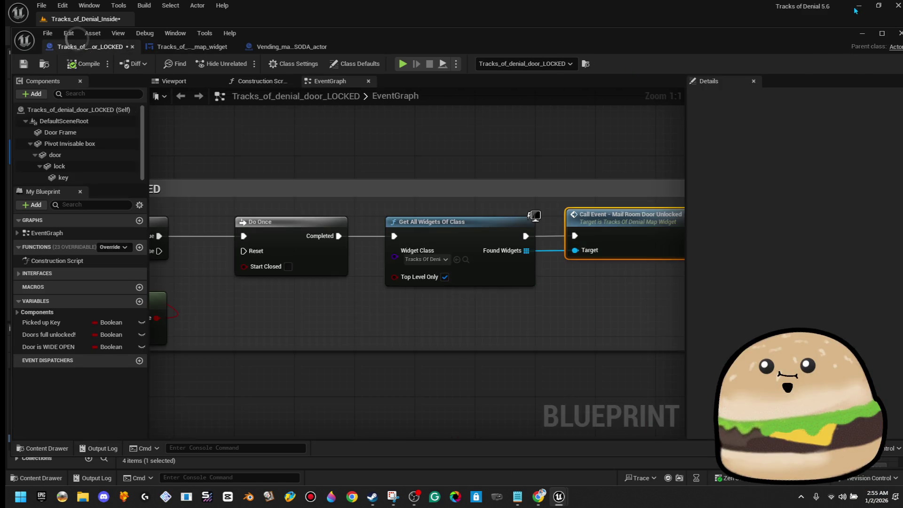
pyautogui.click(856, 9)
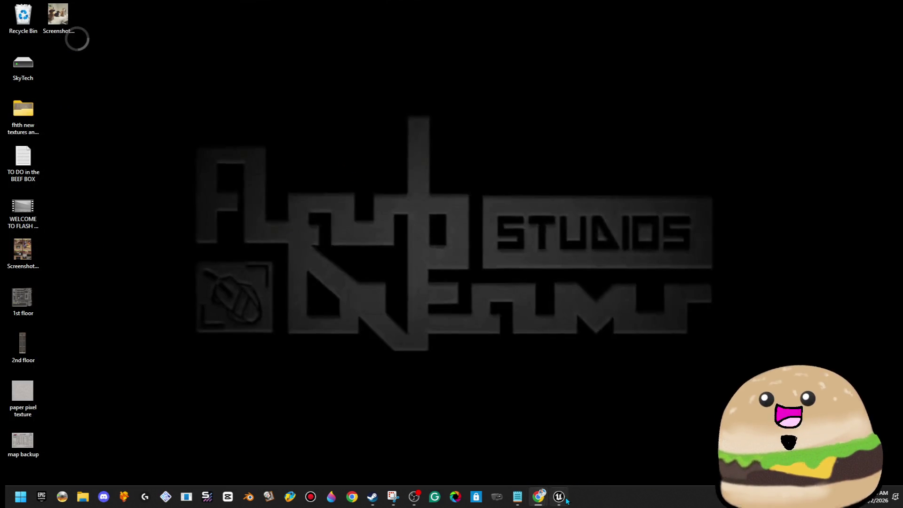
pyautogui.click(560, 498)
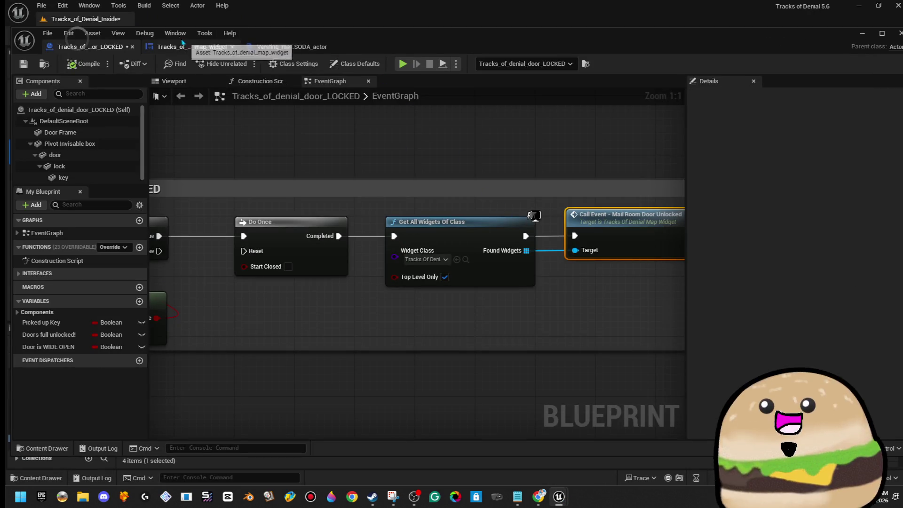
pyautogui.click(865, 34)
pyautogui.rightClick(390, 172)
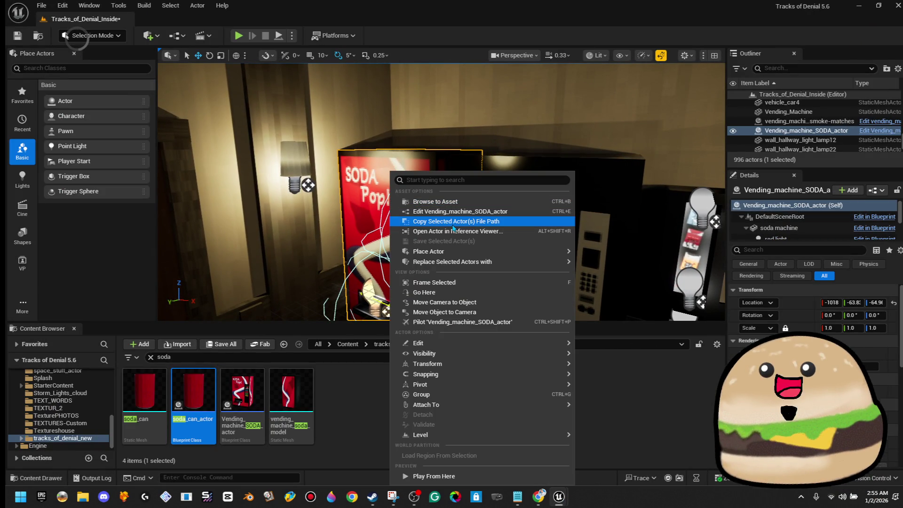
pyautogui.click(454, 211)
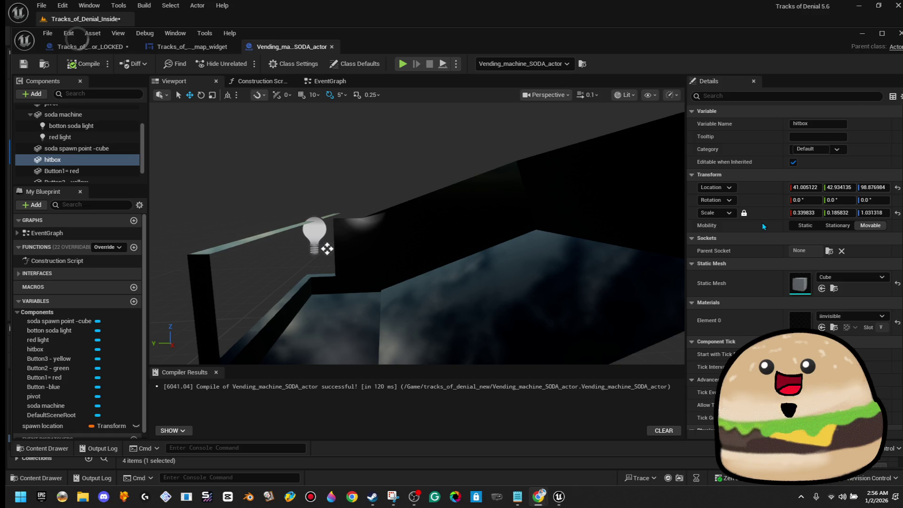
pyautogui.moveTo(338, 200)
pyautogui.mouseDown()
pyautogui.moveTo(318, 294)
pyautogui.moveTo(341, 194)
pyautogui.mouseUp()
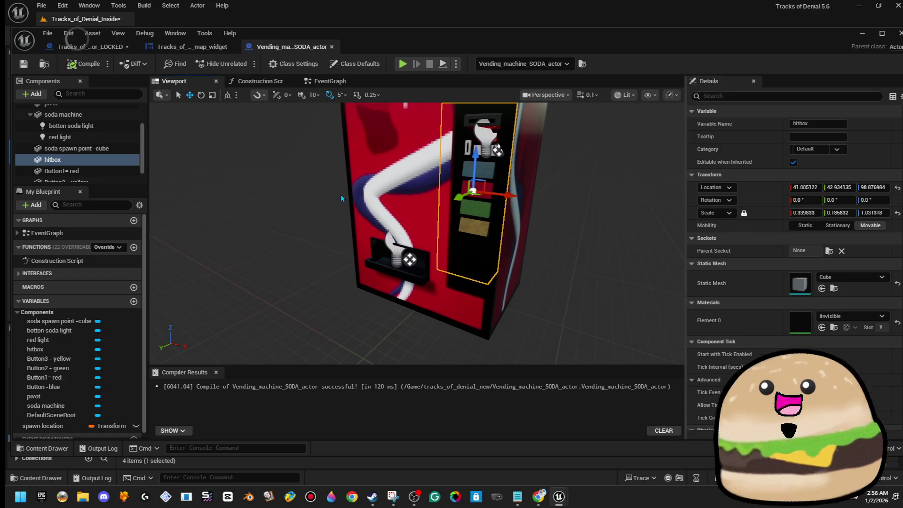
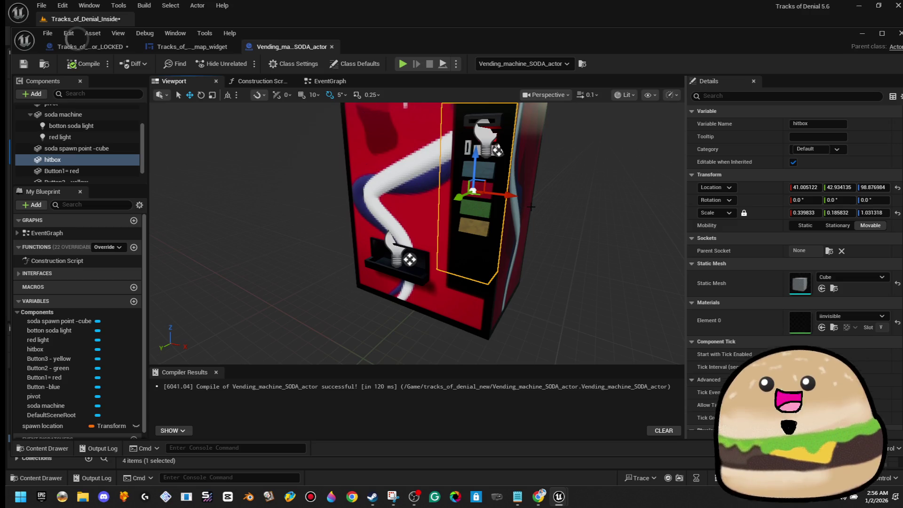
# Step: Switch from the level viewport to the vending machine blueprint's Event Graph
pyautogui.scroll(10, 525, 201)
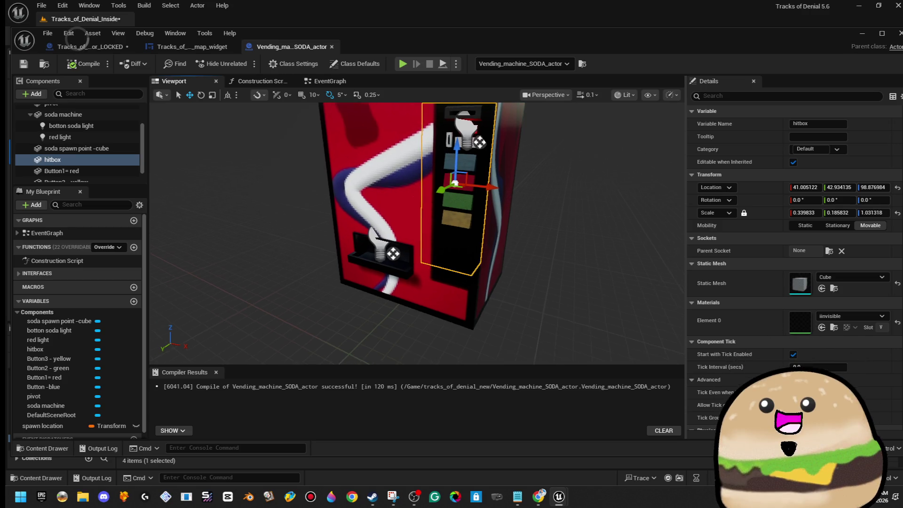
pyautogui.moveTo(357, 188); pyautogui.dragTo(342, 203)
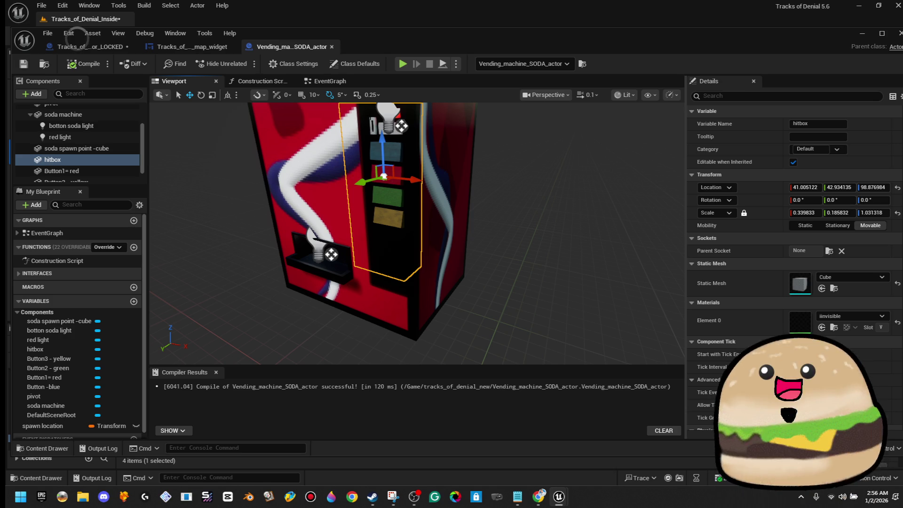
pyautogui.click(332, 84)
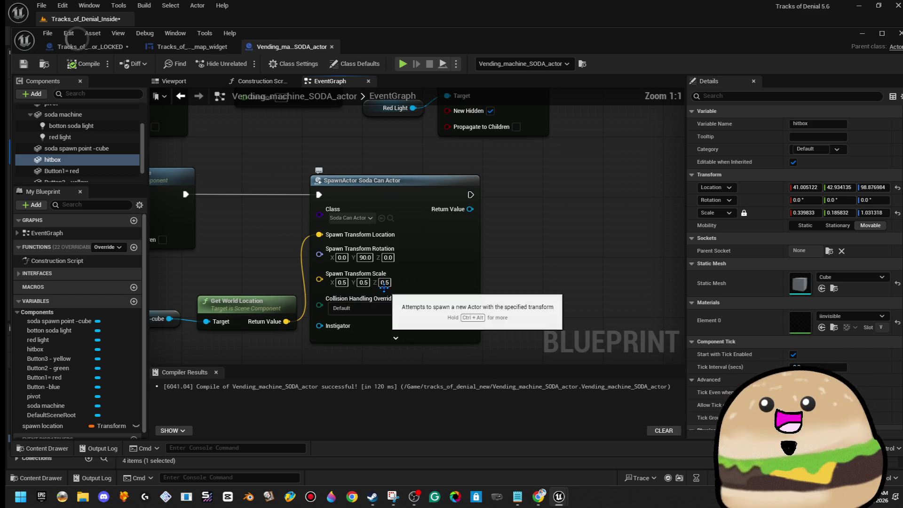
# Step: Move the Soda Spawn Point, Get World Location and SpawnActor nodes further right
pyautogui.scroll(-2, 262, 242)
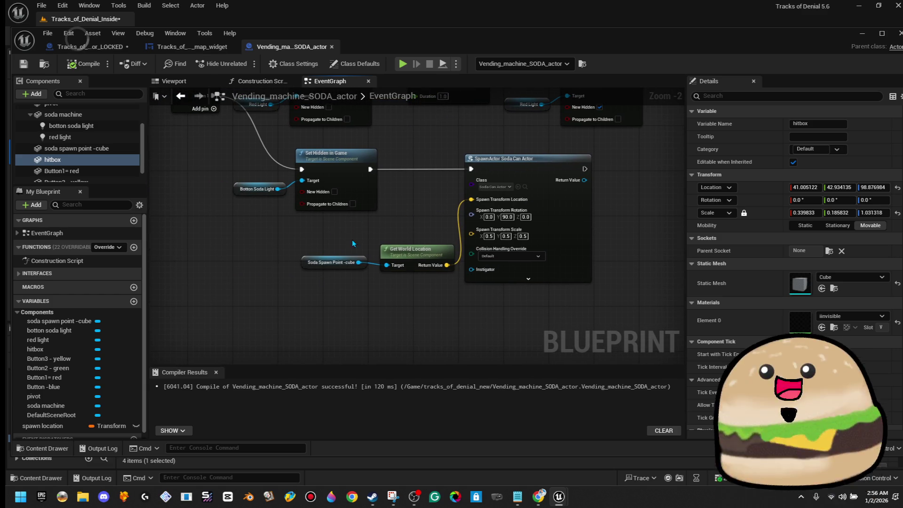
pyautogui.moveTo(353, 243); pyautogui.dragTo(598, 277)
pyautogui.moveTo(564, 212)
pyautogui.mouseDown()
pyautogui.moveTo(682, 215)
pyautogui.moveTo(501, 215)
pyautogui.mouseUp()
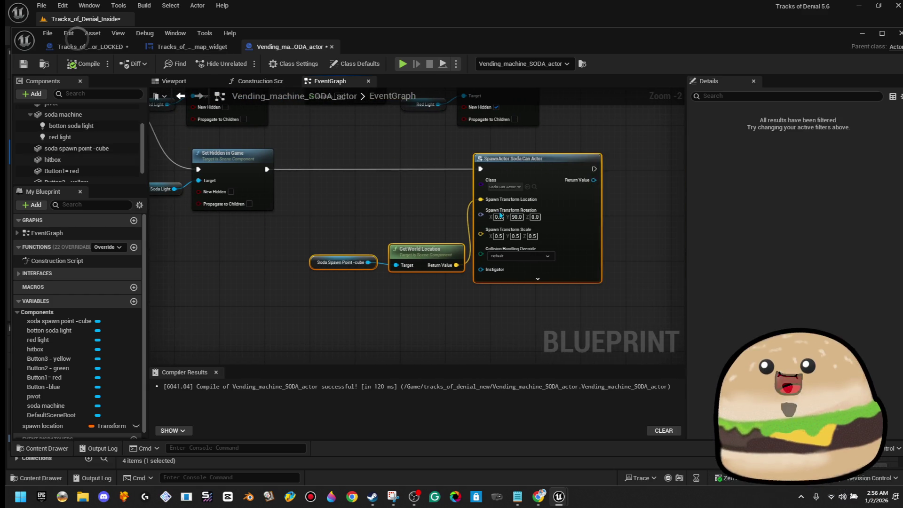
pyautogui.scroll(-2, 348, 183)
pyautogui.scroll(1, 367, 214)
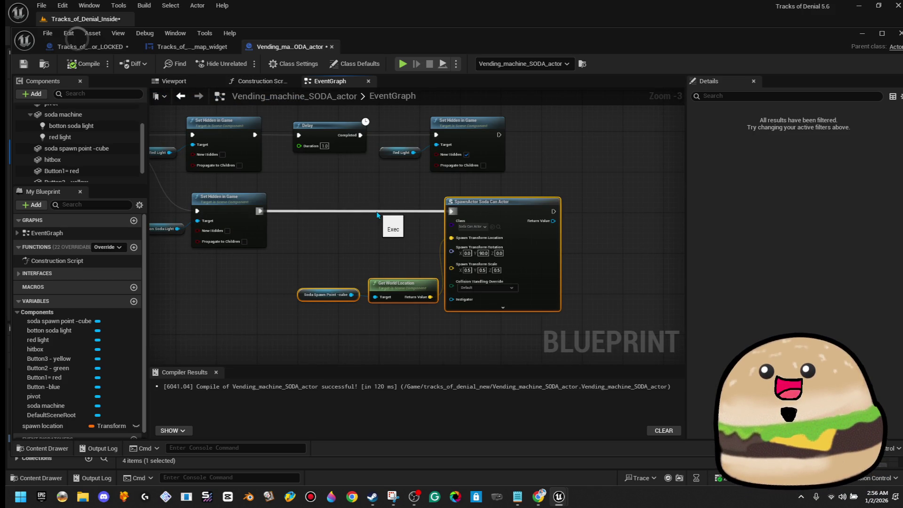
pyautogui.scroll(1, 377, 207)
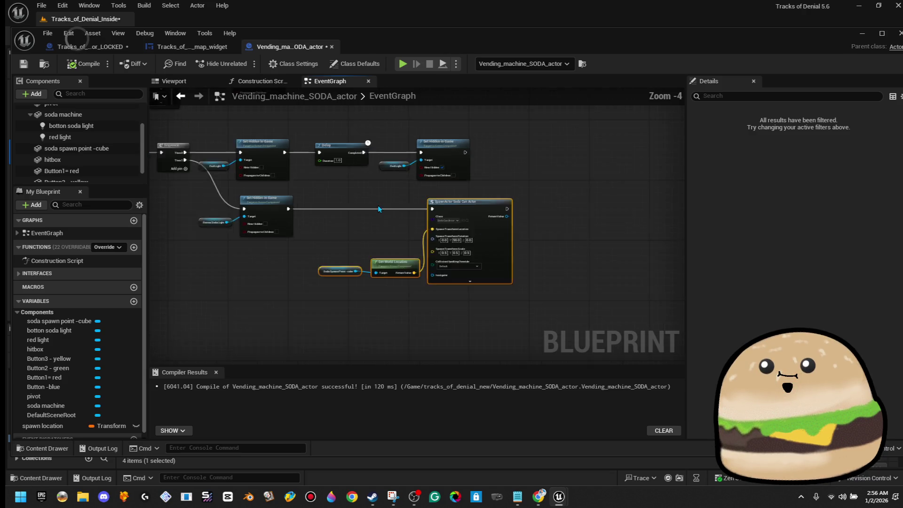
pyautogui.scroll(1, 386, 178)
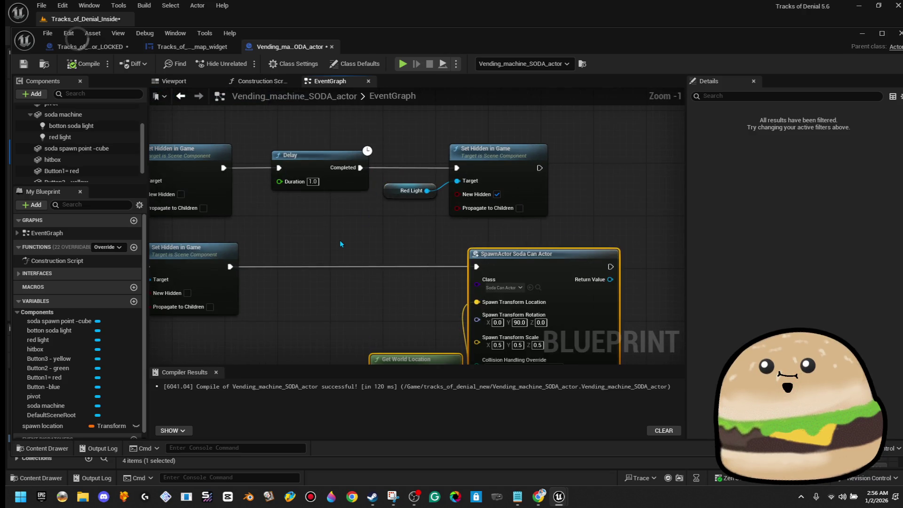
pyautogui.scroll(-3, 376, 241)
pyautogui.scroll(3, 377, 238)
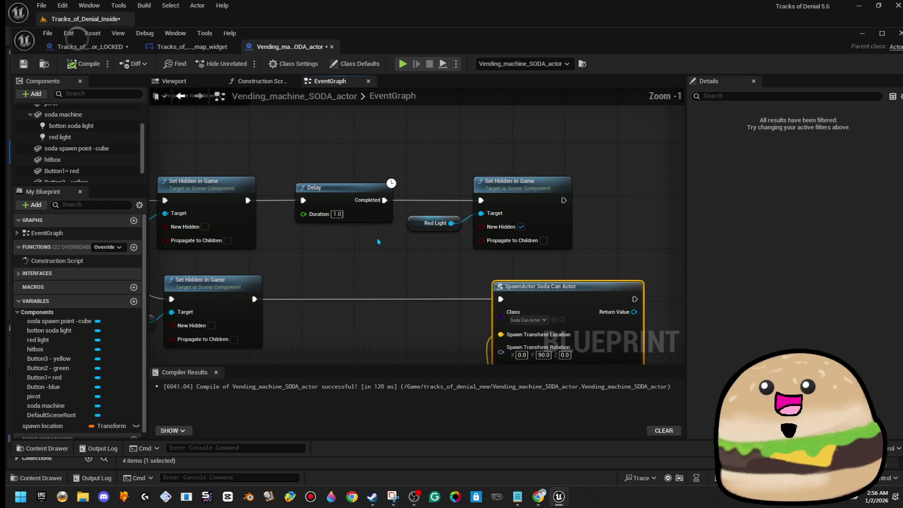
pyautogui.scroll(-3, 377, 238)
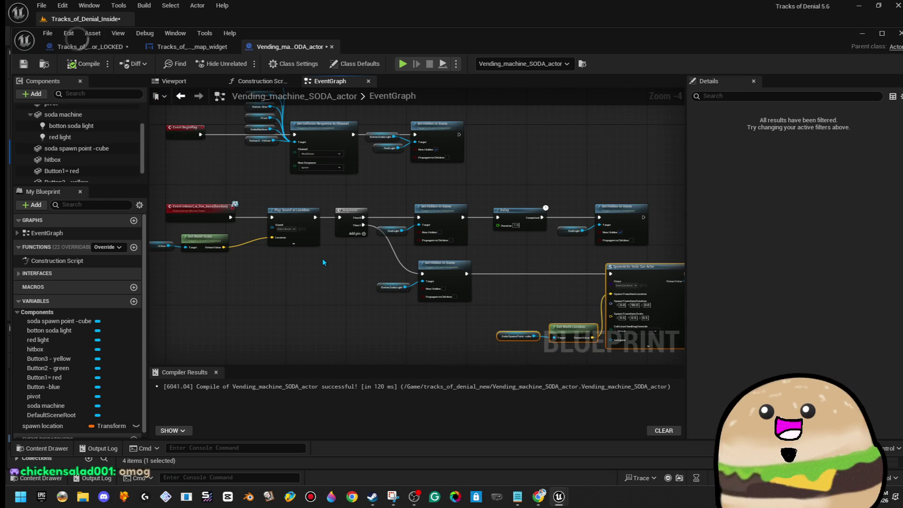
pyautogui.scroll(-2, 322, 259)
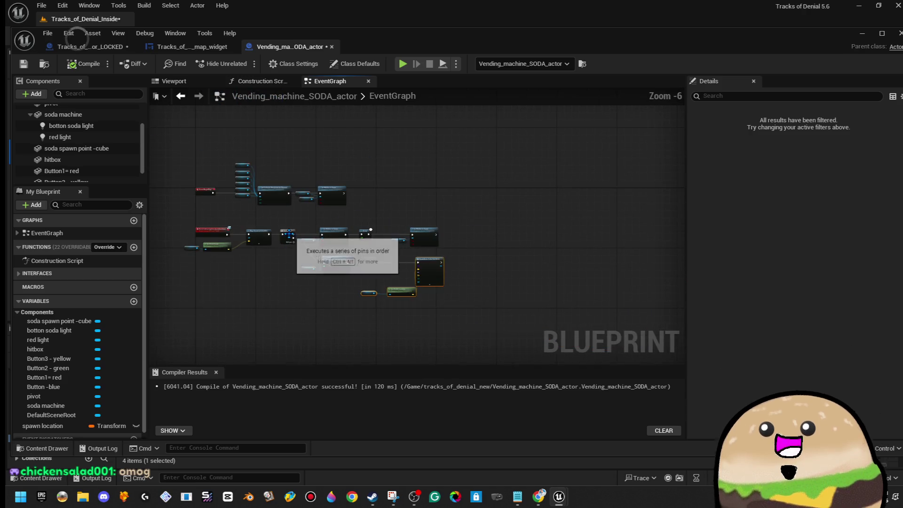
pyautogui.scroll(4, 288, 234)
# Step: Place Get World Scale and the Hitbox node beneath Play Sound at Location
pyautogui.moveTo(325, 252); pyautogui.dragTo(416, 205)
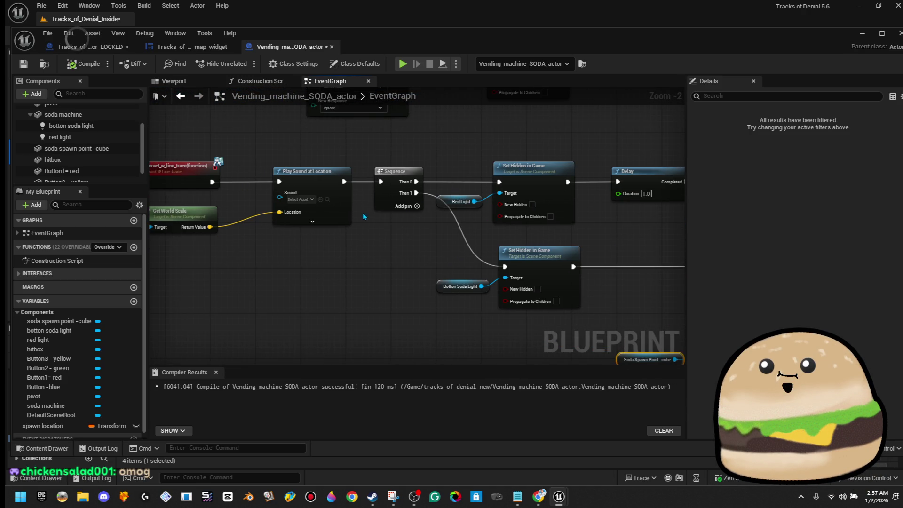
pyautogui.moveTo(362, 213); pyautogui.dragTo(490, 211)
pyautogui.moveTo(337, 200)
pyautogui.mouseDown()
pyautogui.moveTo(460, 250)
pyautogui.moveTo(469, 236)
pyautogui.mouseUp()
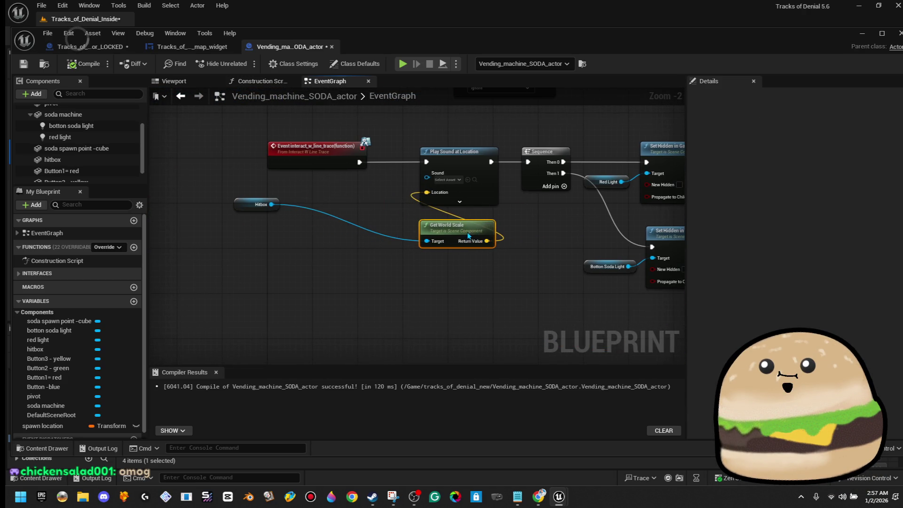
pyautogui.moveTo(257, 204); pyautogui.dragTo(450, 267)
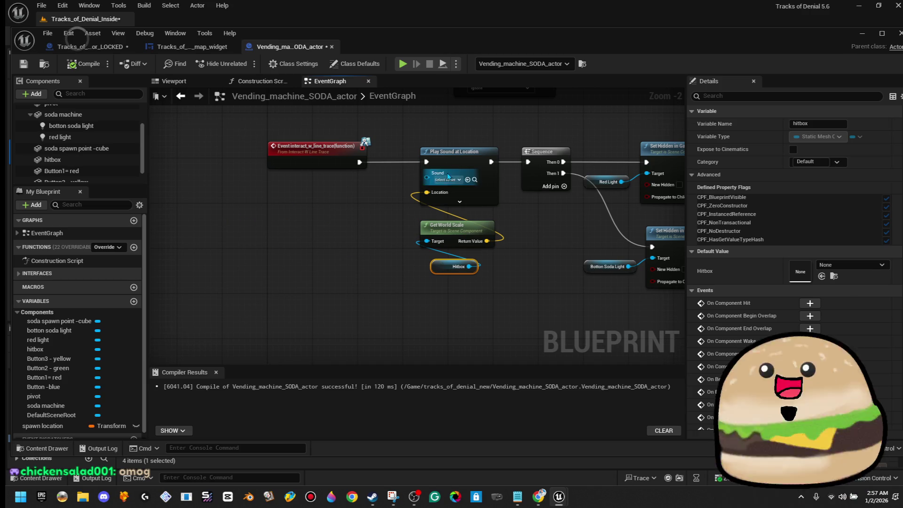
pyautogui.moveTo(550, 232); pyautogui.dragTo(352, 240)
# Step: Shift the lower group of nodes to the right to spread the chain
pyautogui.scroll(-3, 352, 240)
pyautogui.moveTo(275, 198)
pyautogui.mouseDown()
pyautogui.moveTo(614, 312)
pyautogui.moveTo(535, 326)
pyautogui.mouseUp()
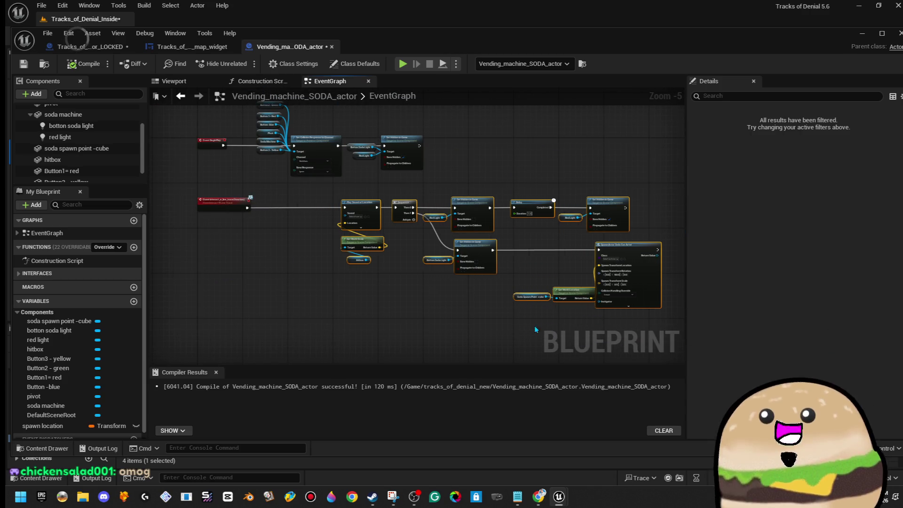
pyautogui.click(446, 328)
# Step: Delete the spawn location variable from the blueprint
pyautogui.scroll(4, 254, 215)
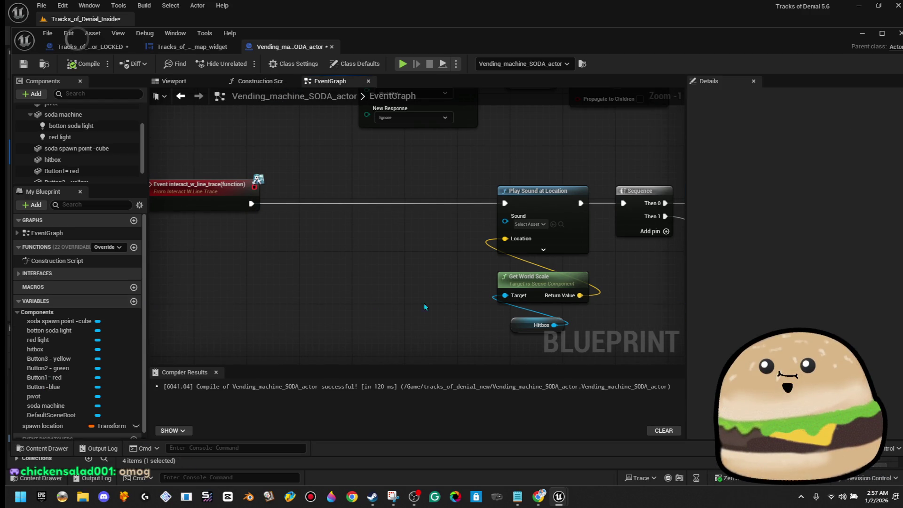
pyautogui.scroll(-3, 424, 304)
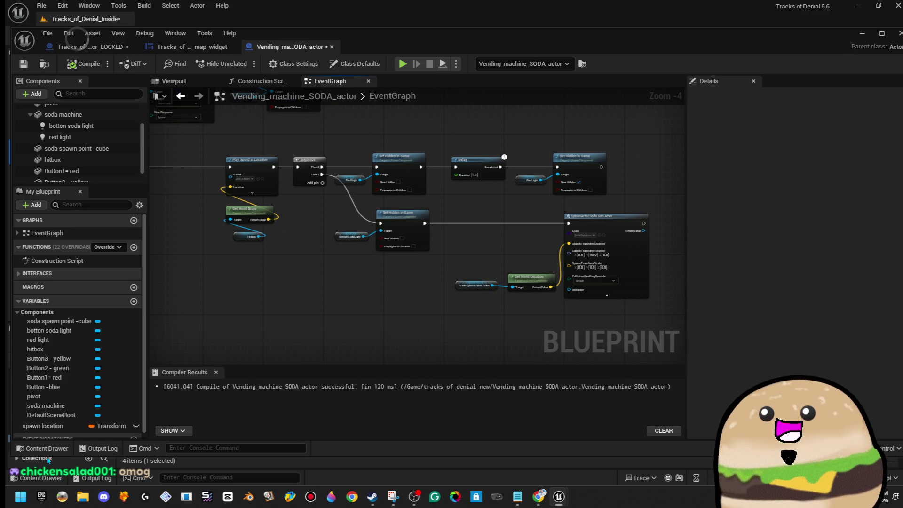
pyautogui.rightClick(85, 423)
pyautogui.click(112, 417)
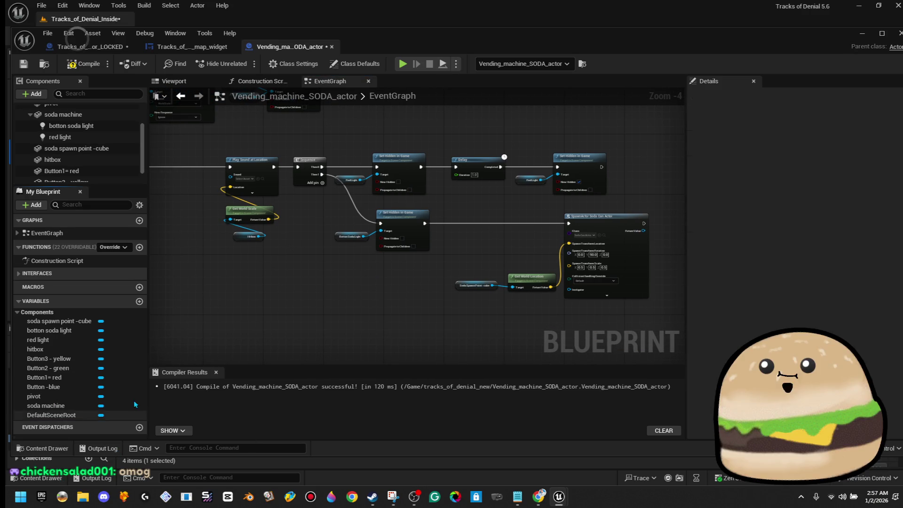
# Step: Create an instance-editable Boolean variable isVENDING and drop a Get isVENDING node into the graph
pyautogui.click(140, 302)
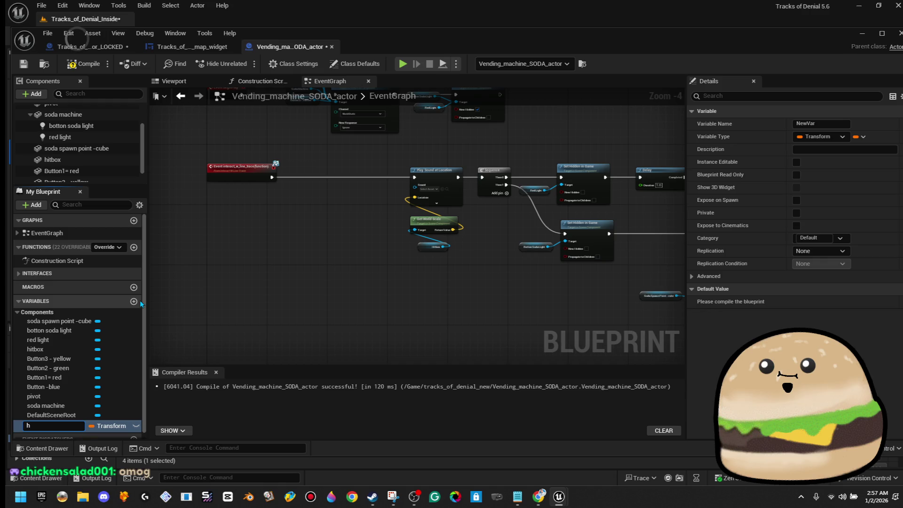
pyautogui.press('BackSpace')
pyautogui.write('isVENDING')
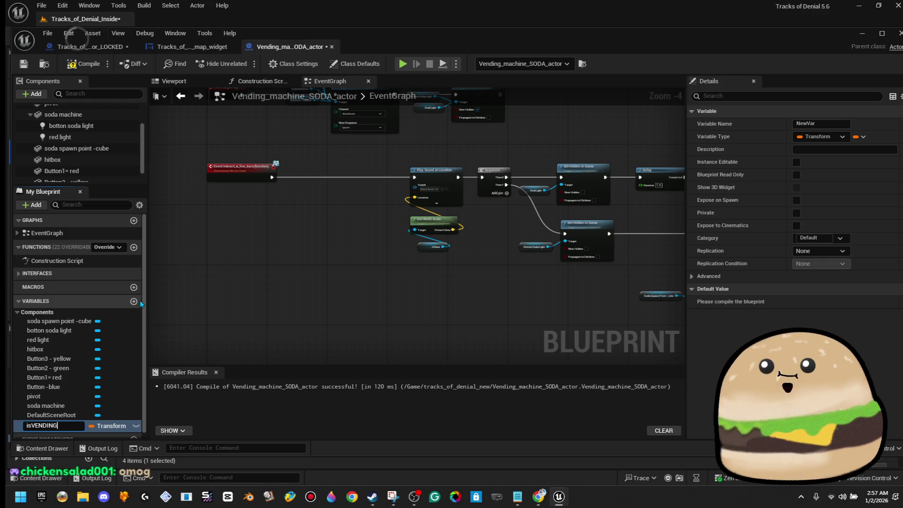
pyautogui.press('Return')
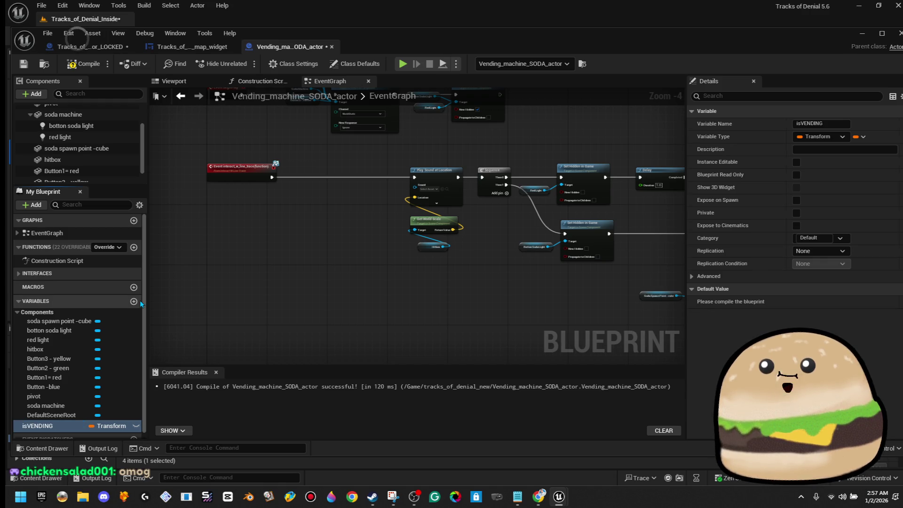
pyautogui.click(136, 427)
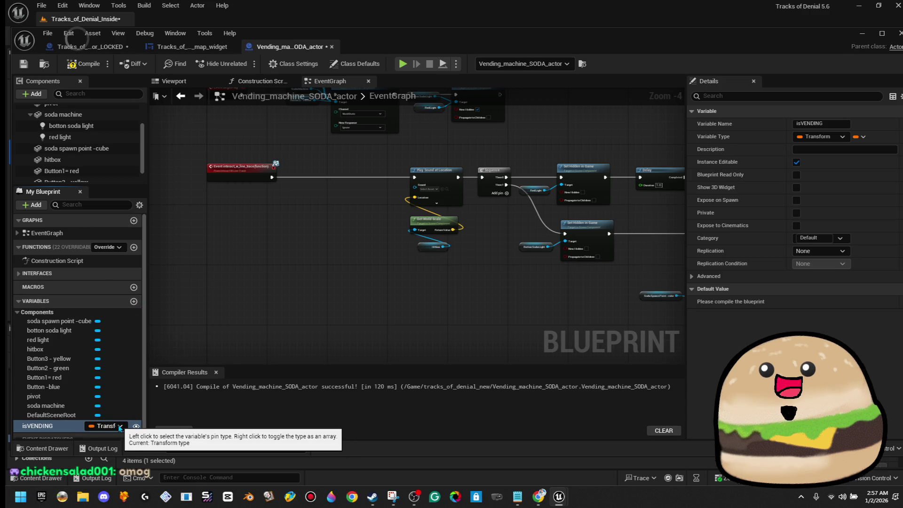
pyautogui.click(109, 425)
pyautogui.click(146, 249)
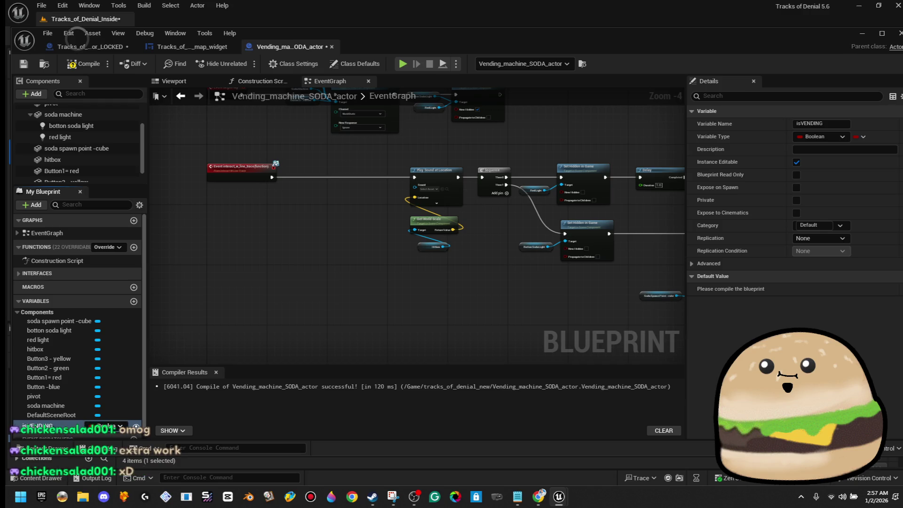
pyautogui.moveTo(106, 426)
pyautogui.mouseDown()
pyautogui.moveTo(273, 250)
pyautogui.moveTo(304, 203)
pyautogui.mouseUp()
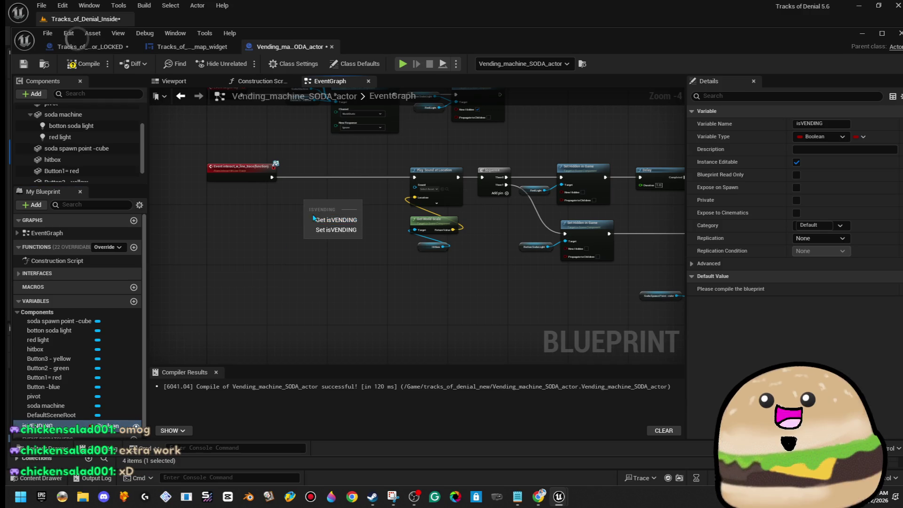
pyautogui.click(335, 220)
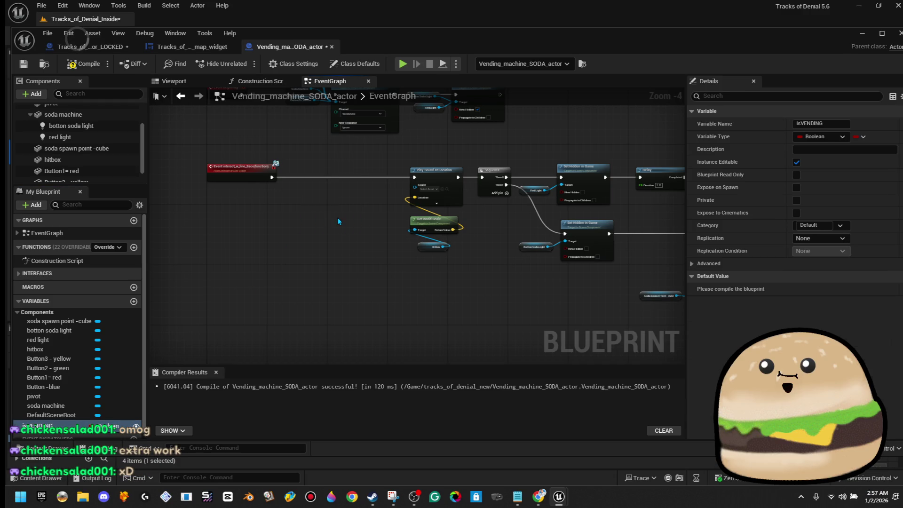
# Step: Insert a Branch before Play Sound at Location with Is VENDING as its Condition
pyautogui.click(296, 196)
pyautogui.click(294, 197)
pyautogui.scroll(3, 318, 196)
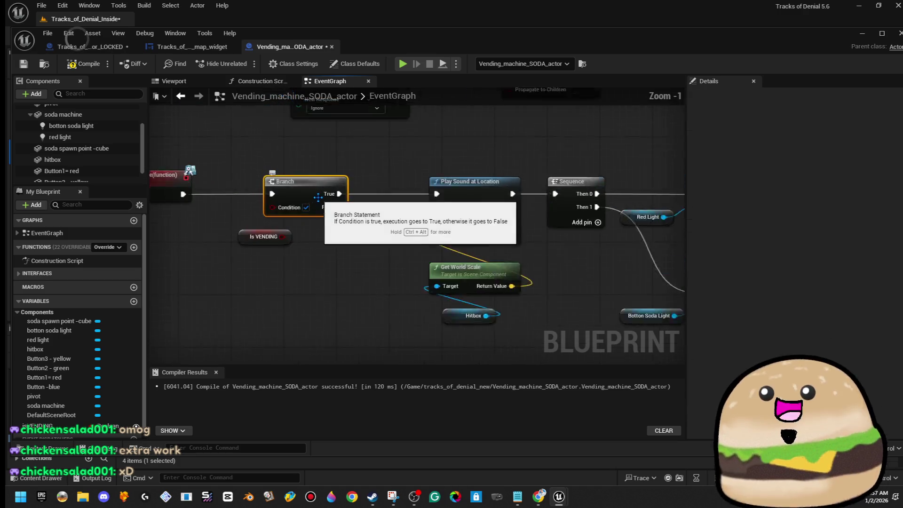
pyautogui.scroll(1, 318, 196)
pyautogui.moveTo(345, 254)
pyautogui.mouseDown()
pyautogui.moveTo(352, 257)
pyautogui.moveTo(361, 226)
pyautogui.moveTo(342, 220)
pyautogui.moveTo(408, 226)
pyautogui.moveTo(371, 225)
pyautogui.moveTo(498, 210)
pyautogui.mouseUp()
# Step: Route the Branch's False output onward, break the True link, and tidy the Is VENDING node
pyautogui.click(426, 185)
pyautogui.rightClick(369, 206)
pyautogui.click(414, 237)
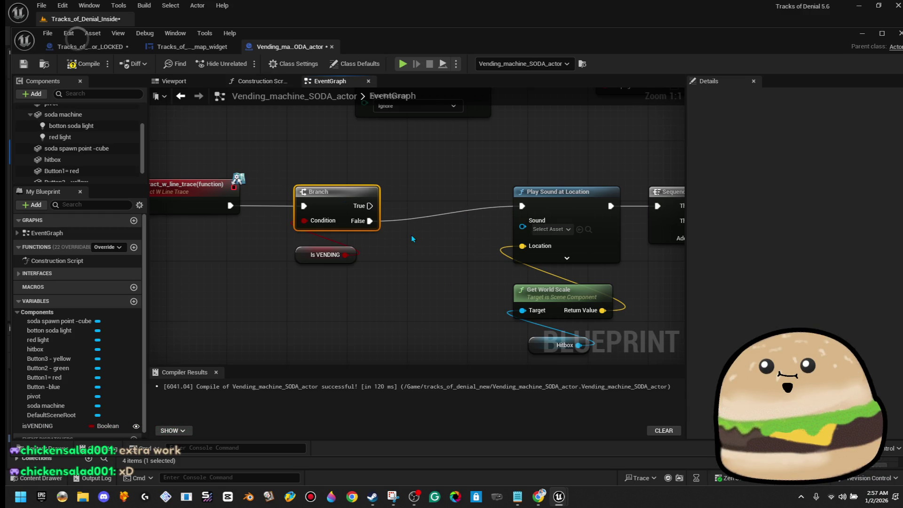
pyautogui.scroll(-1, 400, 232)
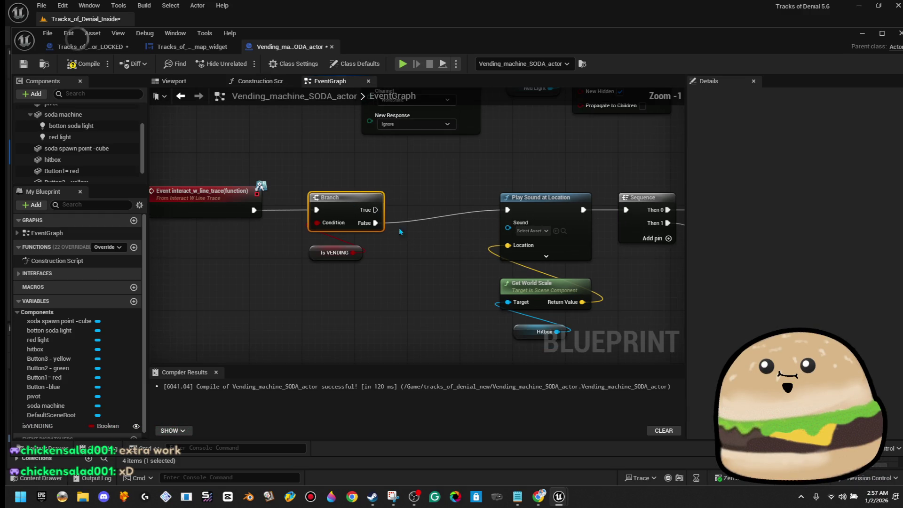
pyautogui.click(352, 255)
pyautogui.moveTo(353, 259); pyautogui.dragTo(356, 255)
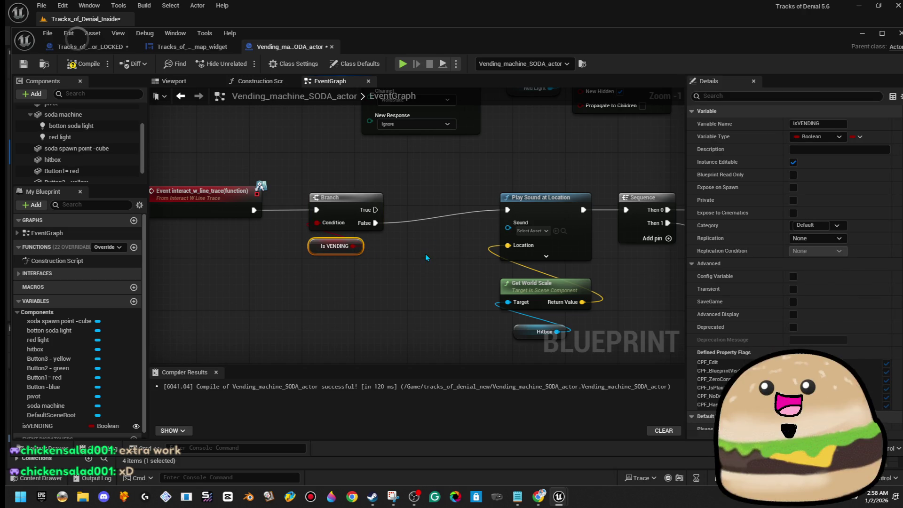
pyautogui.scroll(-3, 435, 253)
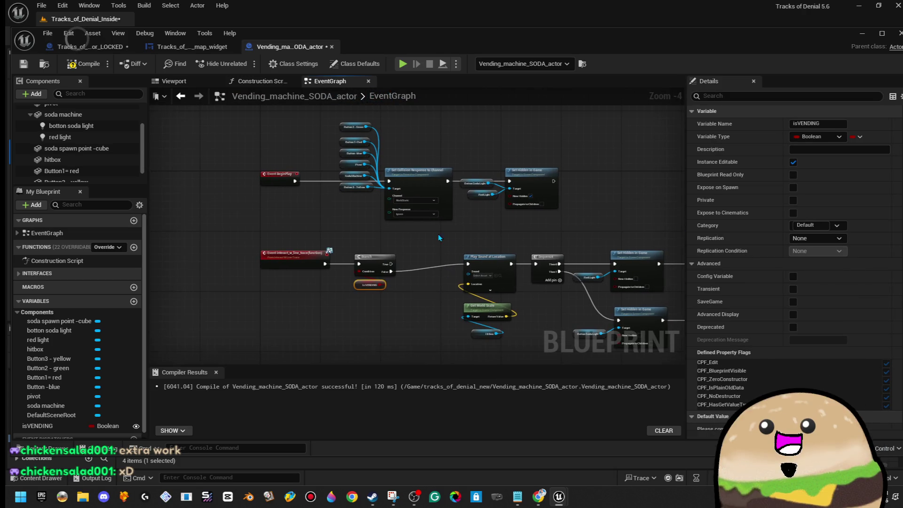
pyautogui.scroll(5, 289, 151)
pyautogui.click(270, 209)
# Step: Add a SET isVENDING node after Set Hidden in Game
pyautogui.moveTo(382, 265)
pyautogui.mouseDown()
pyautogui.moveTo(171, 251)
pyautogui.moveTo(174, 362)
pyautogui.moveTo(400, 181)
pyautogui.moveTo(379, 179)
pyautogui.mouseUp()
pyautogui.click(414, 188)
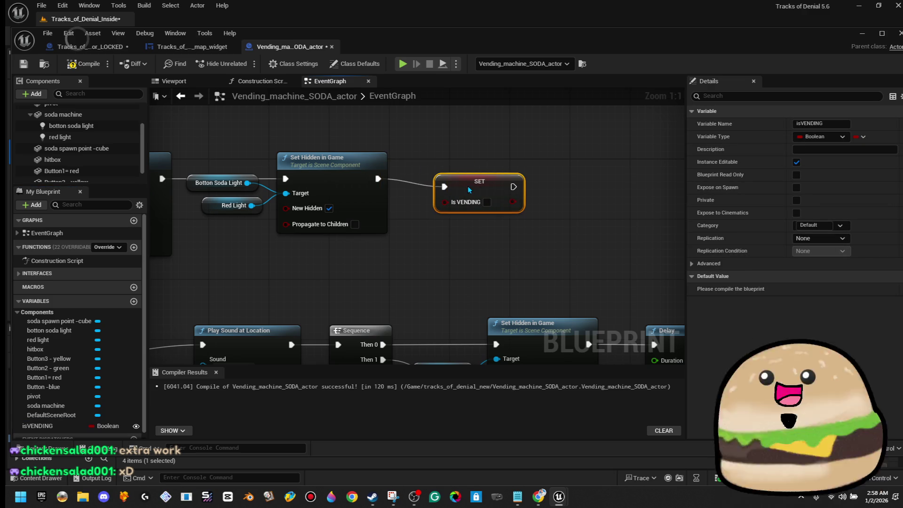
pyautogui.scroll(-1, 469, 190)
pyautogui.moveTo(469, 190)
pyautogui.mouseDown()
pyautogui.moveTo(471, 212)
pyautogui.moveTo(380, 260)
pyautogui.moveTo(523, 214)
pyautogui.mouseUp()
# Step: Place a SET isVENDING node on the Branch's False path and tick it to true
pyautogui.click(423, 235)
pyautogui.moveTo(423, 244); pyautogui.dragTo(290, 240)
pyautogui.moveTo(391, 272); pyautogui.dragTo(283, 253)
pyautogui.scroll(-5, 320, 211)
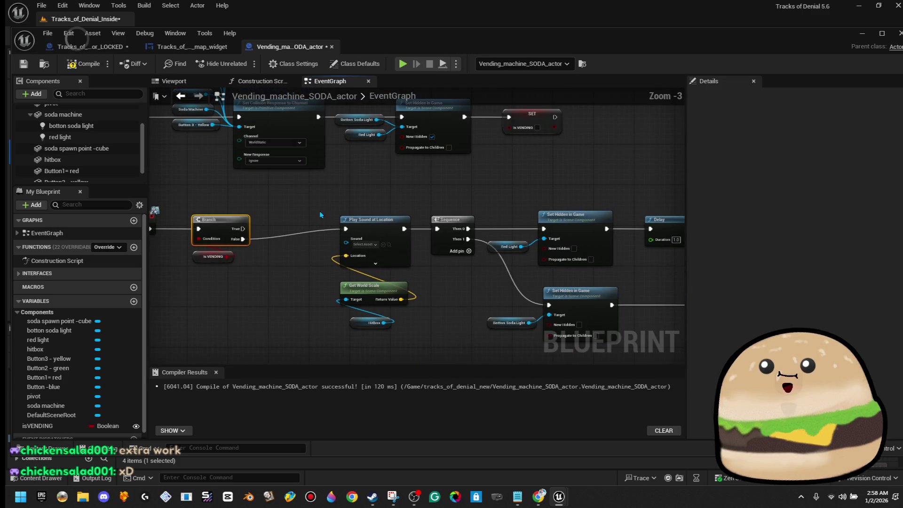
pyautogui.moveTo(322, 203)
pyautogui.mouseDown()
pyautogui.moveTo(562, 285)
pyautogui.moveTo(553, 286)
pyautogui.mouseUp()
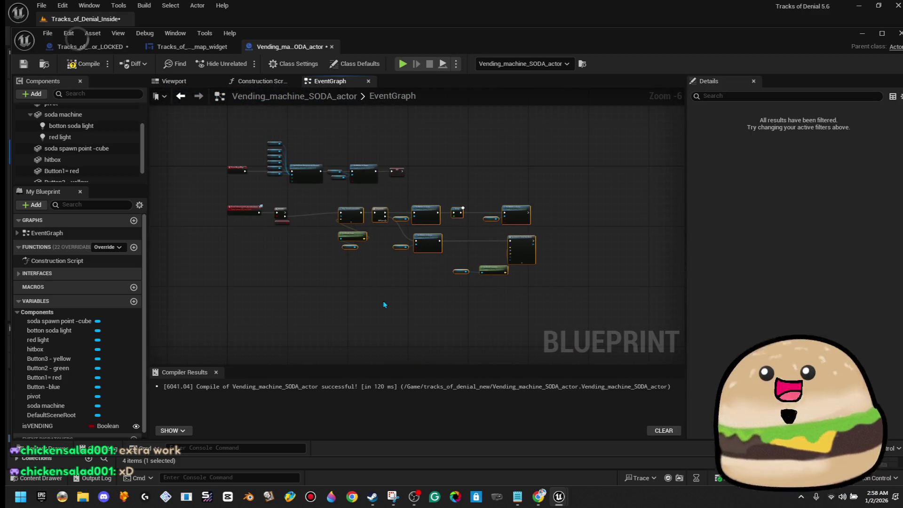
pyautogui.click(283, 213)
pyautogui.scroll(2, 283, 213)
pyautogui.scroll(3, 284, 213)
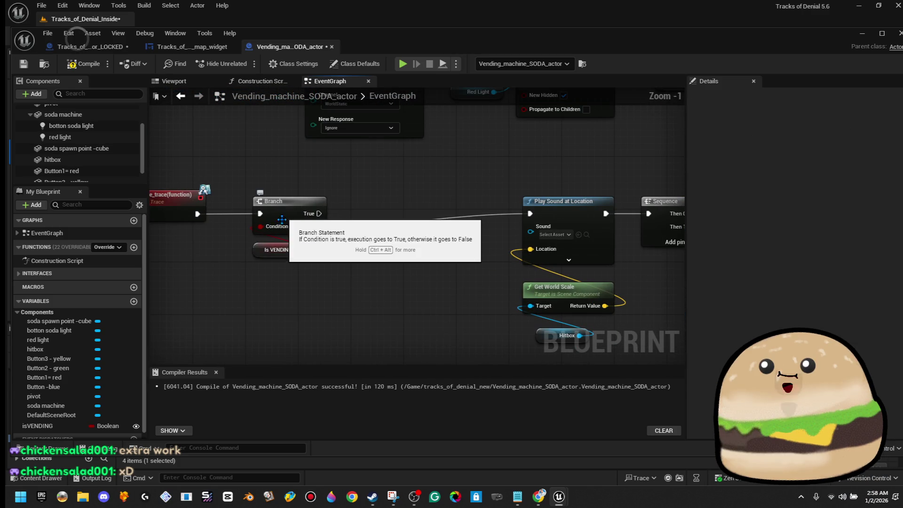
pyautogui.moveTo(38, 426)
pyautogui.mouseDown()
pyautogui.moveTo(349, 275)
pyautogui.moveTo(374, 231)
pyautogui.moveTo(404, 216)
pyautogui.mouseUp()
pyautogui.click(391, 246)
pyautogui.click(419, 227)
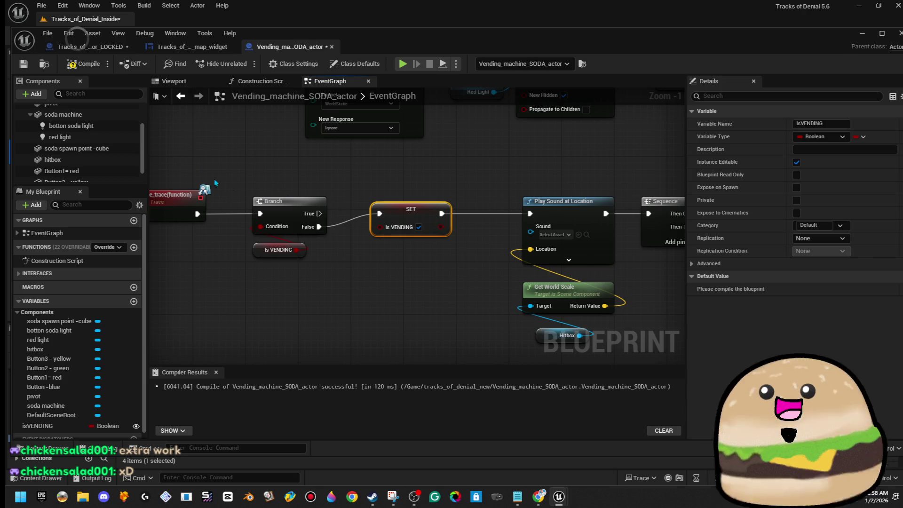
# Step: Copy the SET isVENDING node and shift the Red Light and Set Hidden nodes right
pyautogui.rightClick(408, 220)
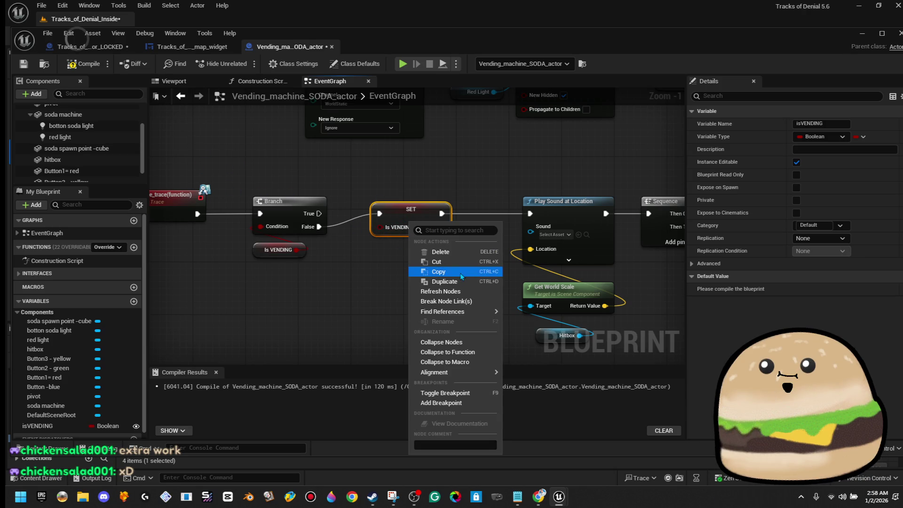
pyautogui.click(459, 274)
pyautogui.moveTo(481, 317); pyautogui.dragTo(282, 284)
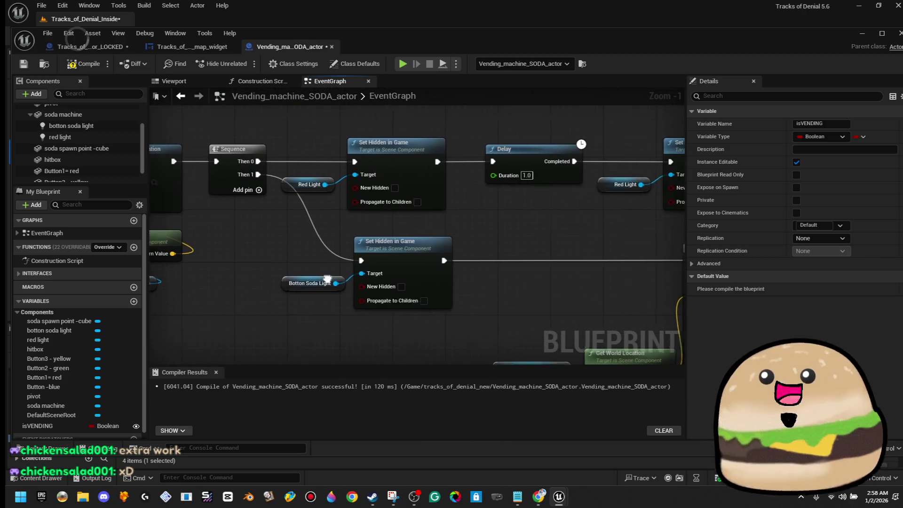
pyautogui.moveTo(563, 273); pyautogui.dragTo(360, 247)
pyautogui.moveTo(558, 186)
pyautogui.mouseDown()
pyautogui.moveTo(451, 215)
pyautogui.moveTo(249, 155)
pyautogui.mouseUp()
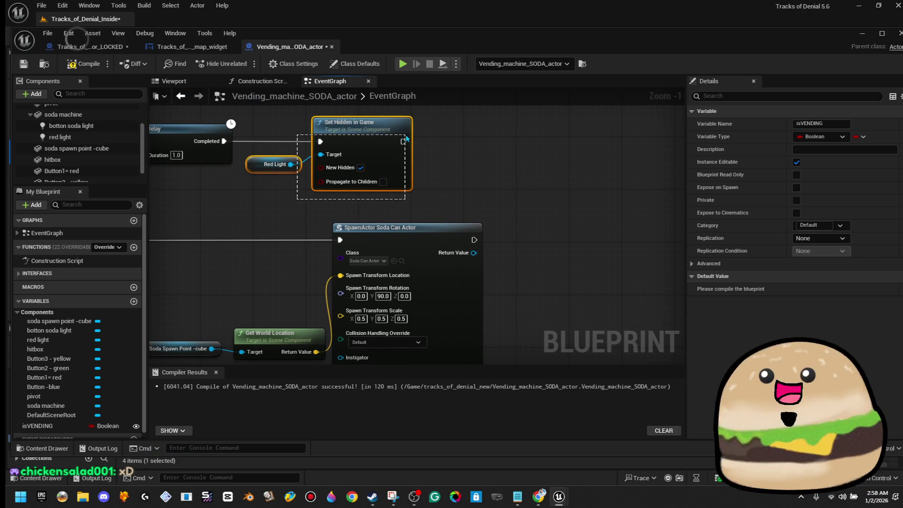
pyautogui.moveTo(367, 124); pyautogui.dragTo(373, 123)
pyautogui.moveTo(481, 176); pyautogui.dragTo(503, 175)
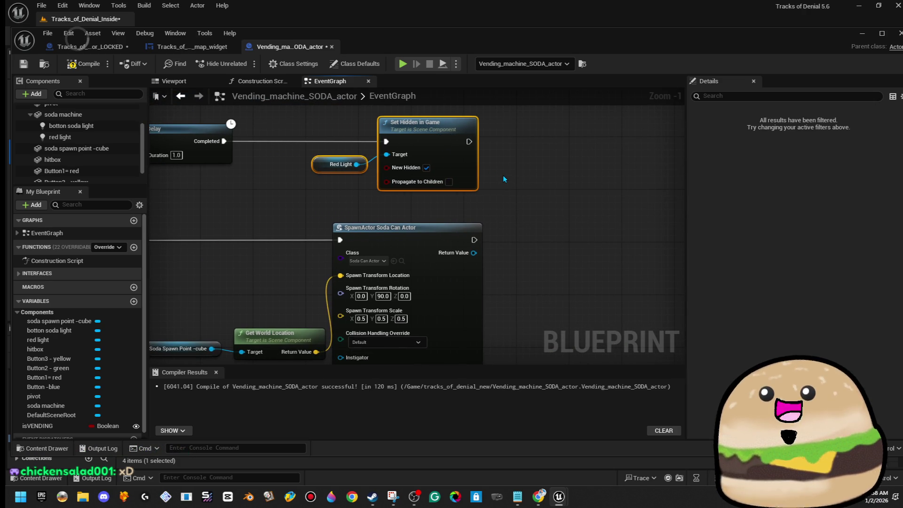
pyautogui.click(398, 218)
pyautogui.scroll(-1, 398, 219)
pyautogui.scroll(-2, 397, 219)
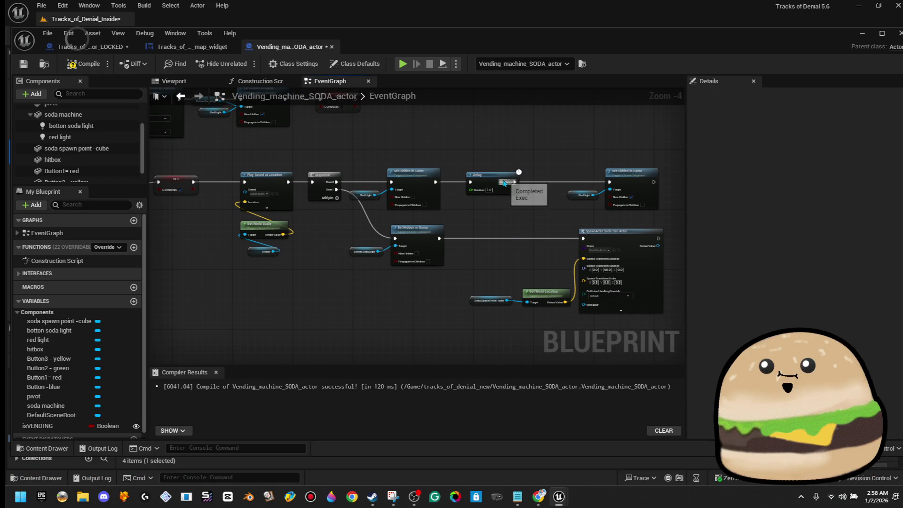
# Step: Add a 0.5 second Delay after the final Set Hidden in Game node
pyautogui.scroll(3, 523, 219)
pyautogui.moveTo(372, 198); pyautogui.dragTo(397, 197)
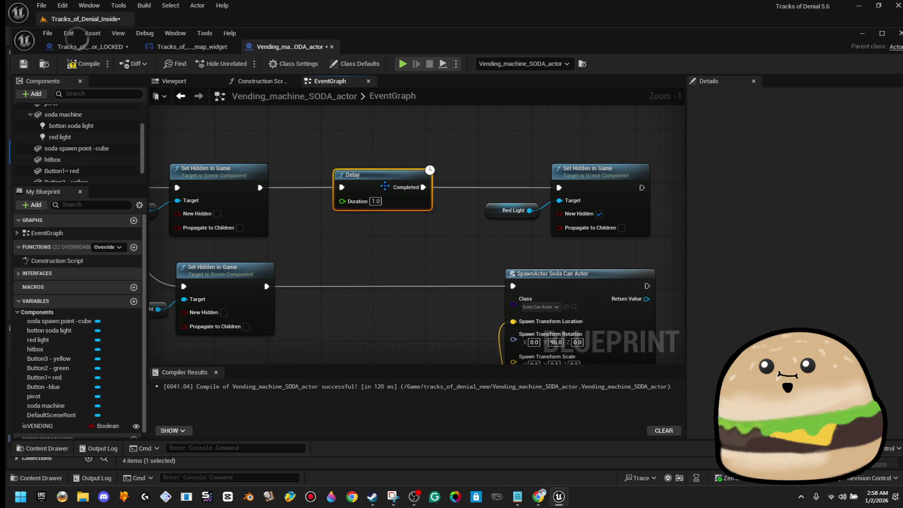
pyautogui.scroll(-1, 447, 211)
pyautogui.scroll(-2, 454, 209)
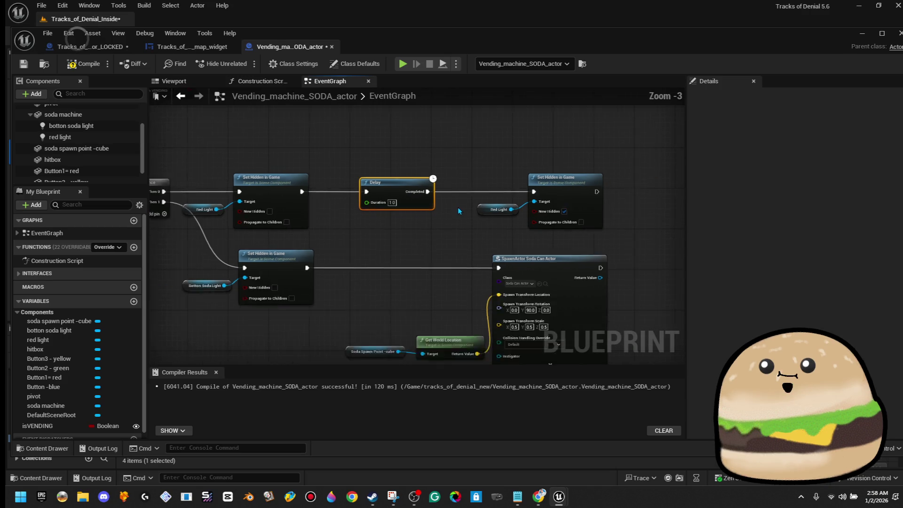
pyautogui.scroll(4, 554, 195)
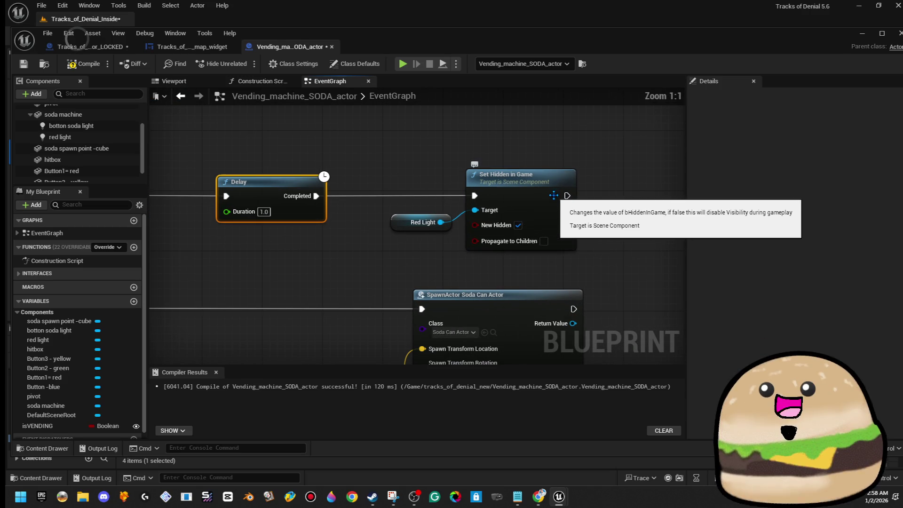
pyautogui.click(504, 187)
pyautogui.moveTo(603, 191)
pyautogui.mouseDown()
pyautogui.moveTo(353, 190)
pyautogui.moveTo(522, 186)
pyautogui.mouseUp()
pyautogui.scroll(-4, 472, 182)
pyautogui.scroll(4, 537, 193)
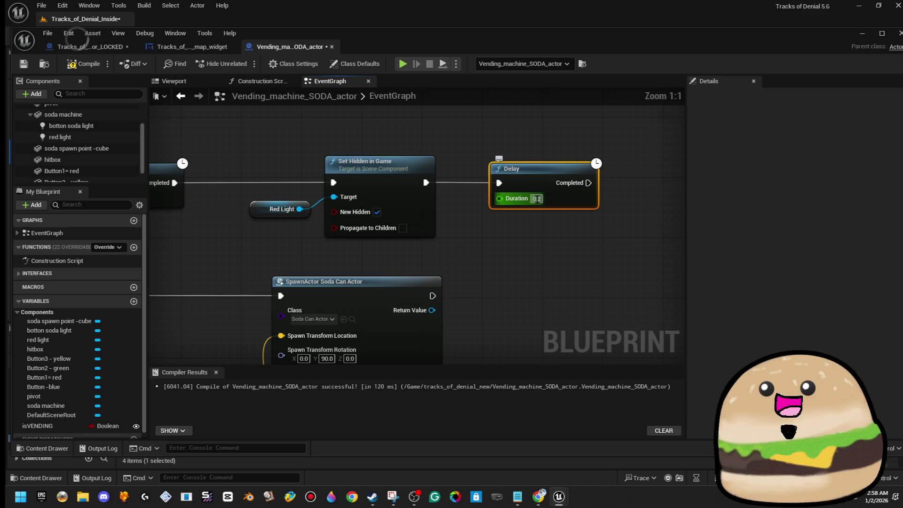
pyautogui.write('0.5')
pyautogui.press('Return')
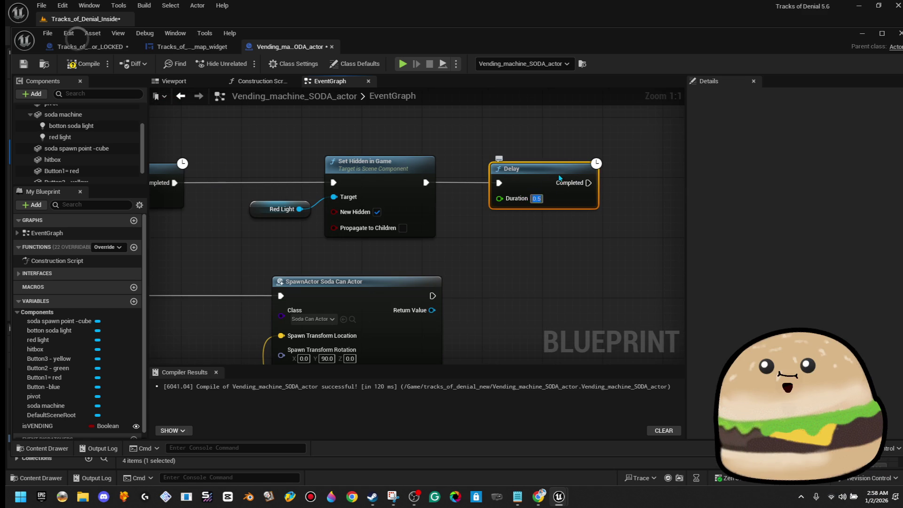
# Step: Connect an unchecked SET isVENDING node after the Delay completes, resetting it to false
pyautogui.moveTo(62, 427); pyautogui.dragTo(346, 207)
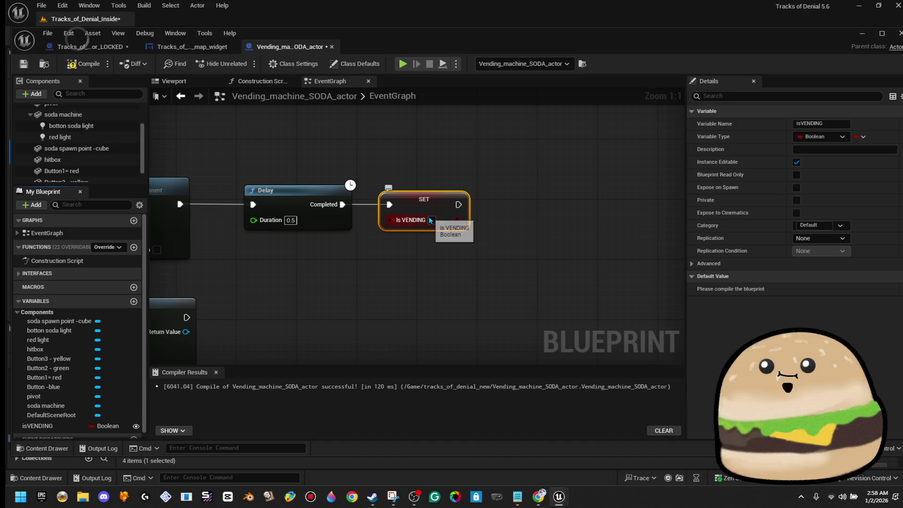
pyautogui.scroll(-5, 432, 223)
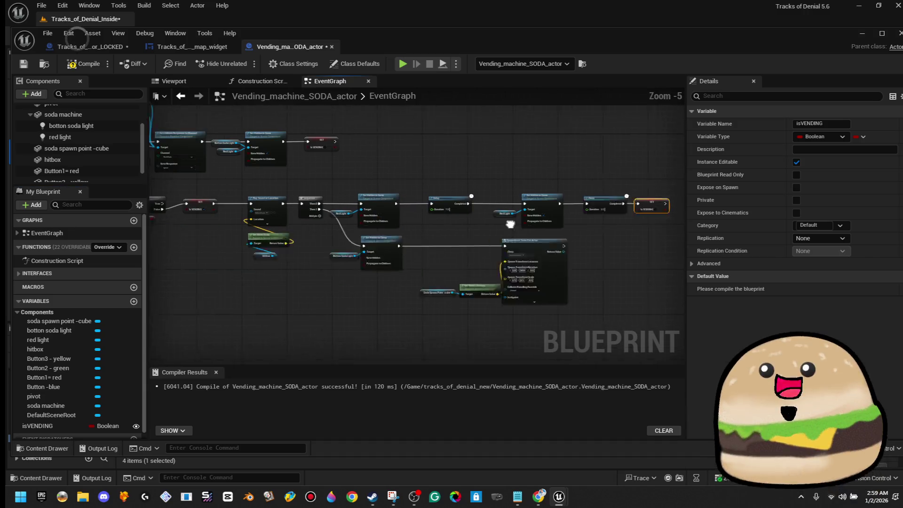
pyautogui.scroll(5, 275, 216)
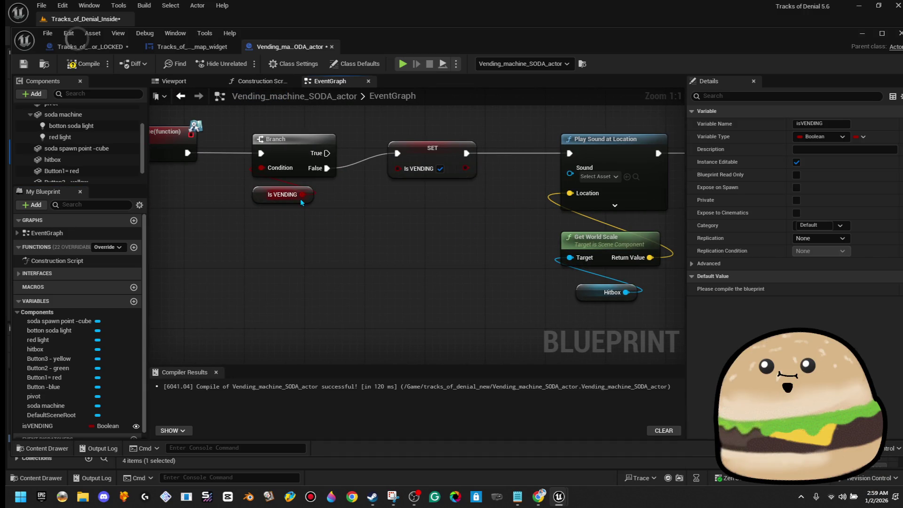
pyautogui.scroll(-3, 302, 202)
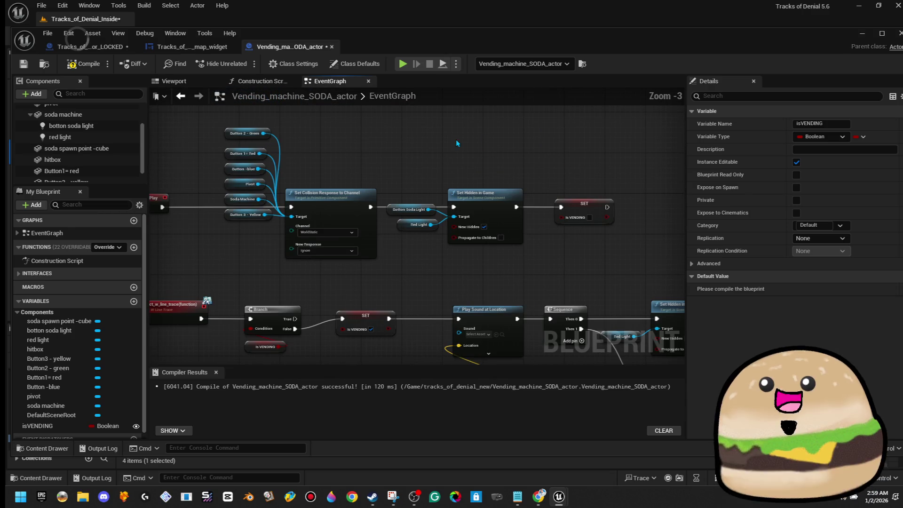
pyautogui.scroll(3, 357, 268)
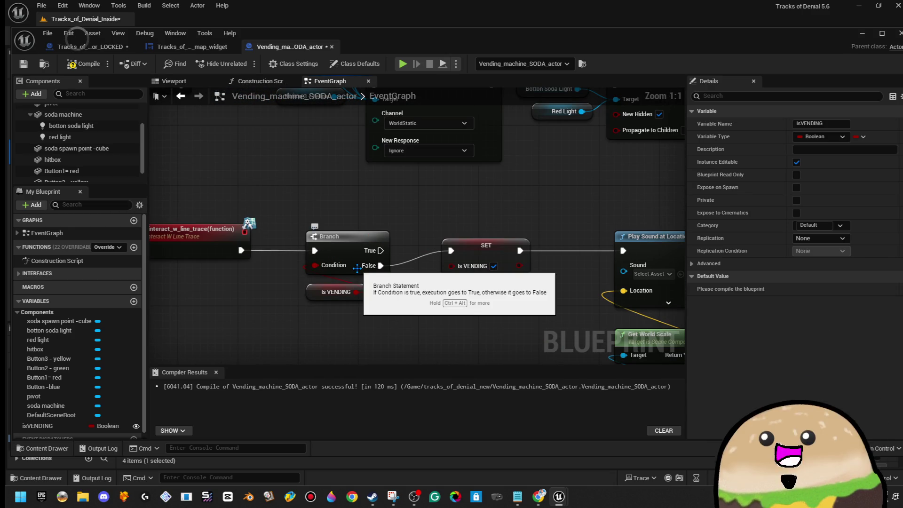
pyautogui.moveTo(357, 268); pyautogui.dragTo(278, 267)
pyautogui.click(295, 226)
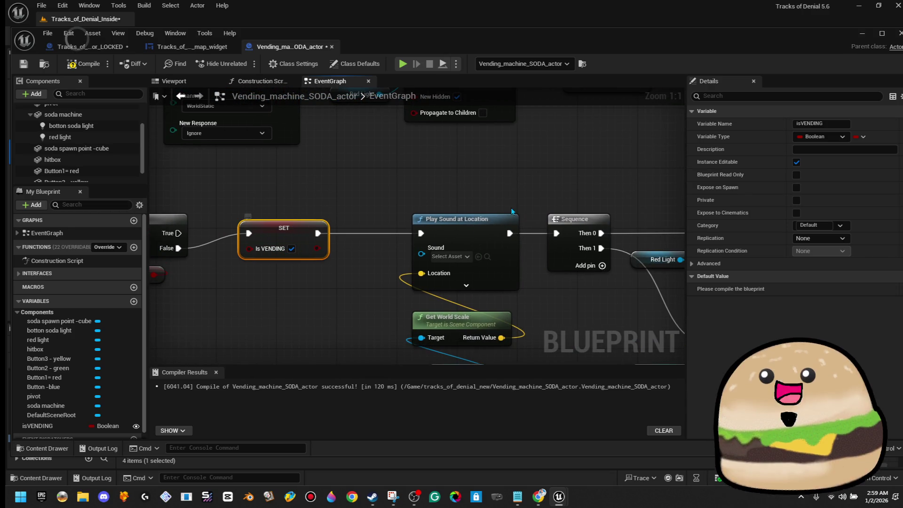
pyautogui.moveTo(445, 184)
pyautogui.mouseDown()
pyautogui.moveTo(371, 191)
pyautogui.moveTo(250, 221)
pyautogui.mouseUp()
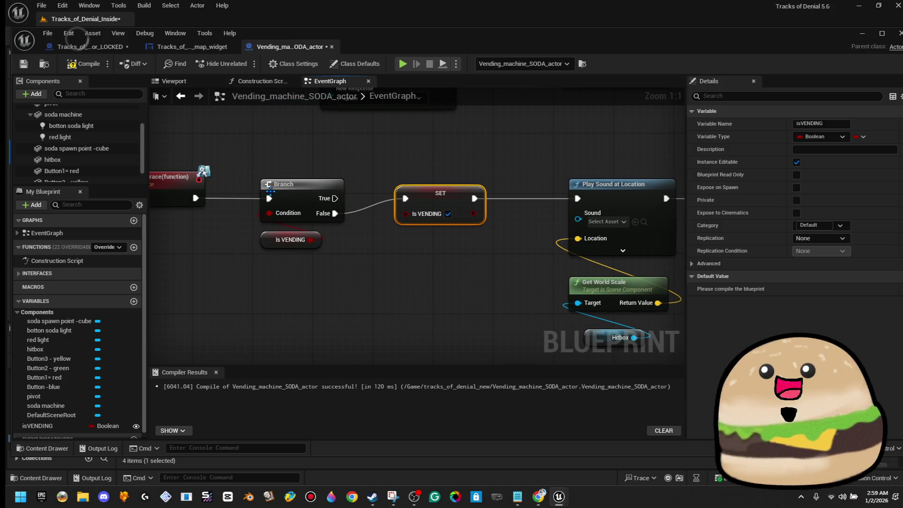
pyautogui.moveTo(475, 148)
pyautogui.mouseDown()
pyautogui.moveTo(537, 145)
pyautogui.moveTo(310, 148)
pyautogui.moveTo(58, 130)
pyautogui.mouseUp()
pyautogui.click(546, 221)
pyautogui.scroll(-5, 449, 191)
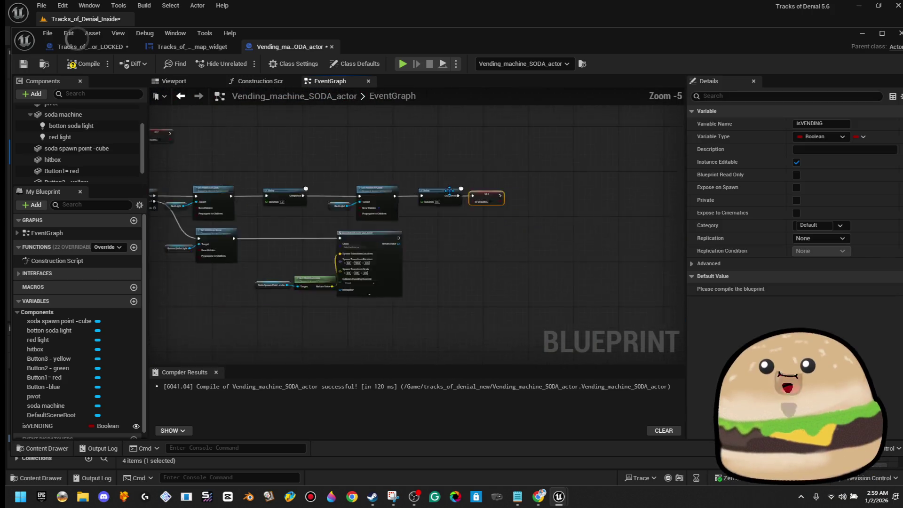
pyautogui.scroll(5, 510, 174)
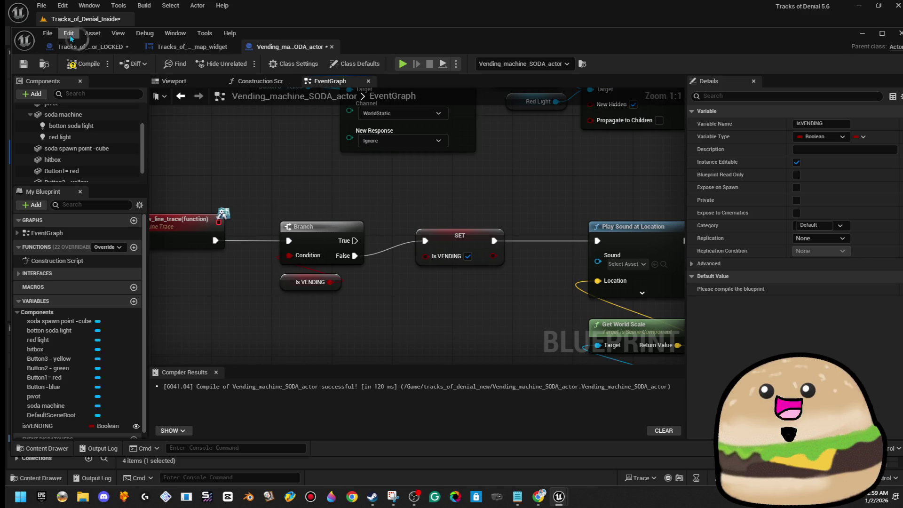
# Step: Compile and save the blueprint, then minimize it to return to the level
pyautogui.click(83, 64)
pyautogui.click(23, 64)
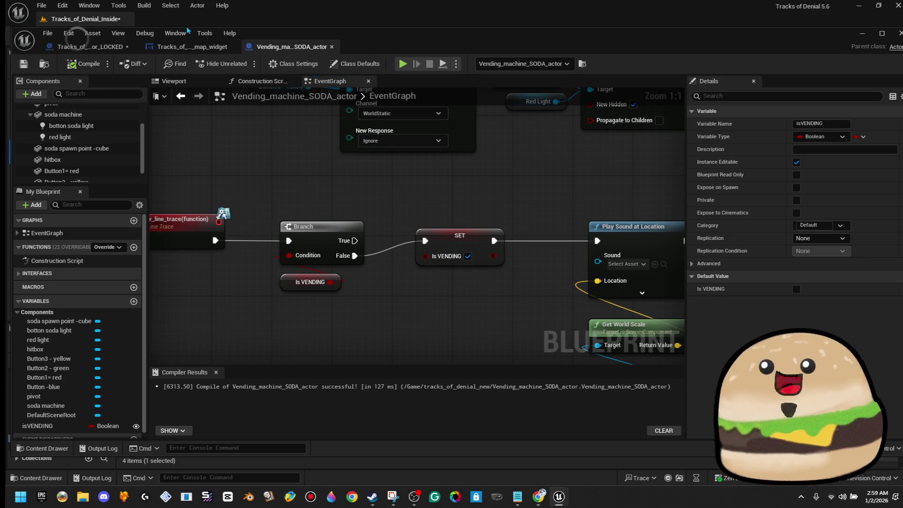
pyautogui.click(862, 34)
# Step: Start a Play From Here session from a spot on the floor
pyautogui.moveTo(436, 251); pyautogui.dragTo(439, 320)
pyautogui.rightClick(422, 172)
pyautogui.click(517, 477)
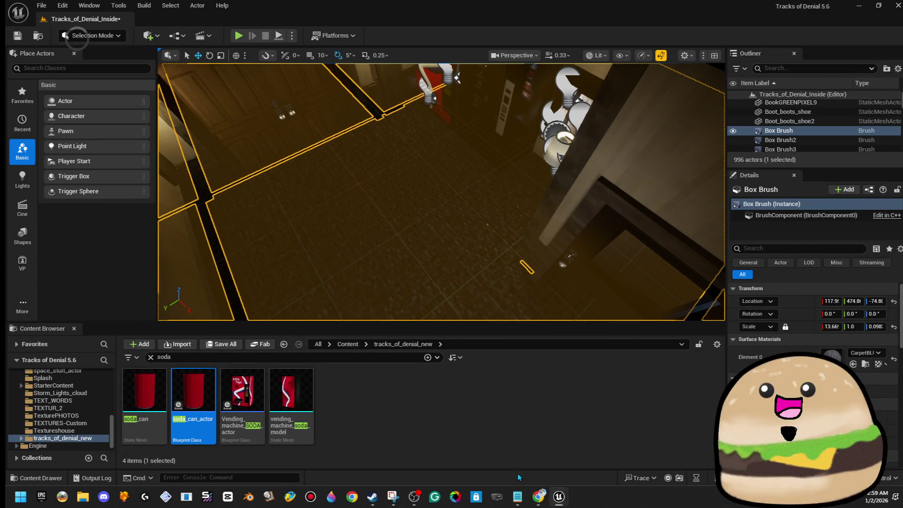
# Step: Walk to the soda machine, dispense cans, stop playing, and bring up the machine's actions
pyautogui.press('w')
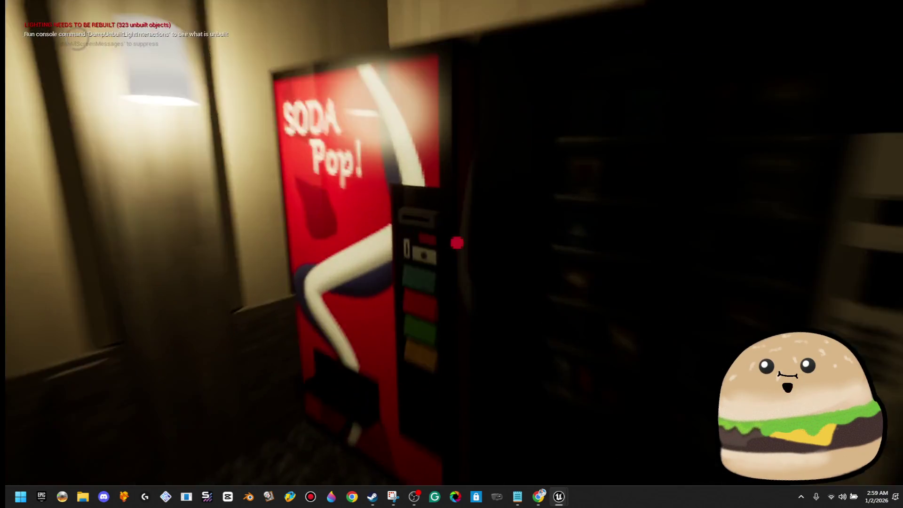
pyautogui.press('e')
pyautogui.press('e')
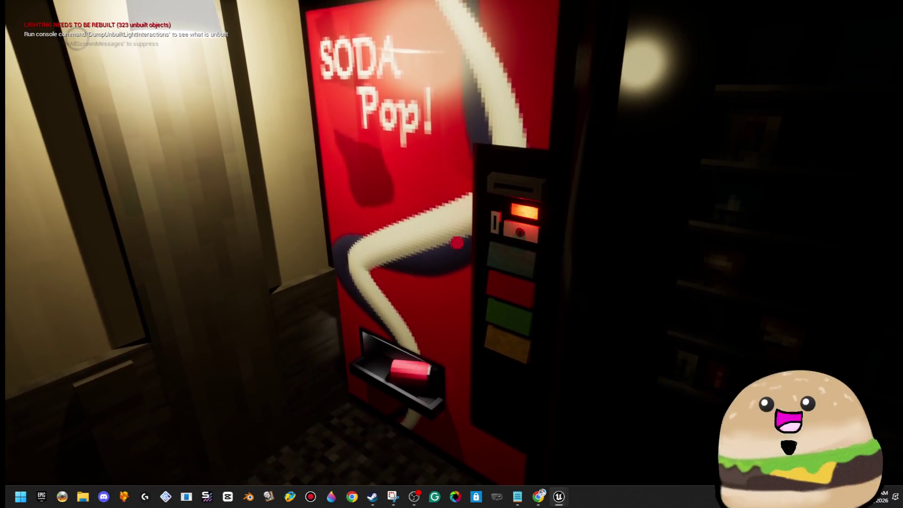
pyautogui.press('w')
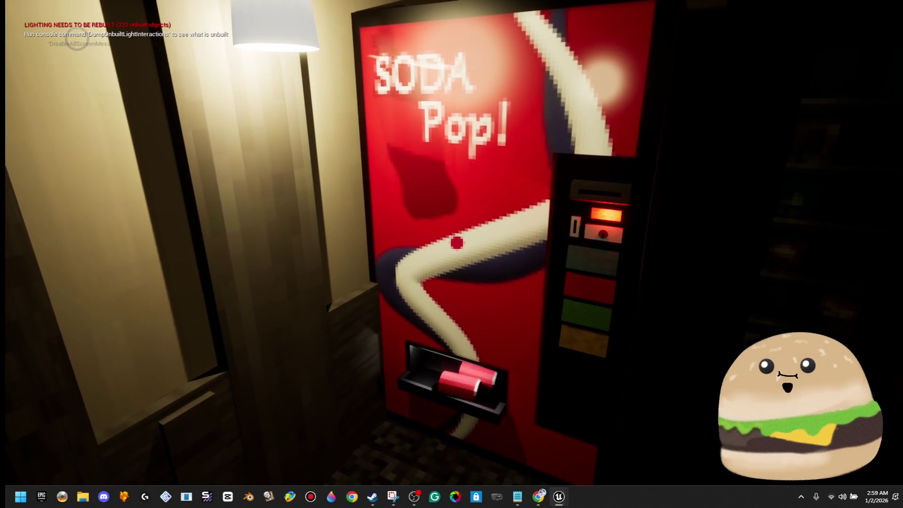
pyautogui.press('s')
pyautogui.press('Escape')
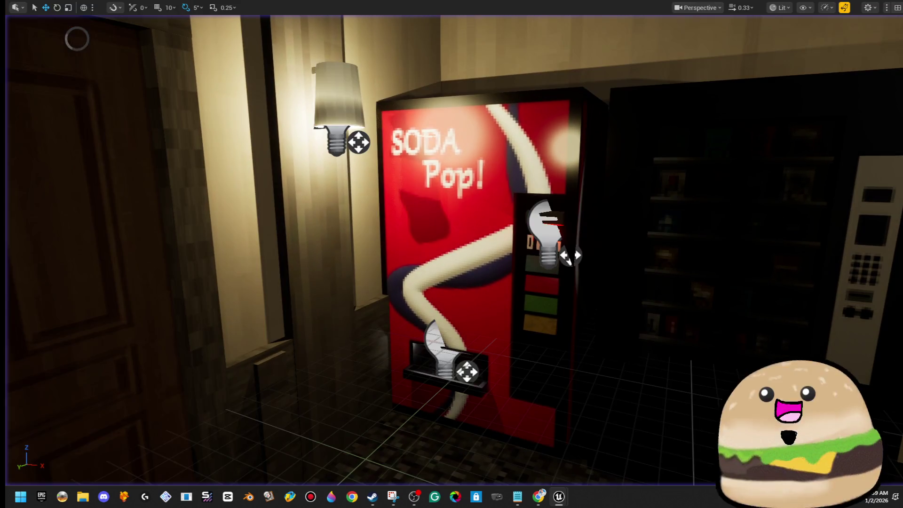
pyautogui.rightClick(604, 172)
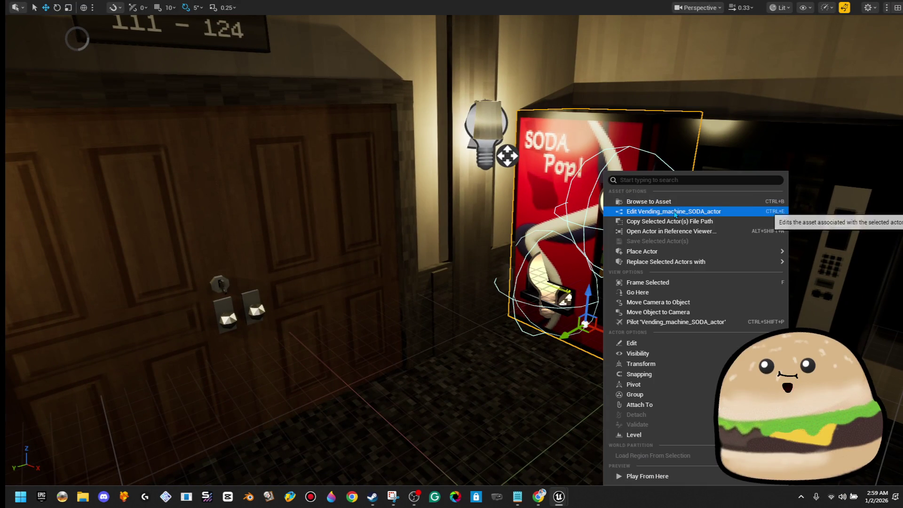
# Step: Open the vending machine blueprint, recompile and save it, then minimize back to the level
pyautogui.click(674, 212)
pyautogui.scroll(-1, 499, 202)
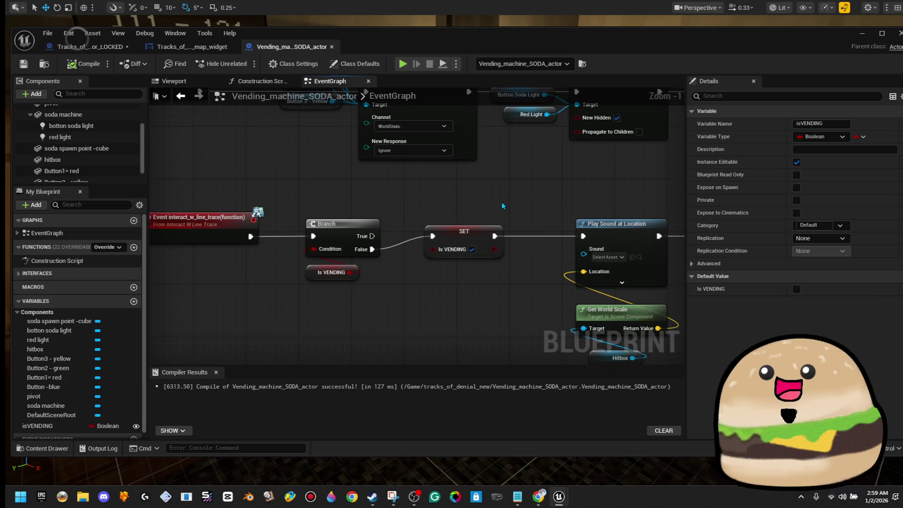
pyautogui.scroll(-1, 501, 202)
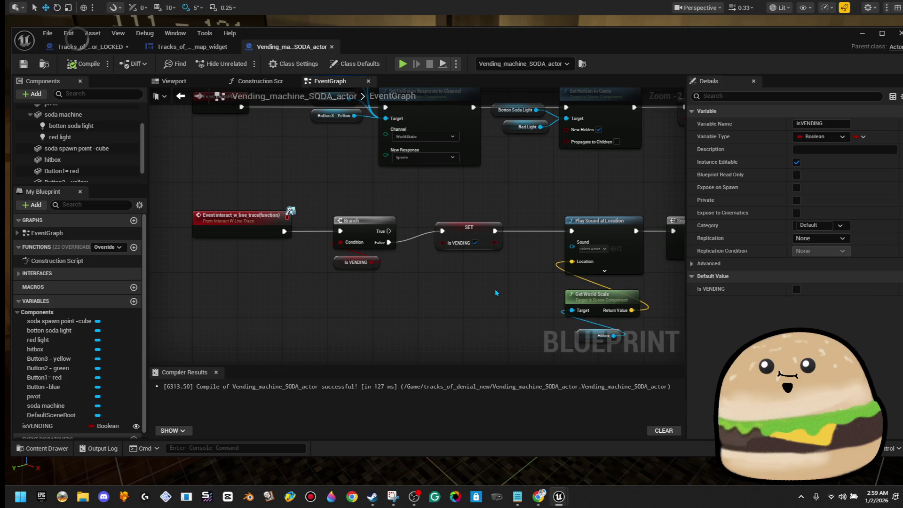
pyautogui.moveTo(495, 289)
pyautogui.mouseDown()
pyautogui.moveTo(386, 288)
pyautogui.moveTo(323, 261)
pyautogui.mouseUp()
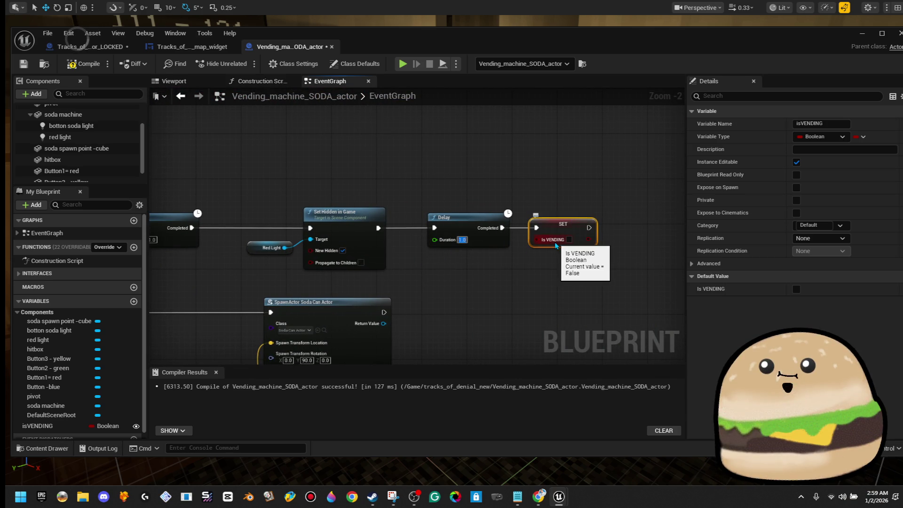
pyautogui.click(534, 187)
pyautogui.click(83, 64)
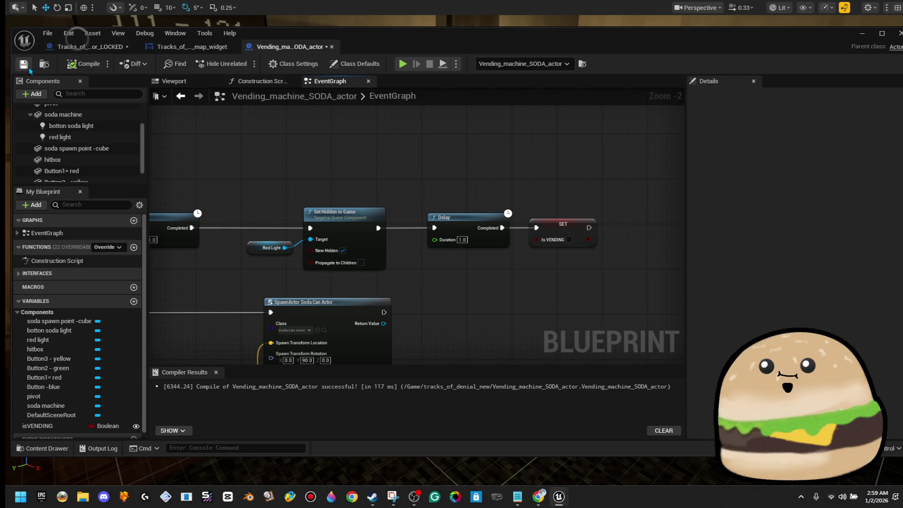
pyautogui.click(862, 33)
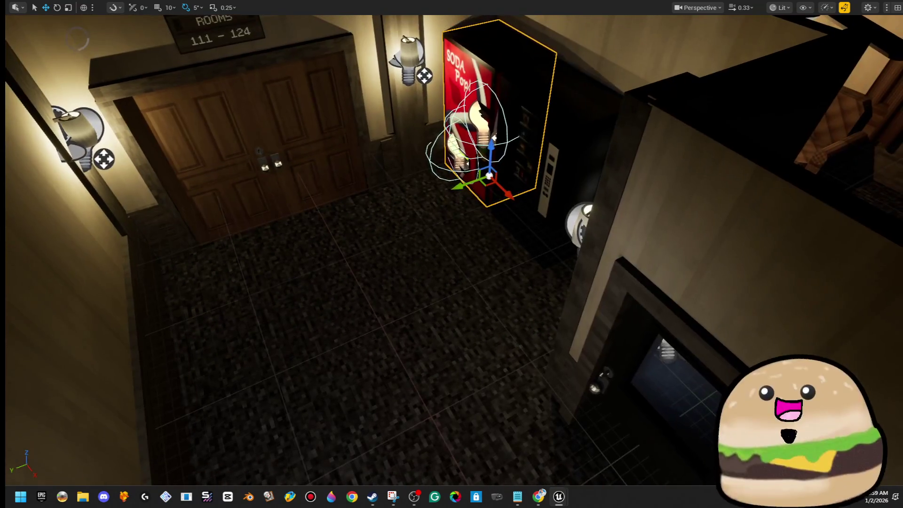
# Step: Play from this spot, press E at the machine repeatedly to drop cans, then Esc
pyautogui.rightClick(393, 31)
pyautogui.click(461, 334)
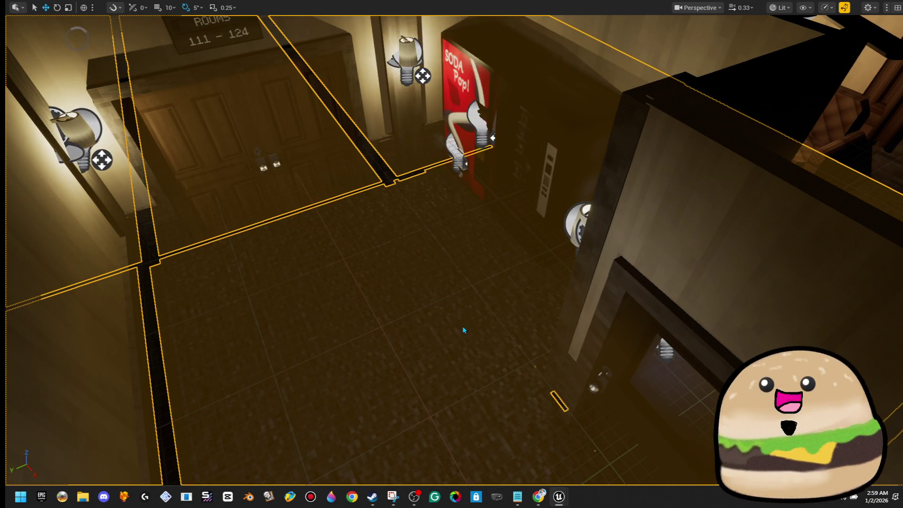
pyautogui.press('e')
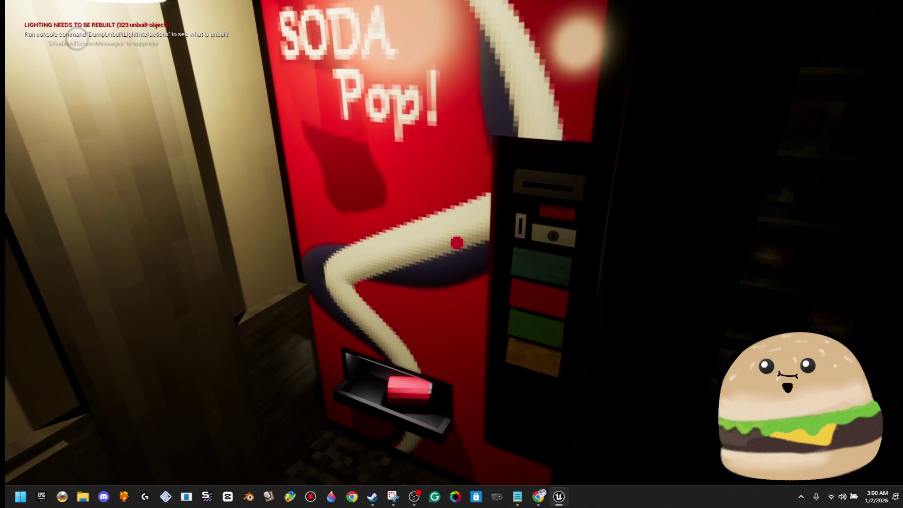
pyautogui.press('s')
pyautogui.press('e')
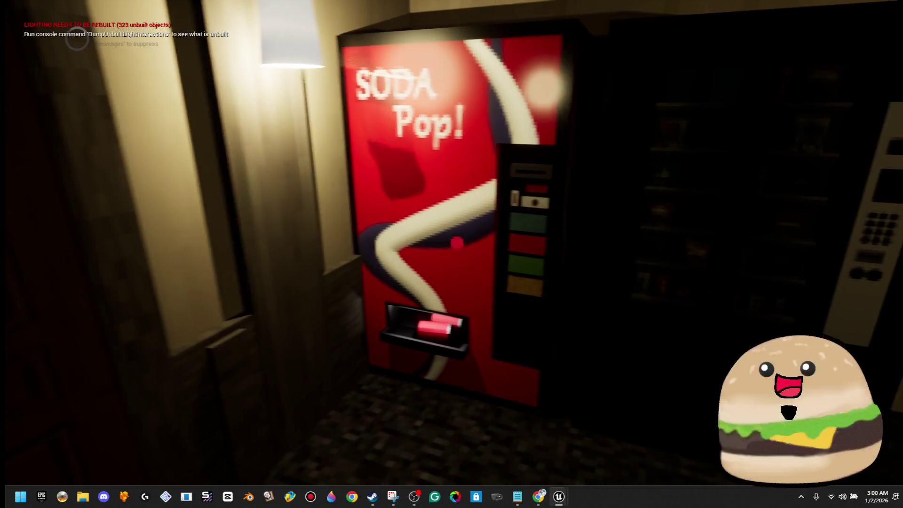
pyautogui.press('e')
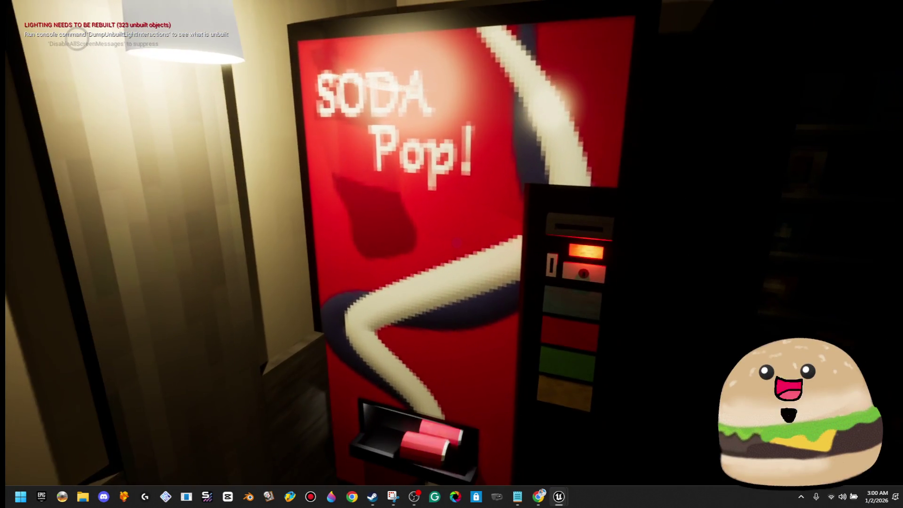
pyautogui.press('e')
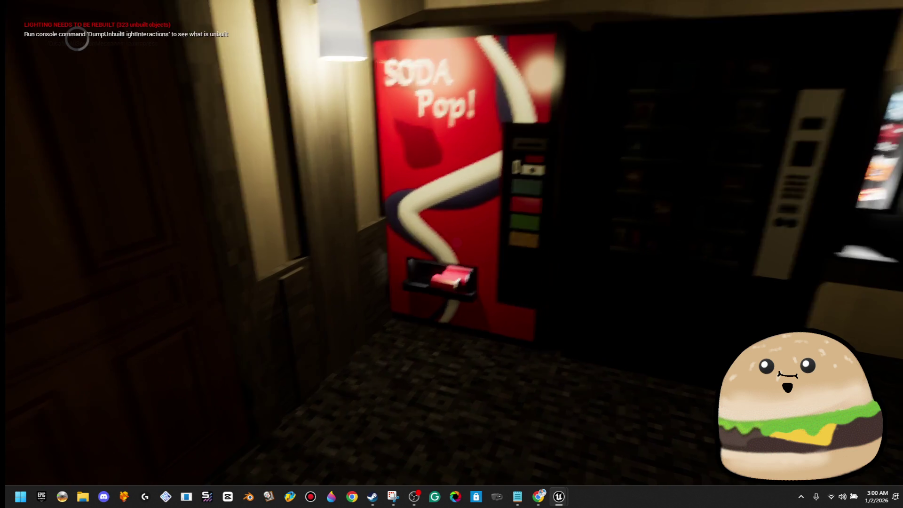
pyautogui.press('w')
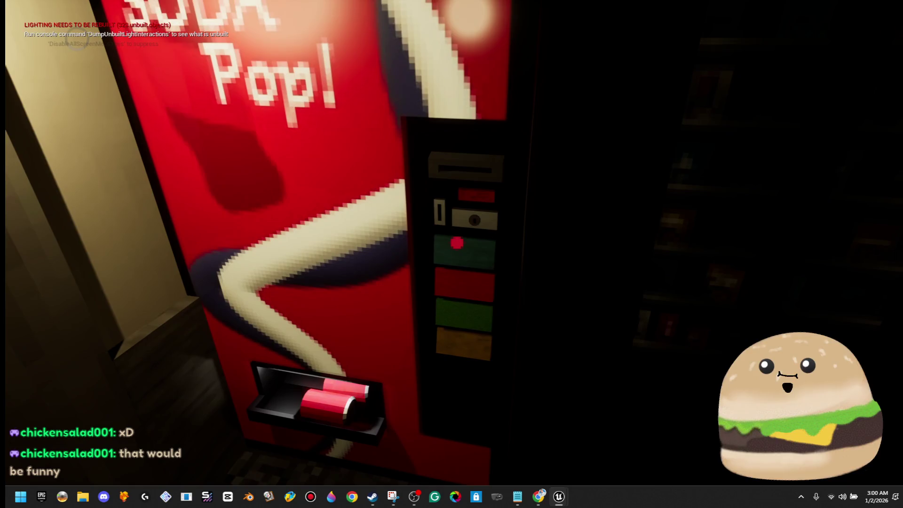
pyautogui.press('Escape')
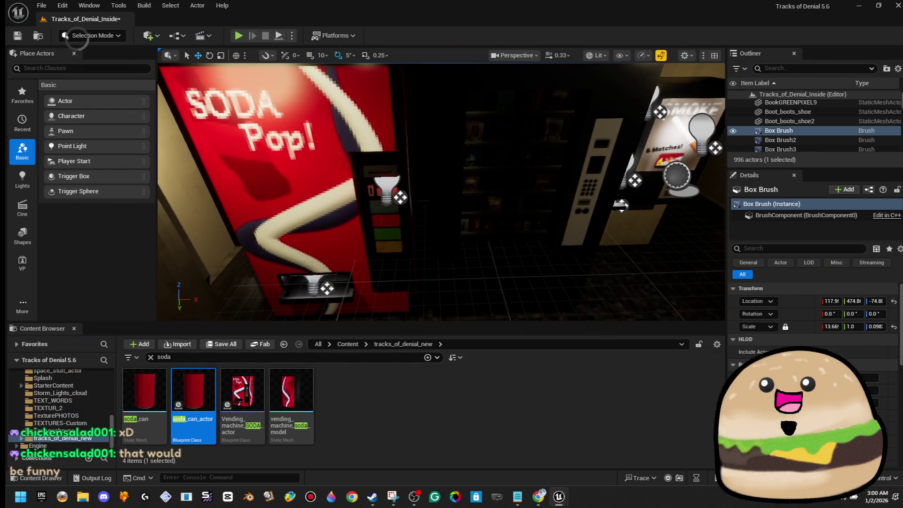
# Step: Focus the view on the panel bulb with F, then exit immersive mode with F11
pyautogui.scroll(-3, 451, 254)
pyautogui.press('f')
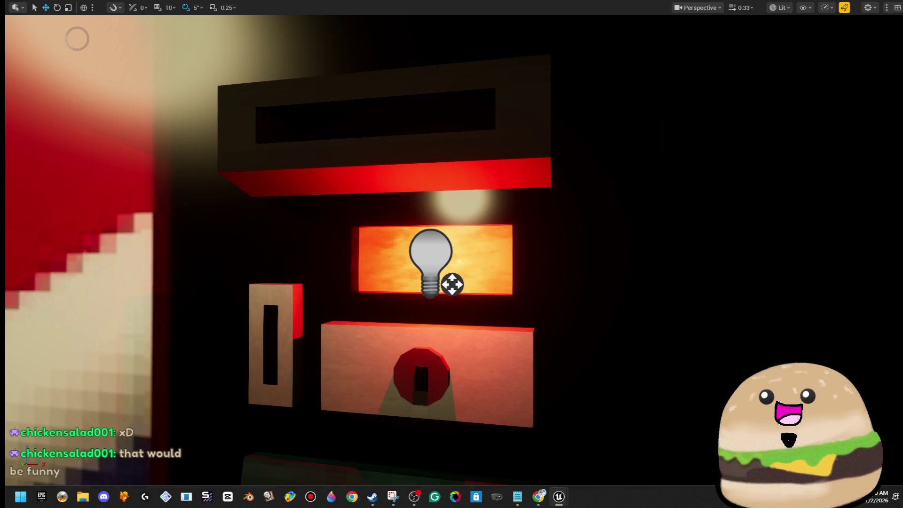
pyautogui.scroll(-3, 451, 254)
pyautogui.press('d')
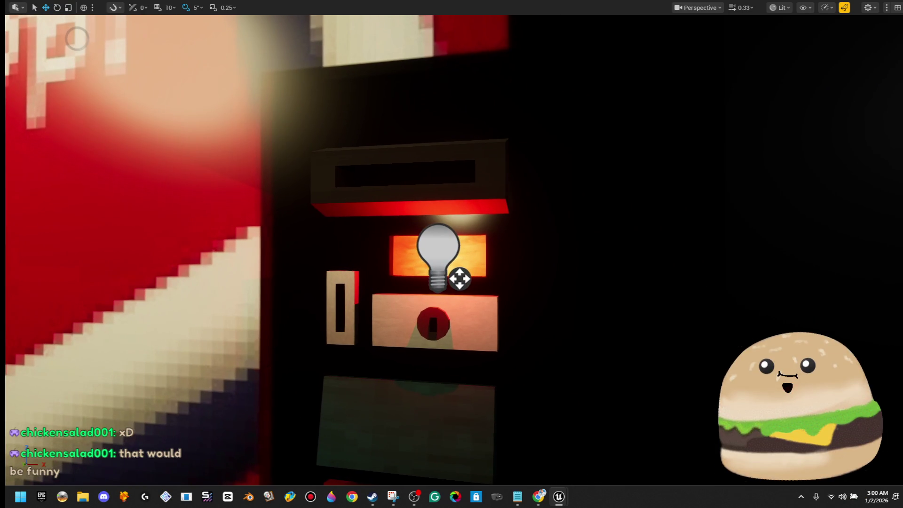
pyautogui.scroll(-3, 259, 249)
pyautogui.scroll(3, 259, 249)
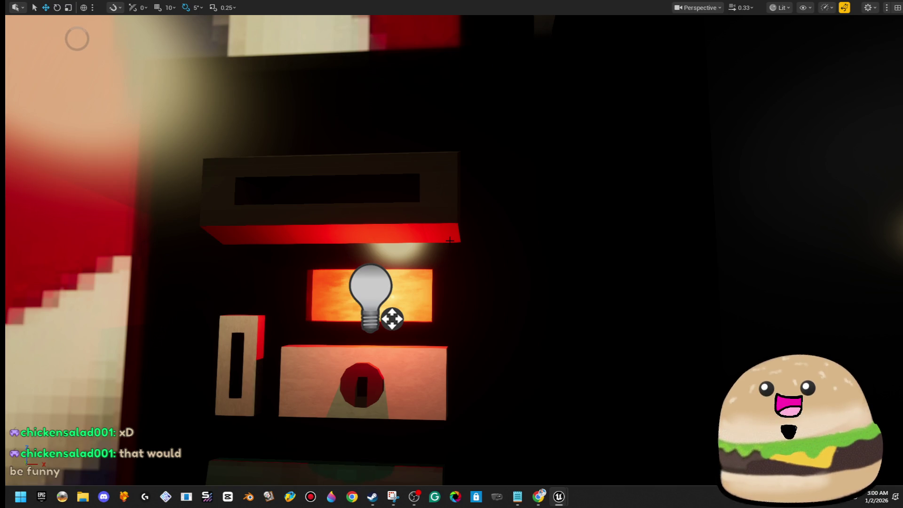
pyautogui.scroll(-1, 449, 240)
pyautogui.press('F11')
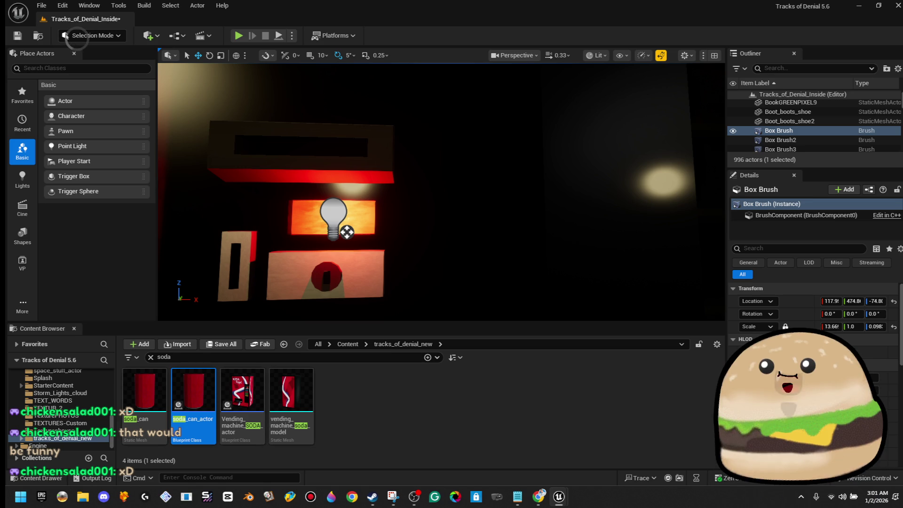
# Step: Select the soda vending machine actor to show its Is VENDING setting
pyautogui.moveTo(485, 219); pyautogui.dragTo(485, 219)
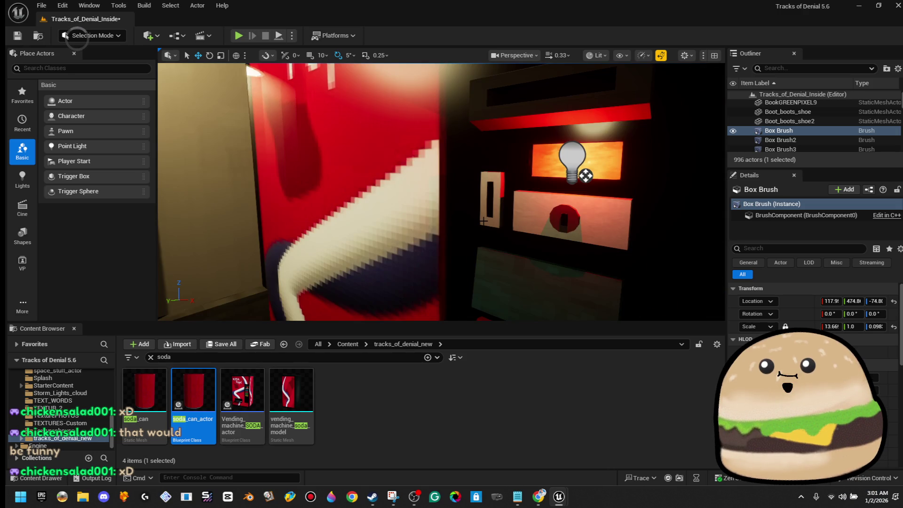
pyautogui.moveTo(490, 222); pyautogui.dragTo(494, 223)
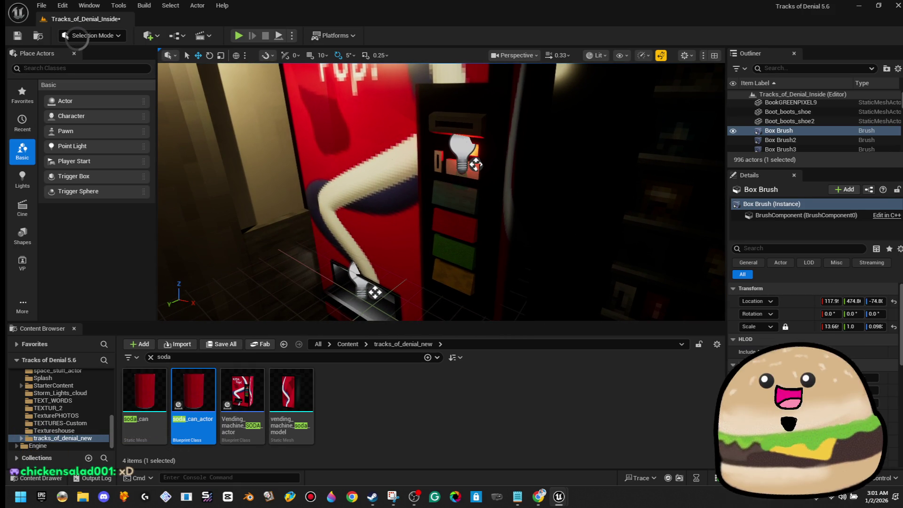
pyautogui.click(546, 136)
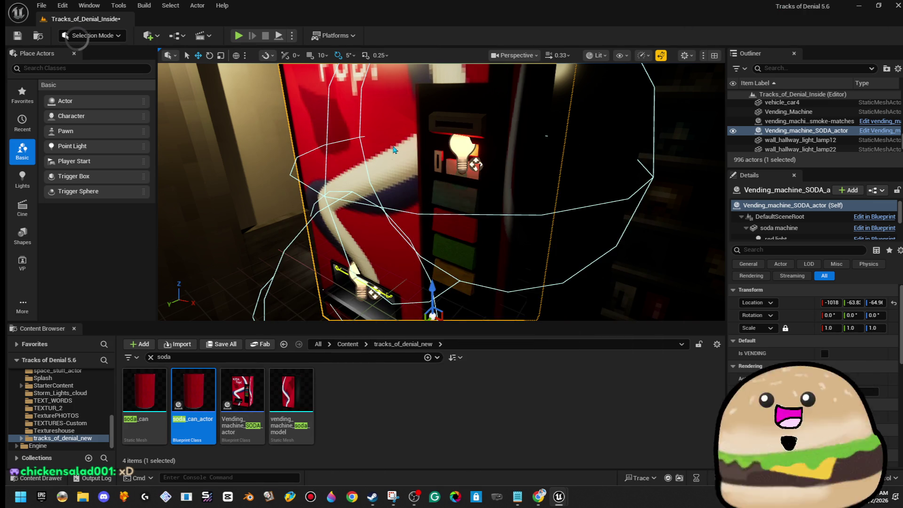
pyautogui.rightClick(394, 149)
pyautogui.click(465, 188)
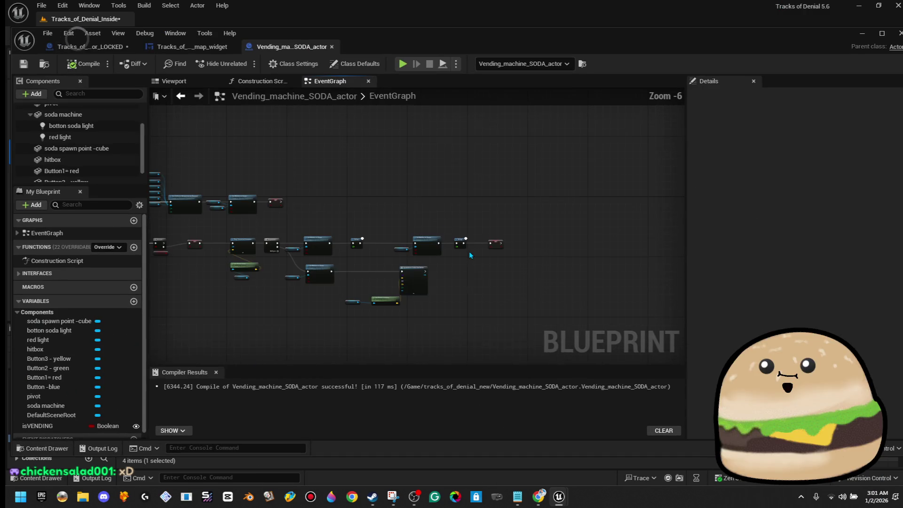
pyautogui.scroll(4, 295, 221)
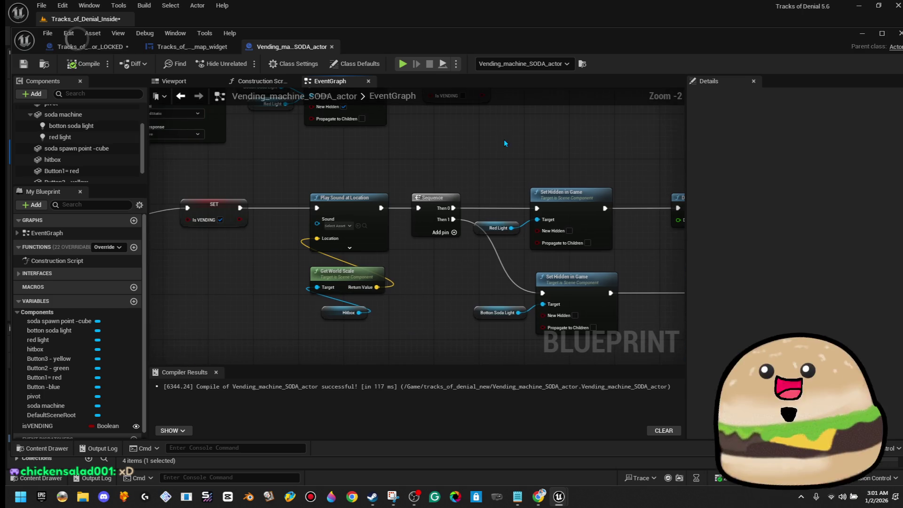
pyautogui.scroll(-1, 474, 150)
pyautogui.moveTo(471, 157); pyautogui.dragTo(362, 179)
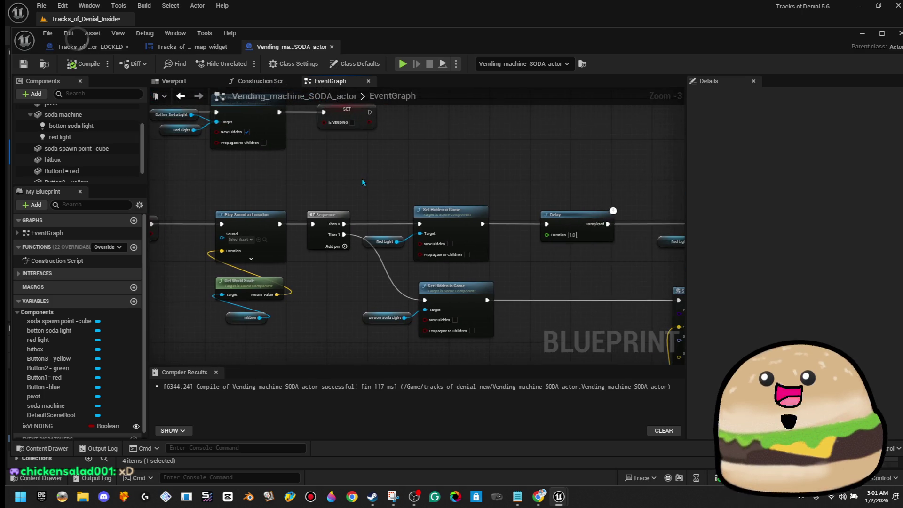
pyautogui.scroll(-3, 445, 155)
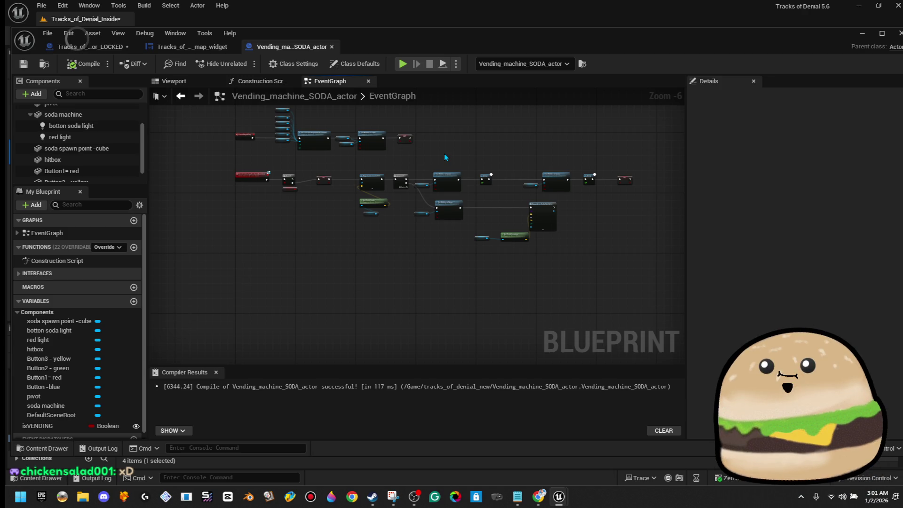
pyautogui.rightClick(462, 136)
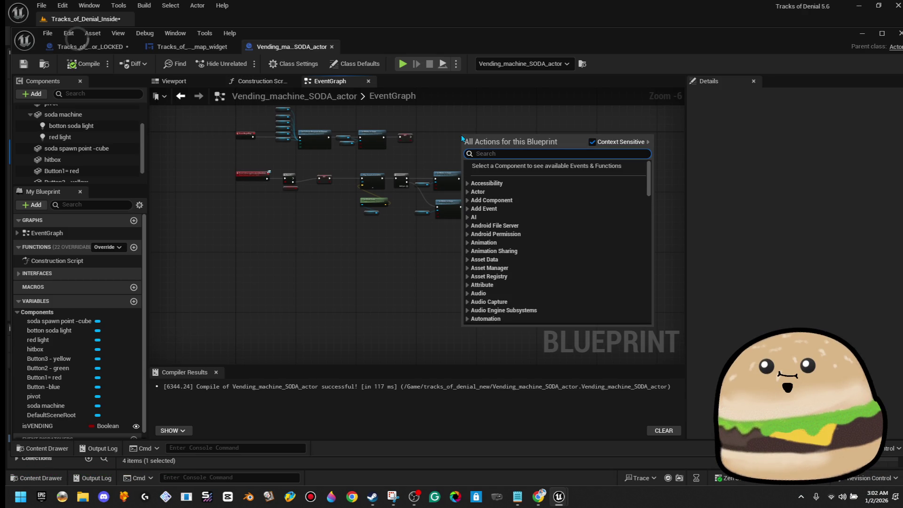
pyautogui.click(861, 35)
pyautogui.click(861, 35)
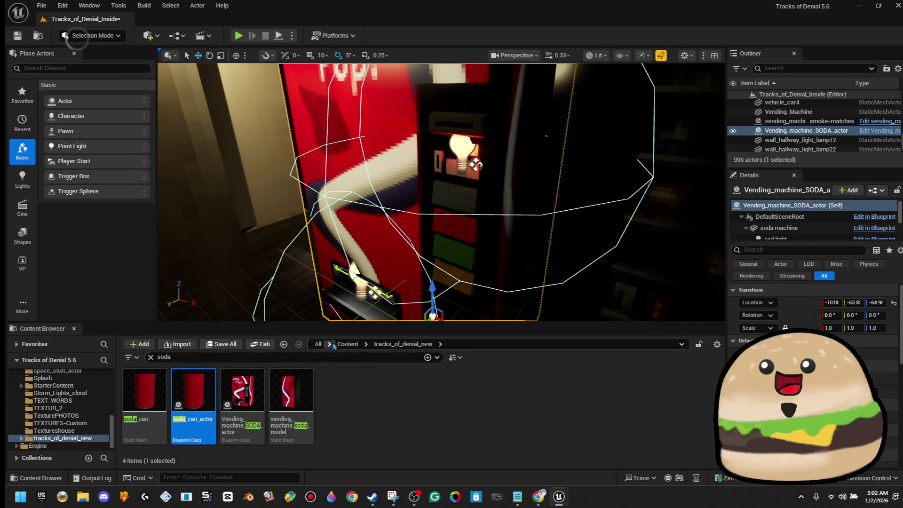
# Step: Find the Random_monster_demon_call_around blueprint by searching 'random', open it, and copy its MultiGate node
pyautogui.click(348, 344)
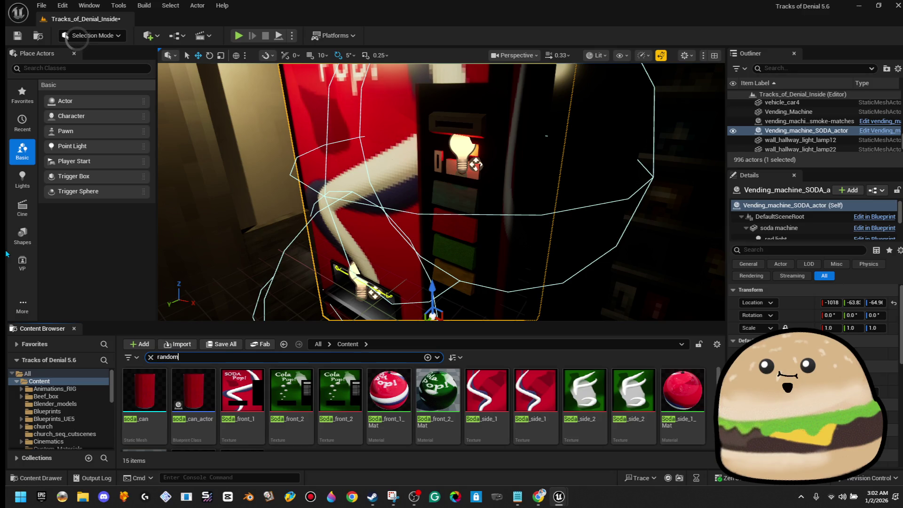
pyautogui.write('random')
pyautogui.click(525, 382)
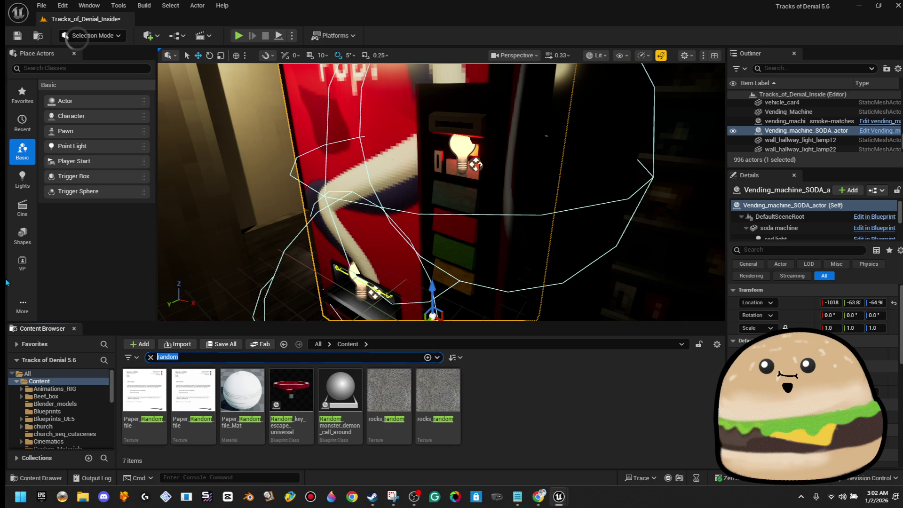
pyautogui.doubleClick(352, 404)
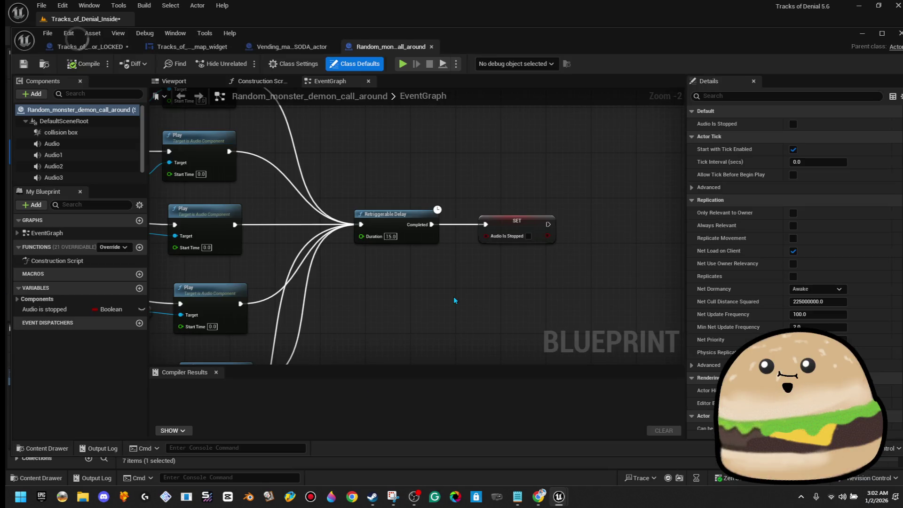
pyautogui.scroll(-5, 450, 286)
pyautogui.scroll(7, 271, 243)
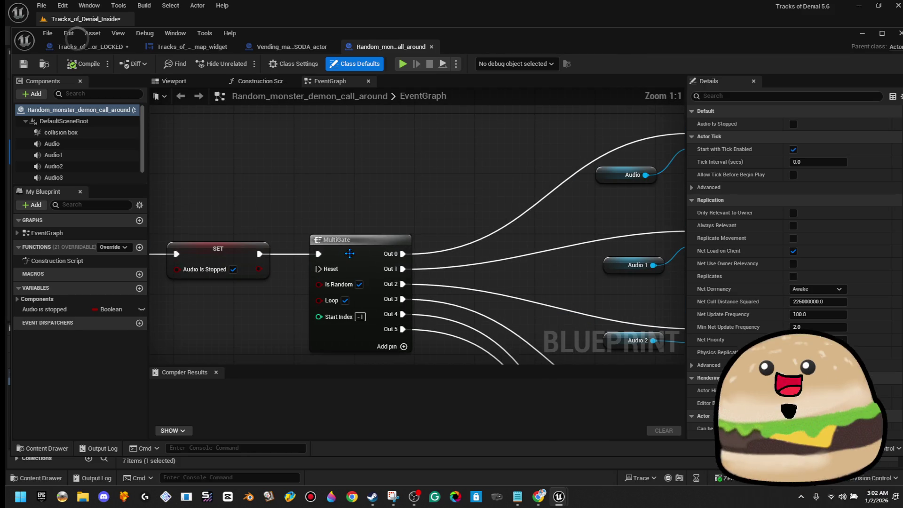
pyautogui.rightClick(351, 254)
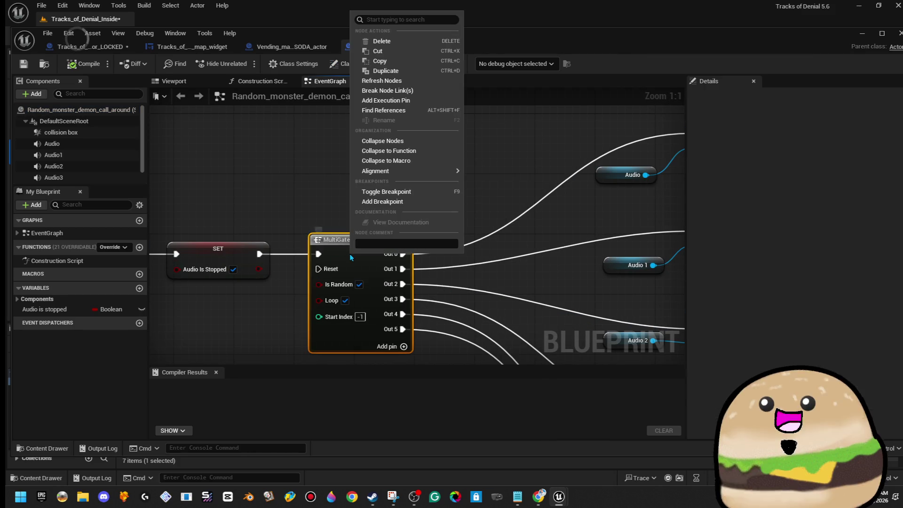
pyautogui.click(407, 63)
# Step: Inspect the random monster graph's MultiGate, Play, SET, Branch and Delay nodes
pyautogui.scroll(-1, 438, 174)
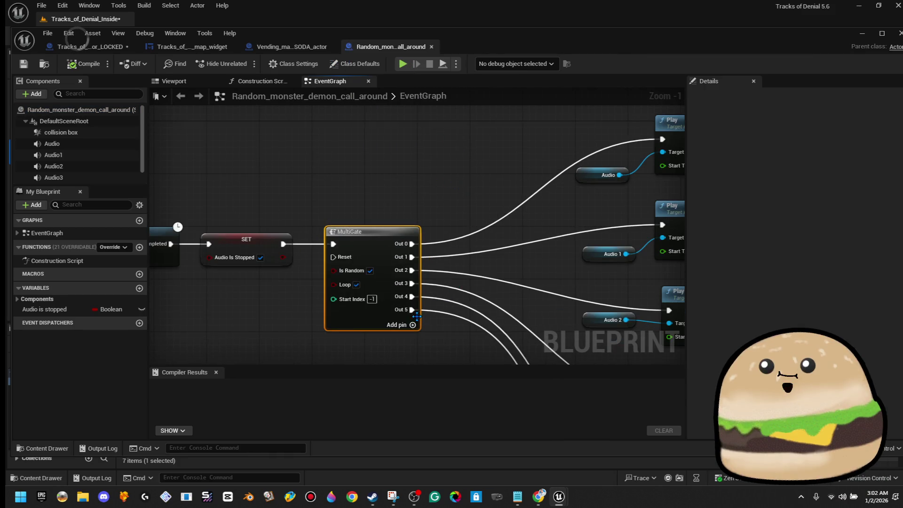
pyautogui.scroll(-4, 485, 300)
pyautogui.moveTo(485, 300)
pyautogui.mouseDown()
pyautogui.moveTo(349, 236)
pyautogui.moveTo(281, 217)
pyautogui.mouseUp()
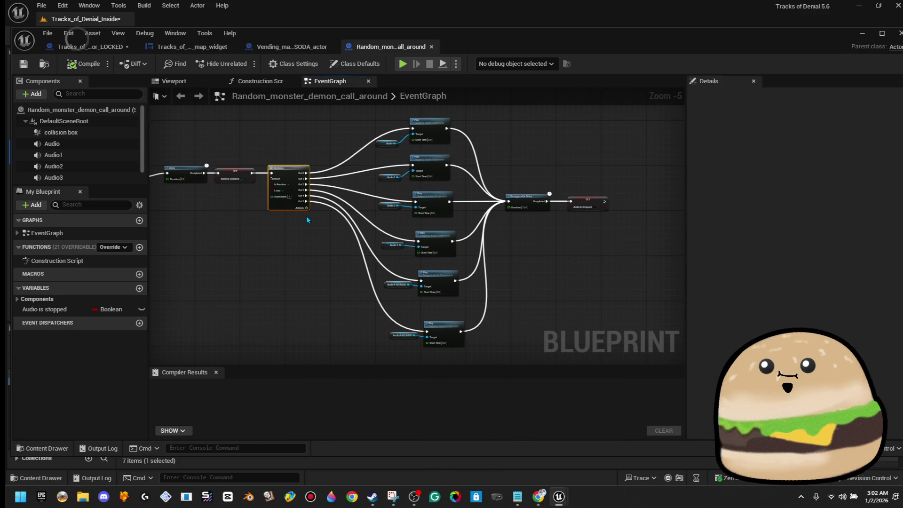
pyautogui.scroll(5, 444, 225)
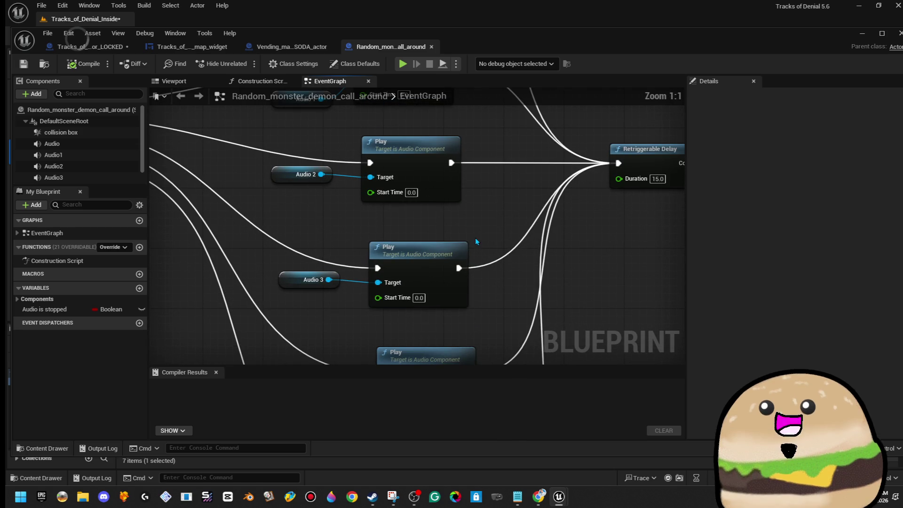
pyautogui.moveTo(446, 230)
pyautogui.mouseDown()
pyautogui.moveTo(489, 240)
pyautogui.moveTo(495, 207)
pyautogui.moveTo(526, 238)
pyautogui.moveTo(734, 208)
pyautogui.mouseUp()
pyautogui.scroll(-2, 400, 188)
pyautogui.moveTo(313, 275)
pyautogui.mouseDown()
pyautogui.moveTo(513, 294)
pyautogui.moveTo(202, 298)
pyautogui.mouseUp()
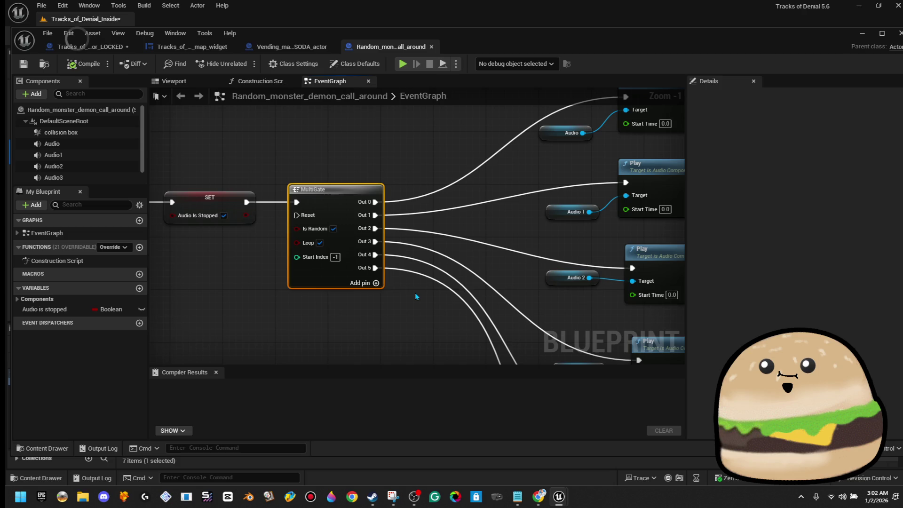
pyautogui.moveTo(215, 268); pyautogui.dragTo(284, 260)
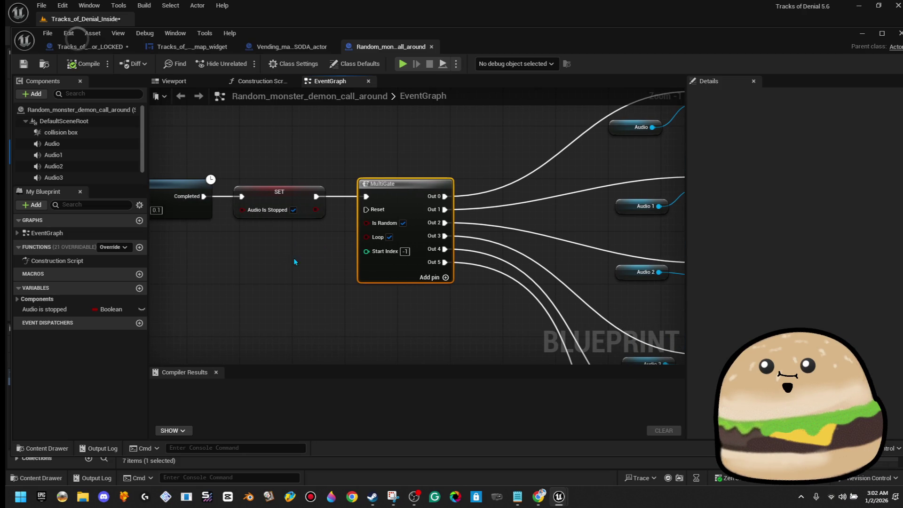
pyautogui.moveTo(269, 287)
pyautogui.mouseDown()
pyautogui.moveTo(421, 299)
pyautogui.moveTo(161, 273)
pyautogui.mouseUp()
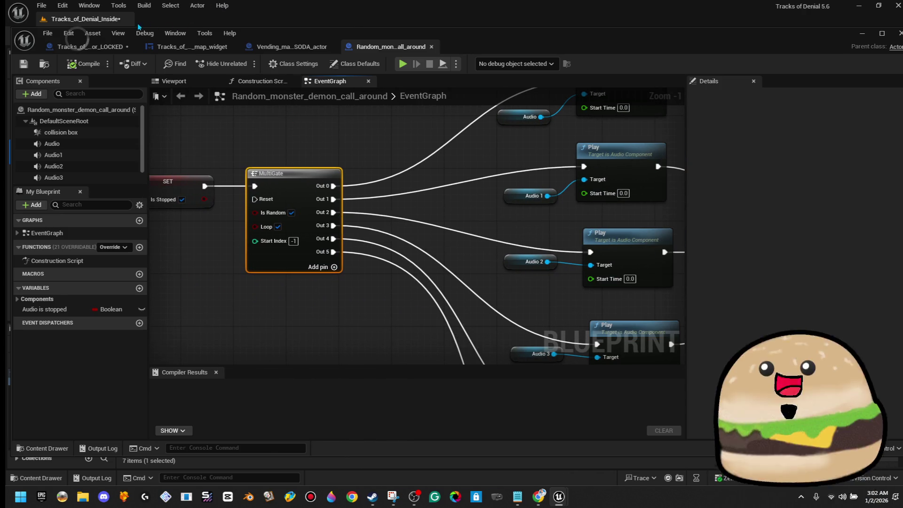
# Step: Close the random monster blueprint and marquee-select nodes in the vending machine Event Graph
pyautogui.click(432, 46)
pyautogui.scroll(1, 388, 192)
pyautogui.moveTo(348, 205)
pyautogui.mouseDown()
pyautogui.moveTo(242, 244)
pyautogui.moveTo(270, 180)
pyautogui.mouseUp()
pyautogui.scroll(-1, 270, 179)
pyautogui.moveTo(162, 171); pyautogui.dragTo(480, 264)
pyautogui.moveTo(480, 265)
pyautogui.mouseDown()
pyautogui.moveTo(542, 292)
pyautogui.moveTo(727, 277)
pyautogui.mouseUp()
pyautogui.moveTo(641, 380)
pyautogui.mouseDown()
pyautogui.moveTo(155, 120)
pyautogui.moveTo(195, 115)
pyautogui.mouseUp()
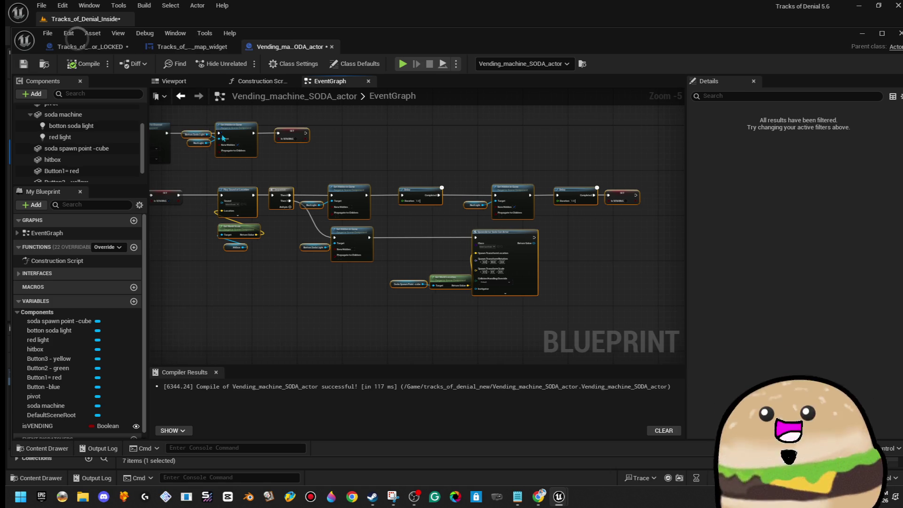
# Step: Shift the Branch, SET, isVENDING and lower node chain rightward to make room
pyautogui.click(206, 212)
pyautogui.moveTo(204, 213); pyautogui.dragTo(295, 224)
pyautogui.scroll(2, 319, 219)
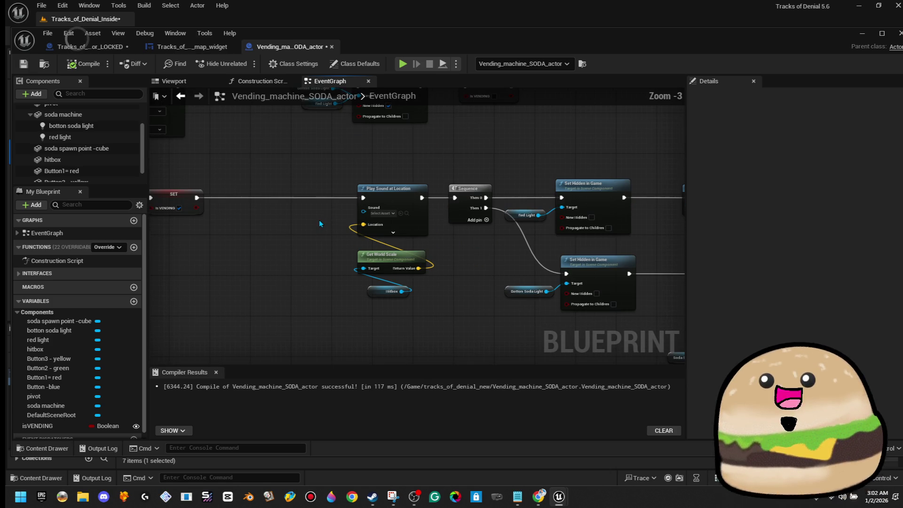
pyautogui.moveTo(236, 204); pyautogui.dragTo(389, 188)
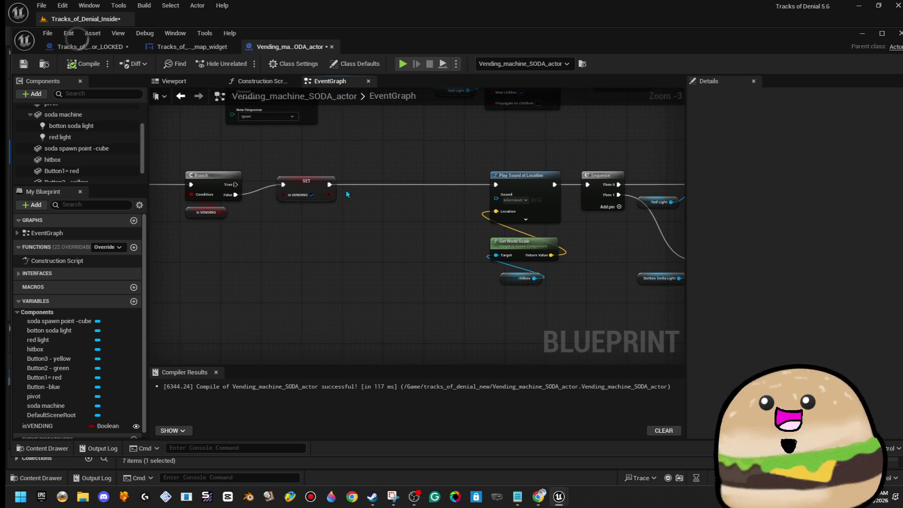
pyautogui.scroll(-2, 347, 193)
pyautogui.moveTo(268, 173); pyautogui.dragTo(343, 218)
pyautogui.press('Right')
pyautogui.press('Right')
pyautogui.press('Right')
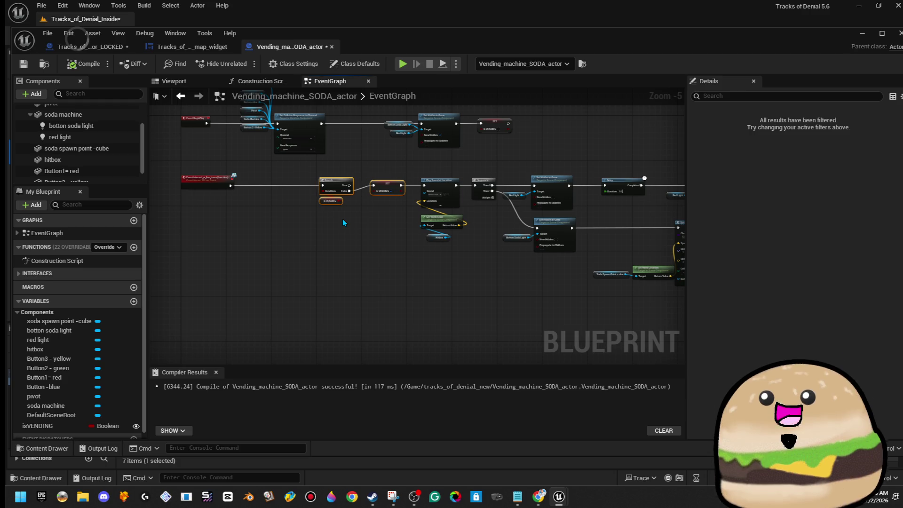
pyautogui.click(342, 219)
pyautogui.scroll(-1, 342, 218)
pyautogui.moveTo(331, 185); pyautogui.dragTo(661, 264)
pyautogui.click(314, 206)
pyautogui.scroll(5, 298, 198)
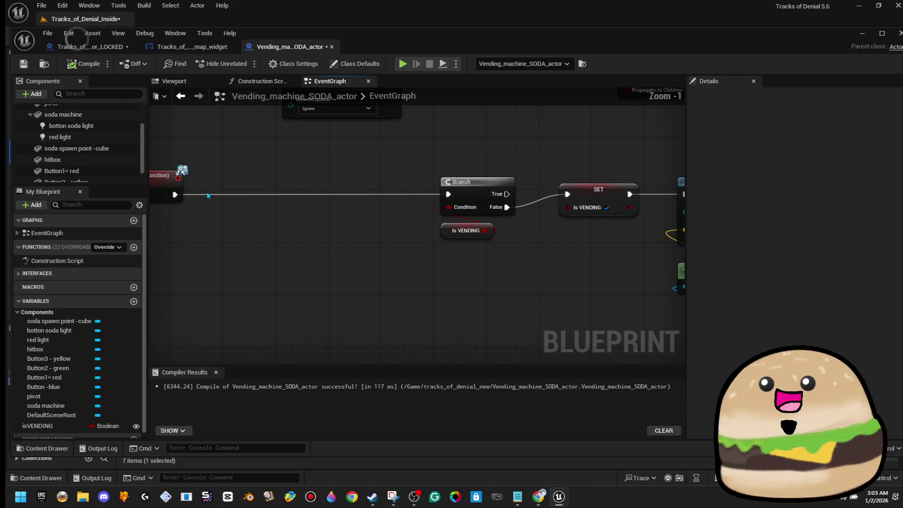
# Step: Place a MultiGate node on the interact event's exec wire before the Branch
pyautogui.moveTo(290, 196); pyautogui.dragTo(290, 196)
pyautogui.write('mut')
pyautogui.press('BackSpace')
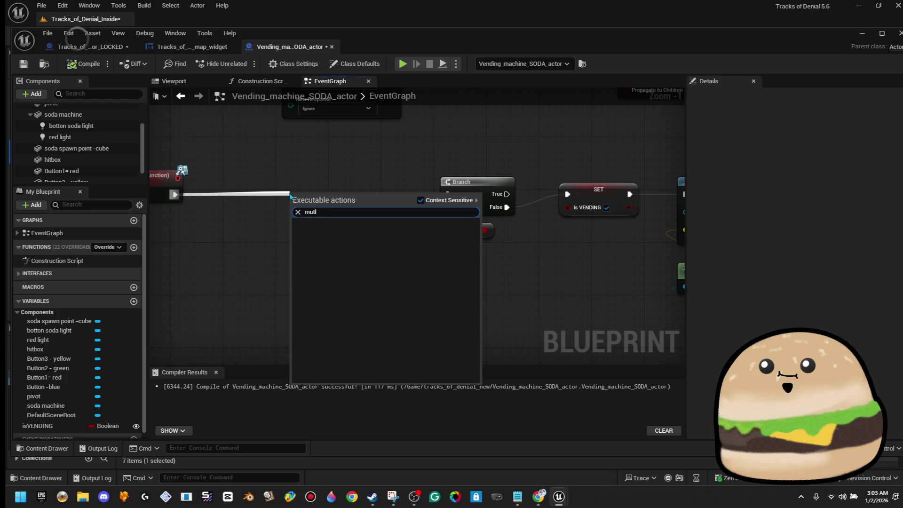
pyautogui.write('lti')
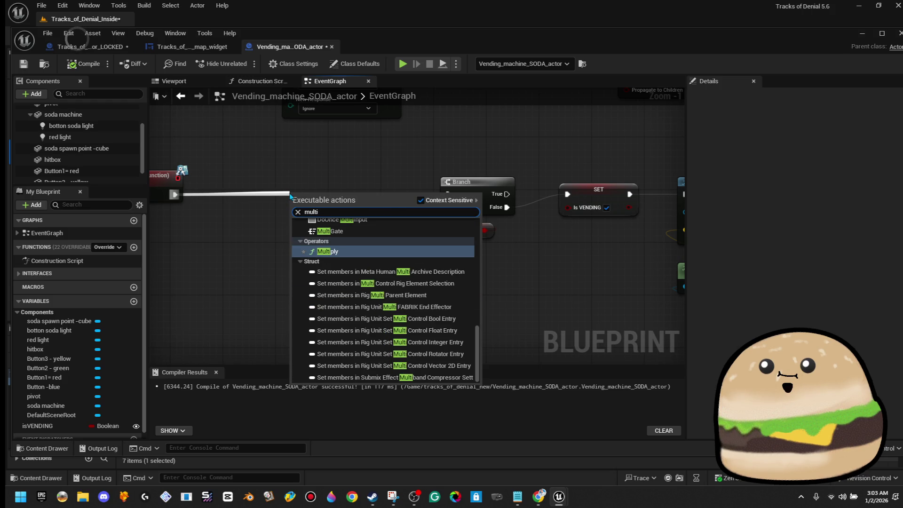
pyautogui.write('gate')
pyautogui.press('Return')
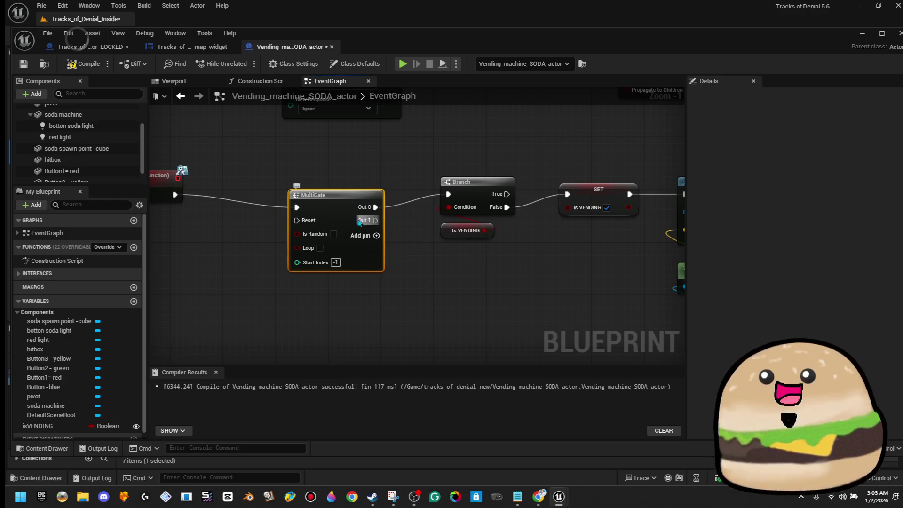
pyautogui.moveTo(348, 202); pyautogui.dragTo(322, 188)
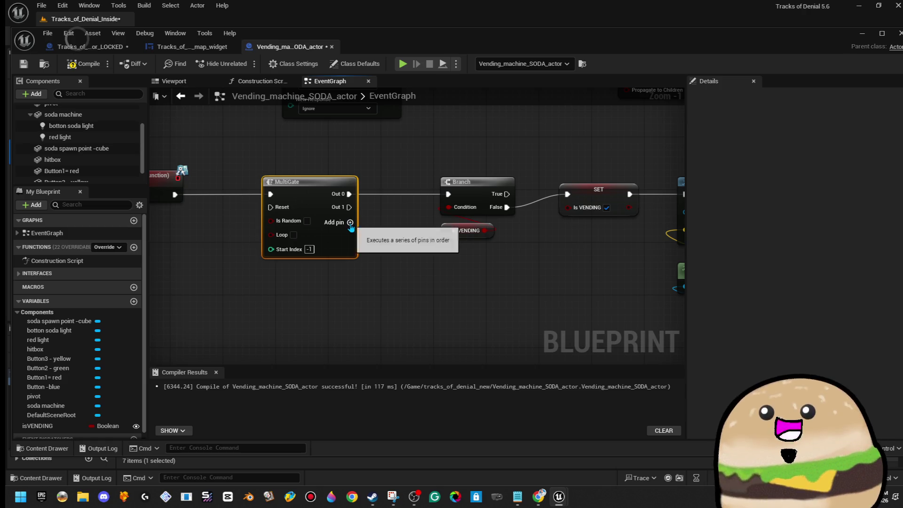
# Step: Add Out 2 and Out 3 pins to the MultiGate and set Start Index to 0
pyautogui.click(350, 222)
pyautogui.click(349, 236)
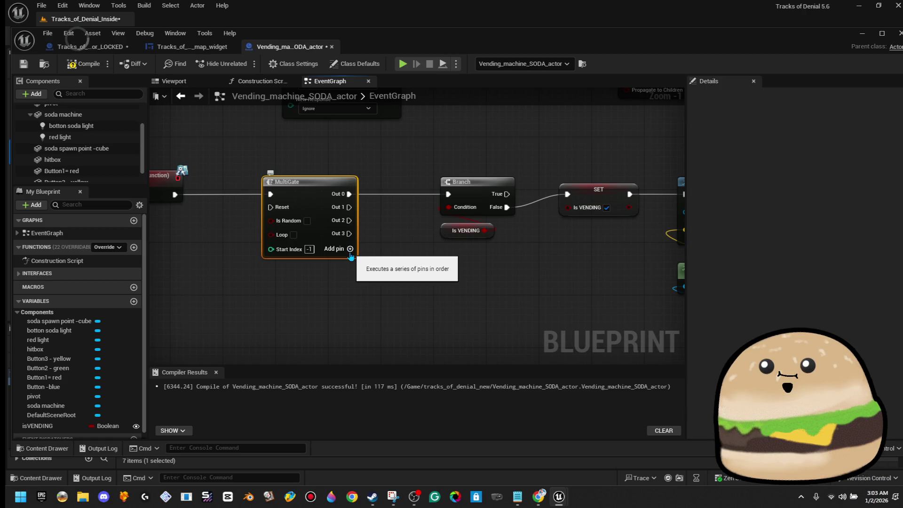
pyautogui.click(309, 249)
pyautogui.write('-10')
pyautogui.press('Return')
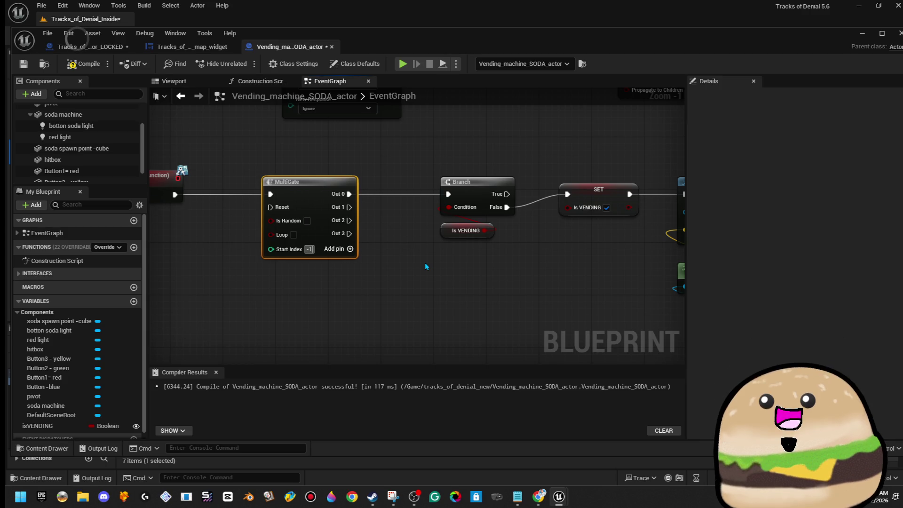
pyautogui.click(425, 264)
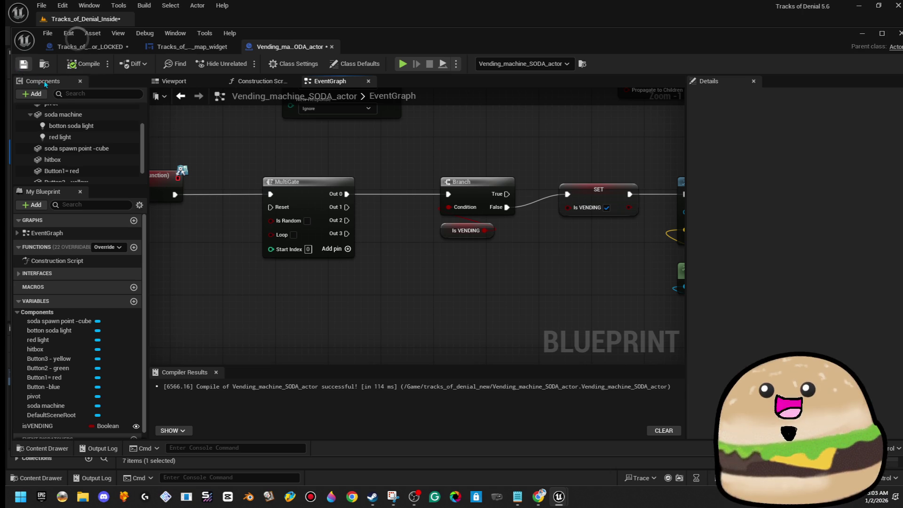
# Step: Wire MultiGate Out 1 and Out 2 into the Branch and add pins Out 4 to Out 6
pyautogui.moveTo(347, 207); pyautogui.dragTo(453, 195)
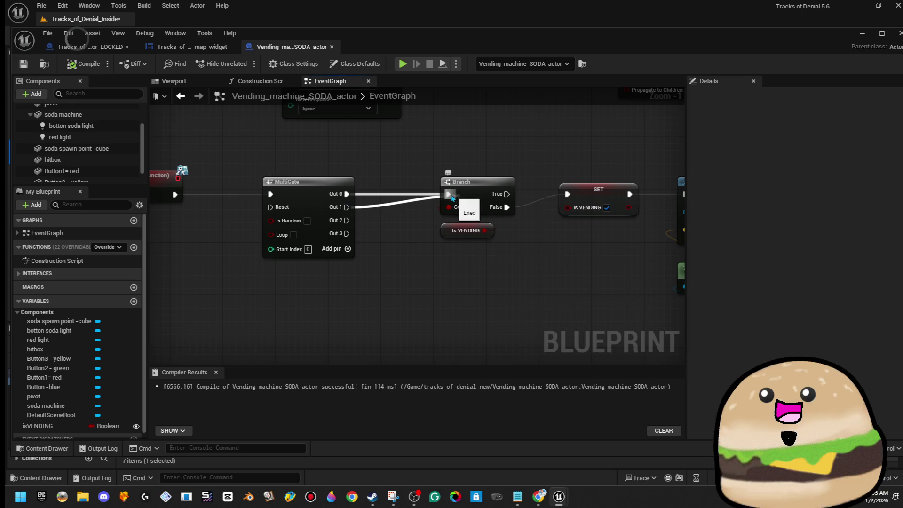
pyautogui.moveTo(348, 221); pyautogui.dragTo(454, 196)
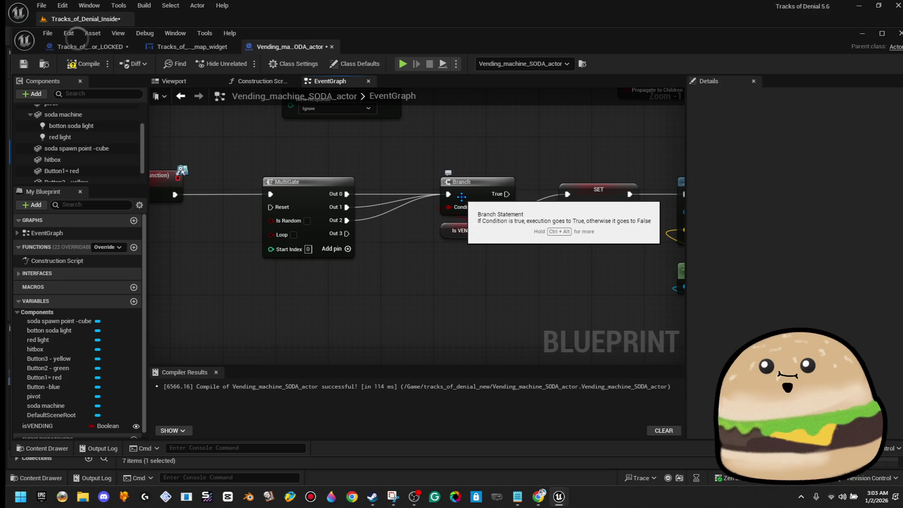
pyautogui.click(348, 249)
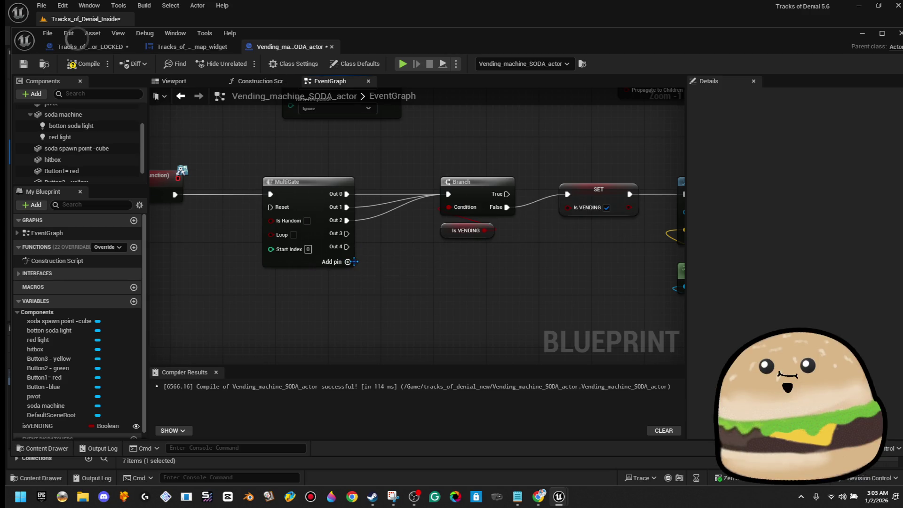
pyautogui.click(349, 261)
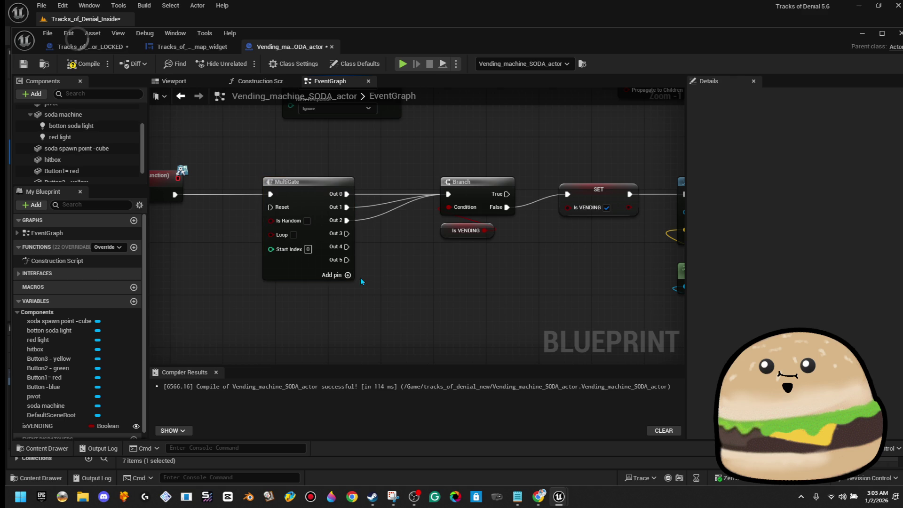
pyautogui.click(347, 274)
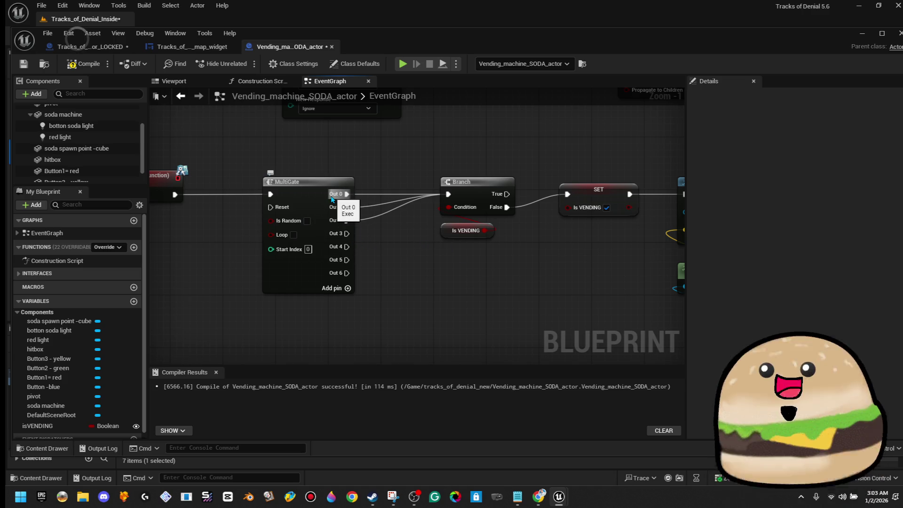
# Step: Wire Out 3 and Out 4 into the Branch, compile, and restore the blueprint window from full screen
pyautogui.moveTo(347, 233); pyautogui.dragTo(449, 194)
pyautogui.moveTo(448, 195)
pyautogui.mouseDown()
pyautogui.moveTo(424, 221)
pyautogui.moveTo(346, 247)
pyautogui.mouseUp()
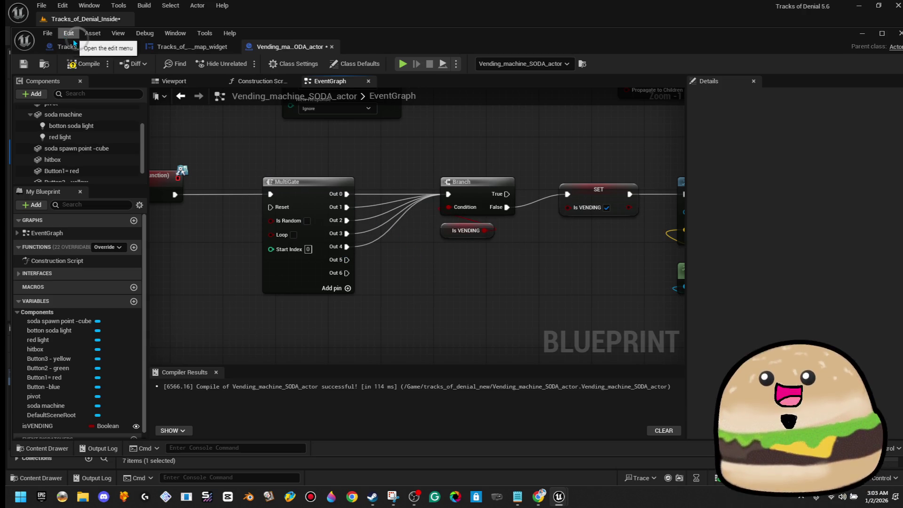
pyautogui.click(76, 64)
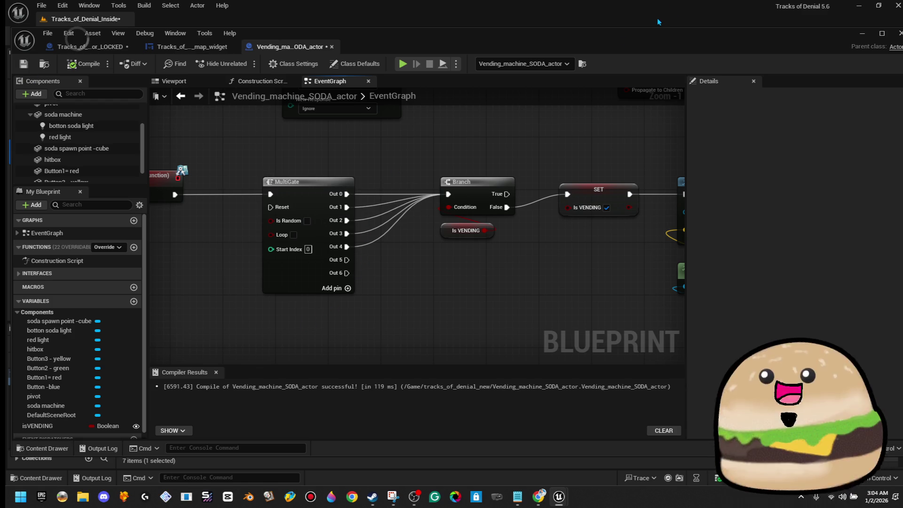
pyautogui.click(859, 5)
pyautogui.moveTo(485, 37)
pyautogui.mouseDown()
pyautogui.moveTo(626, 188)
pyautogui.moveTo(774, 145)
pyautogui.moveTo(795, 124)
pyautogui.moveTo(737, 135)
pyautogui.mouseUp()
# Step: Arrange the level editor and blueprint windows so both show, tilting the level camera down
pyautogui.scroll(-5, 688, 382)
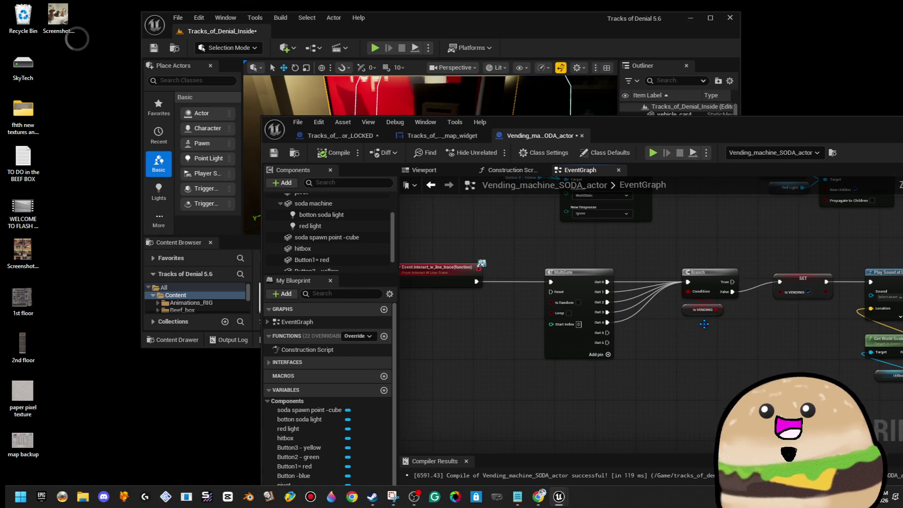
pyautogui.scroll(4, 688, 382)
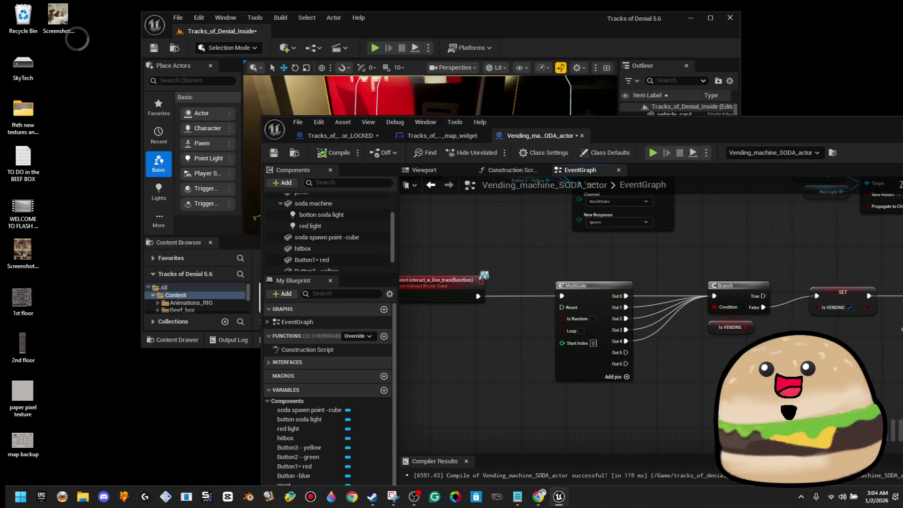
pyautogui.moveTo(554, 25)
pyautogui.mouseDown()
pyautogui.moveTo(357, 25)
pyautogui.moveTo(382, 25)
pyautogui.mouseUp()
pyautogui.moveTo(262, 207)
pyautogui.mouseDown()
pyautogui.moveTo(448, 235)
pyautogui.moveTo(333, 244)
pyautogui.mouseUp()
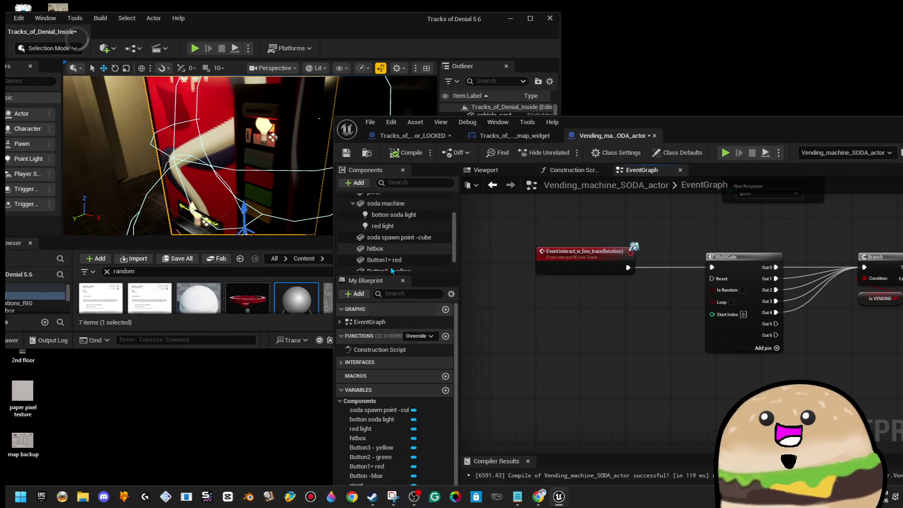
pyautogui.scroll(-2, 659, 302)
pyautogui.moveTo(763, 140); pyautogui.dragTo(757, 287)
pyautogui.moveTo(413, 25)
pyautogui.mouseDown()
pyautogui.moveTo(448, 24)
pyautogui.moveTo(418, 36)
pyautogui.moveTo(439, 38)
pyautogui.mouseUp()
pyautogui.moveTo(345, 131); pyautogui.dragTo(345, 169)
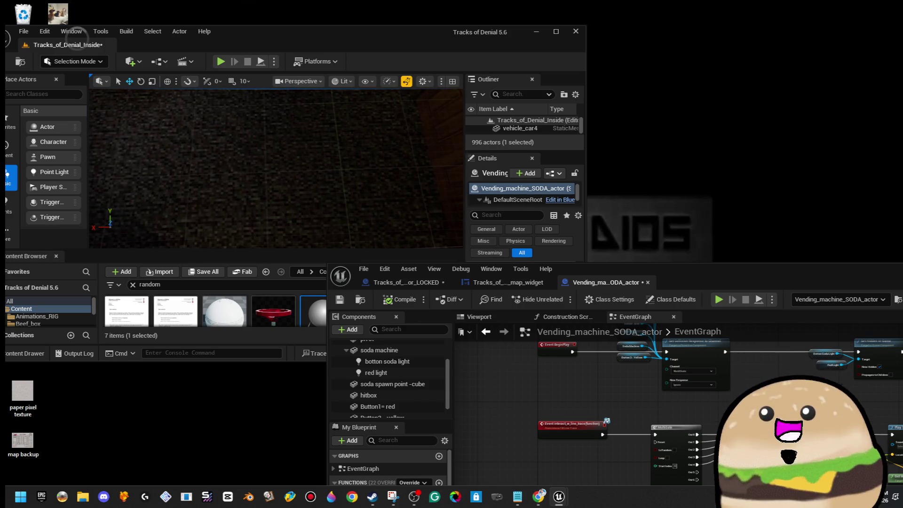
# Step: Play the level in the editor with Alt+P, walk to the vending machine, then stop
pyautogui.rightClick(275, 168)
pyautogui.press('Escape')
pyautogui.hotkey('alt', 'p')
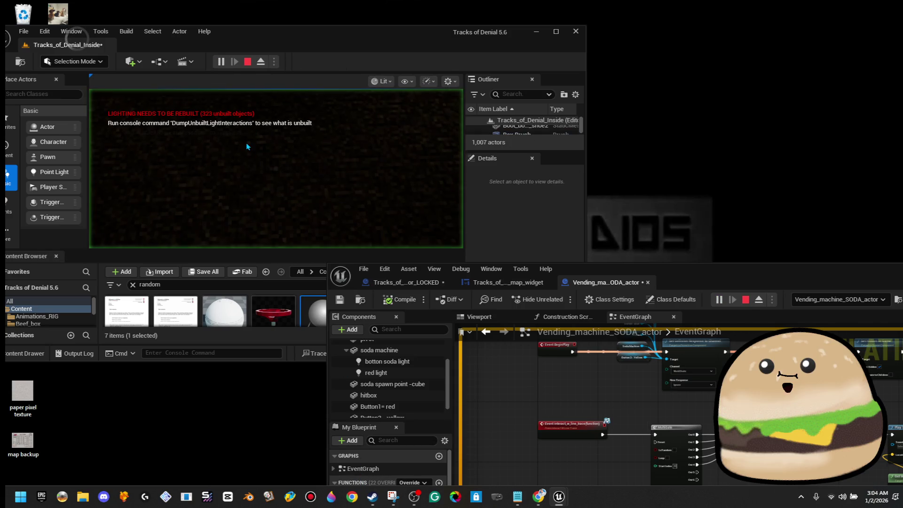
pyautogui.press('w')
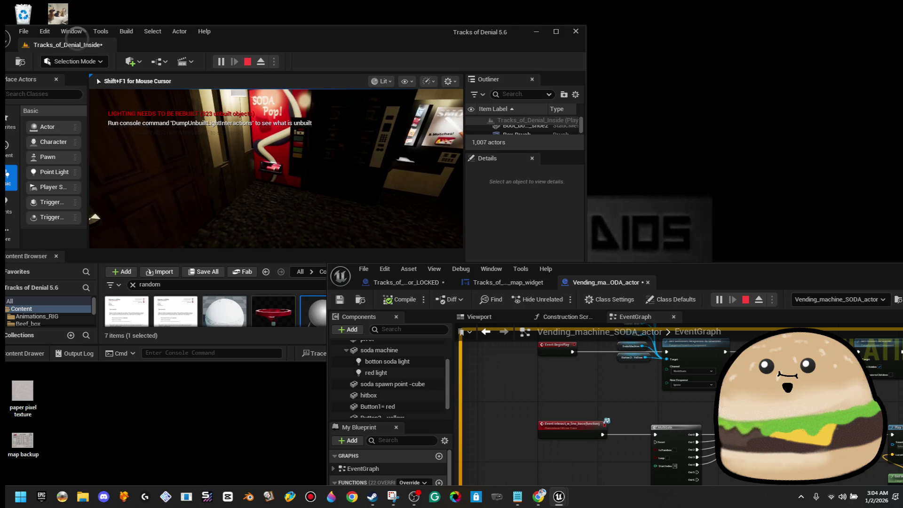
pyautogui.press('Escape')
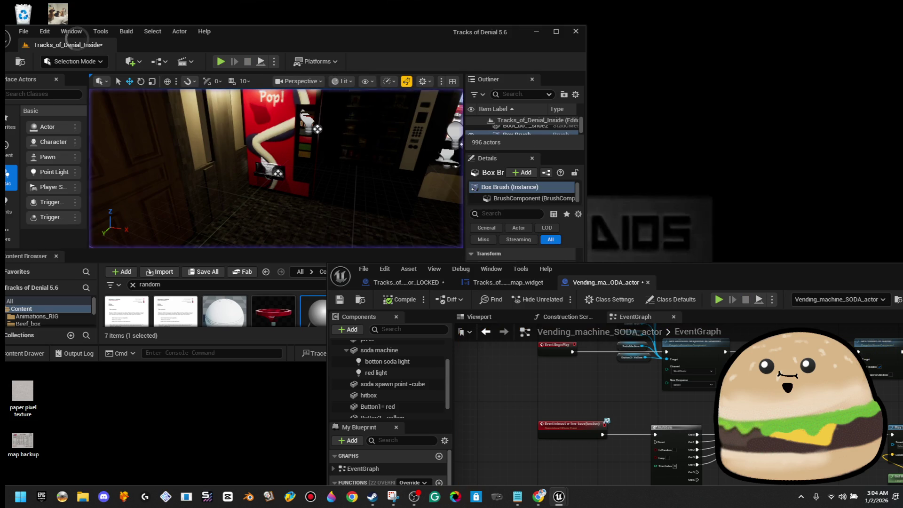
# Step: Open the vending machine blueprint from its actor's context menu and bring its window forward
pyautogui.rightClick(300, 130)
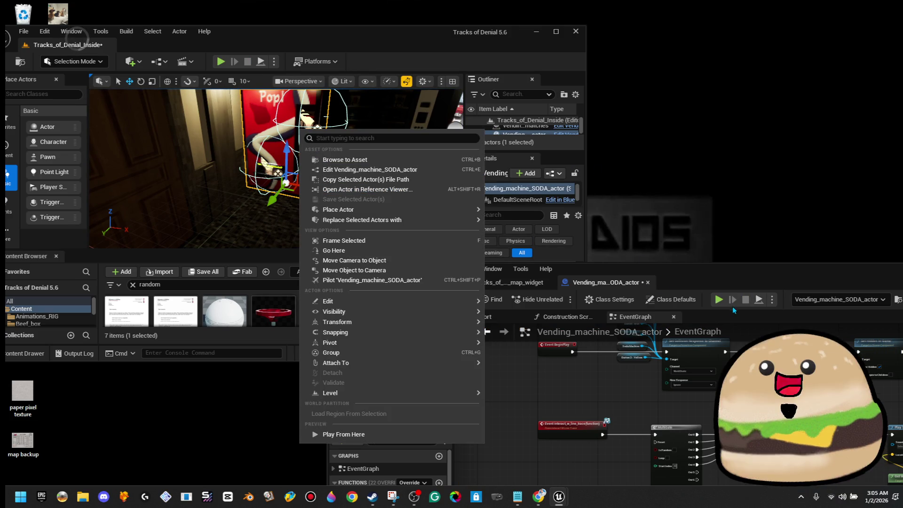
pyautogui.moveTo(721, 282)
pyautogui.mouseDown()
pyautogui.moveTo(565, 64)
pyautogui.moveTo(589, 72)
pyautogui.moveTo(539, 117)
pyautogui.moveTo(571, 179)
pyautogui.moveTo(570, 234)
pyautogui.moveTo(582, 248)
pyautogui.moveTo(583, 321)
pyautogui.moveTo(563, 329)
pyautogui.mouseUp()
pyautogui.rightClick(279, 122)
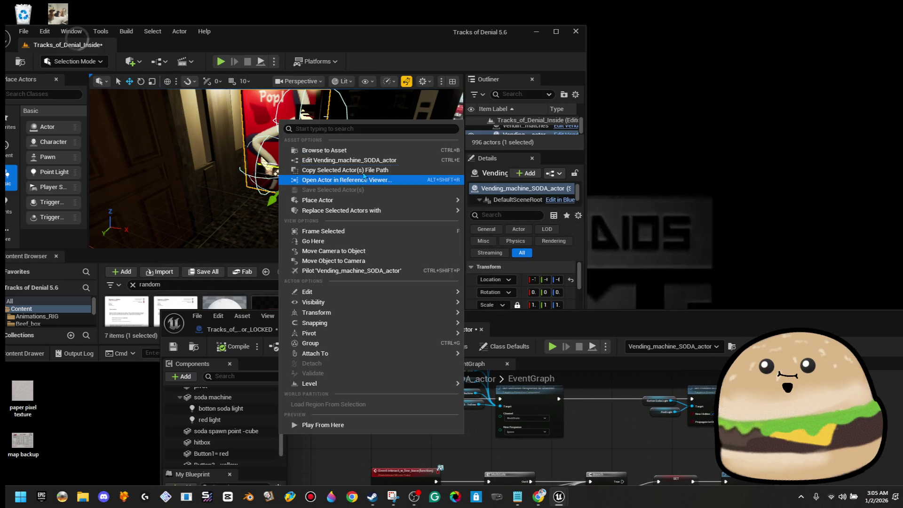
pyautogui.click(349, 160)
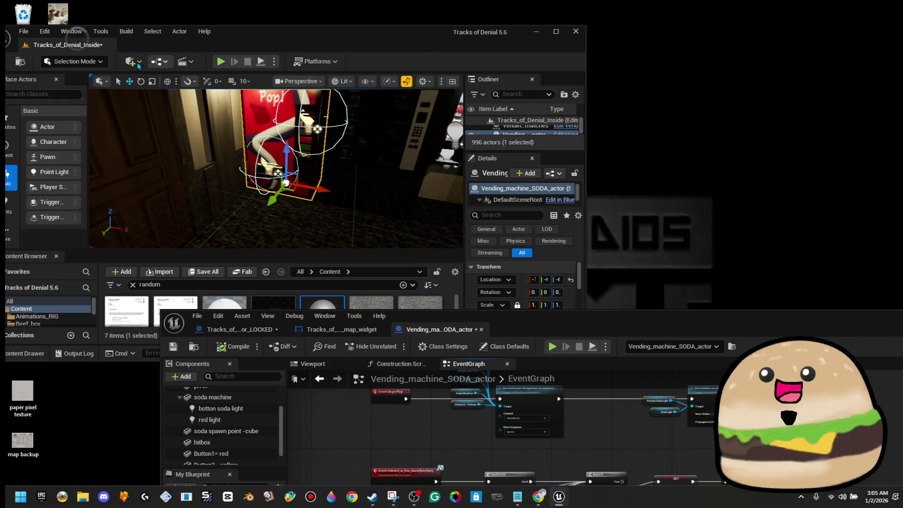
pyautogui.moveTo(552, 322); pyautogui.dragTo(461, 70)
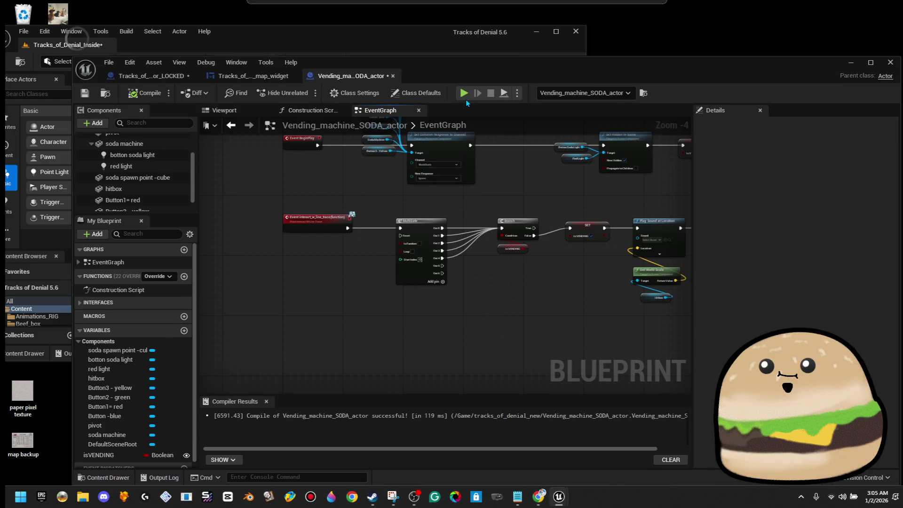
# Step: View the blueprint's 3D Viewport, orbiting close to the machine's slot and side
pyautogui.click(224, 110)
pyautogui.scroll(5, 263, 287)
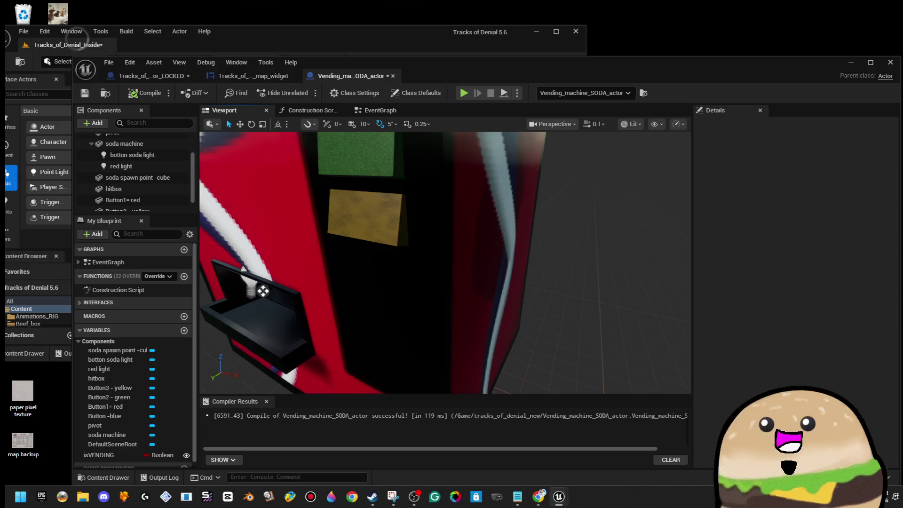
pyautogui.scroll(5, 445, 263)
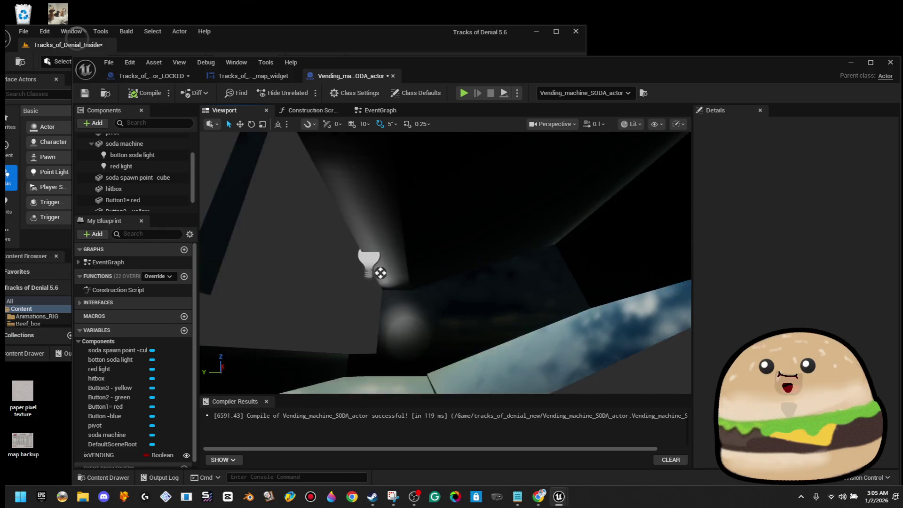
pyautogui.scroll(-5, 445, 262)
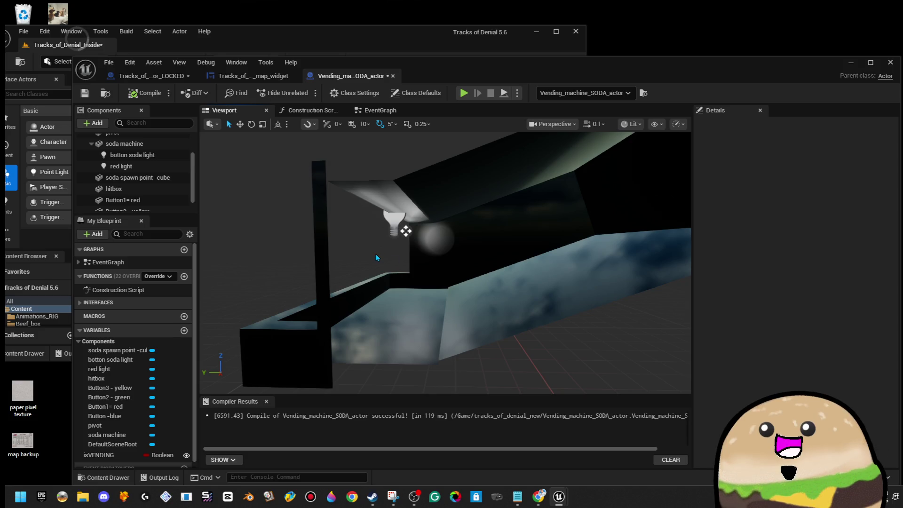
pyautogui.moveTo(375, 258); pyautogui.dragTo(355, 284)
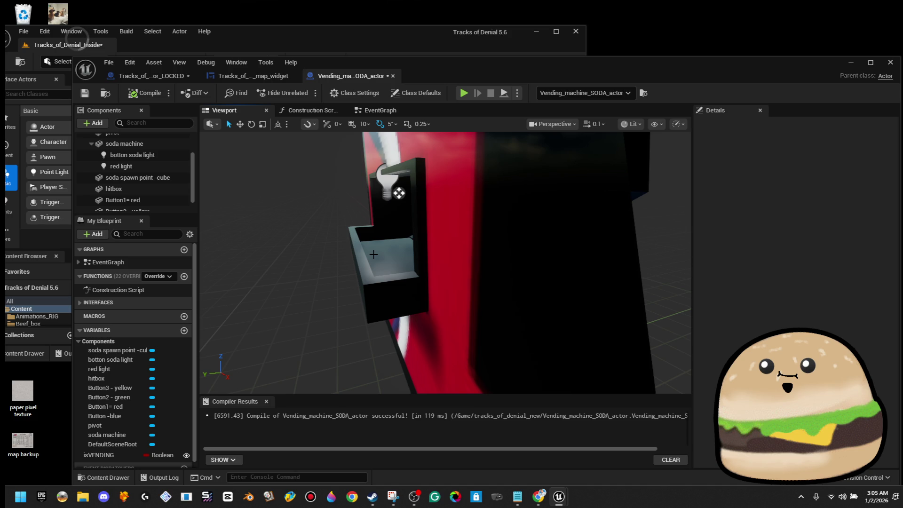
pyautogui.moveTo(373, 255); pyautogui.dragTo(375, 259)
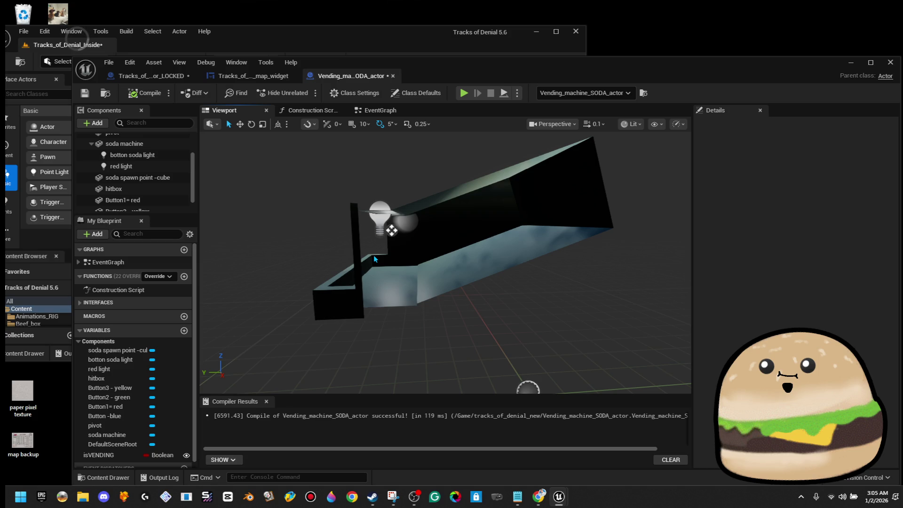
pyautogui.moveTo(374, 255); pyautogui.dragTo(373, 255)
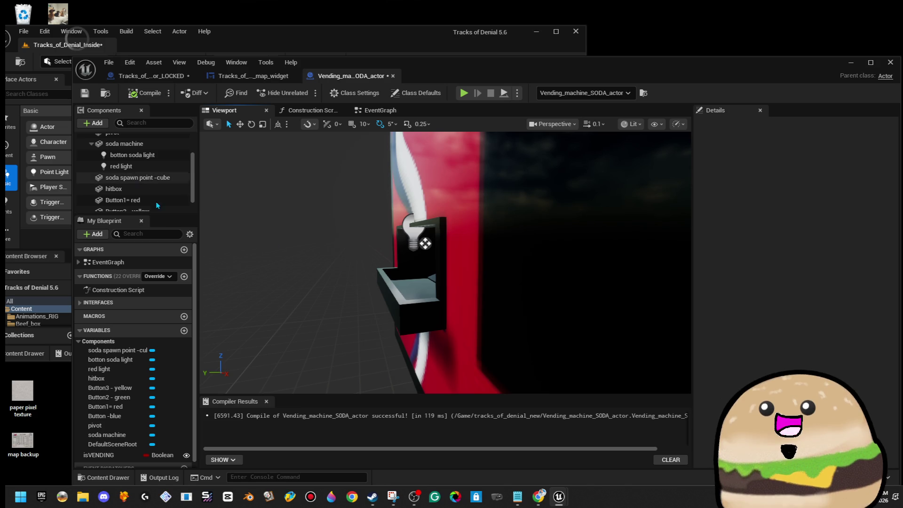
pyautogui.doubleClick(490, 63)
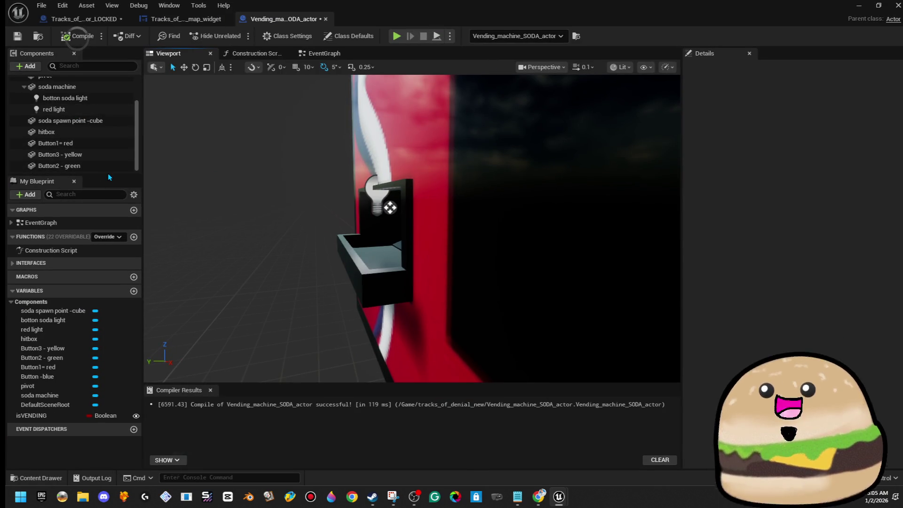
# Step: Frame the soda machine component and orbit around it, browsing the Add component list without adding
pyautogui.moveTo(108, 175); pyautogui.dragTo(118, 238)
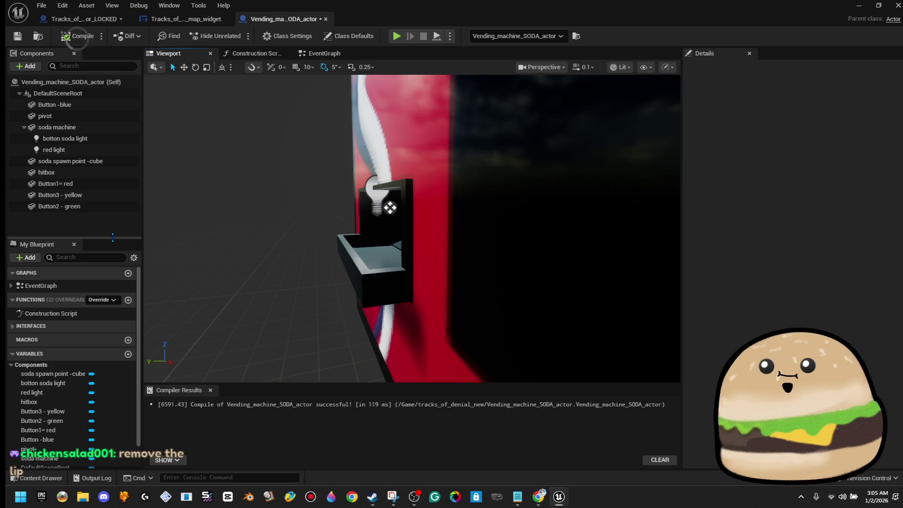
pyautogui.doubleClick(57, 127)
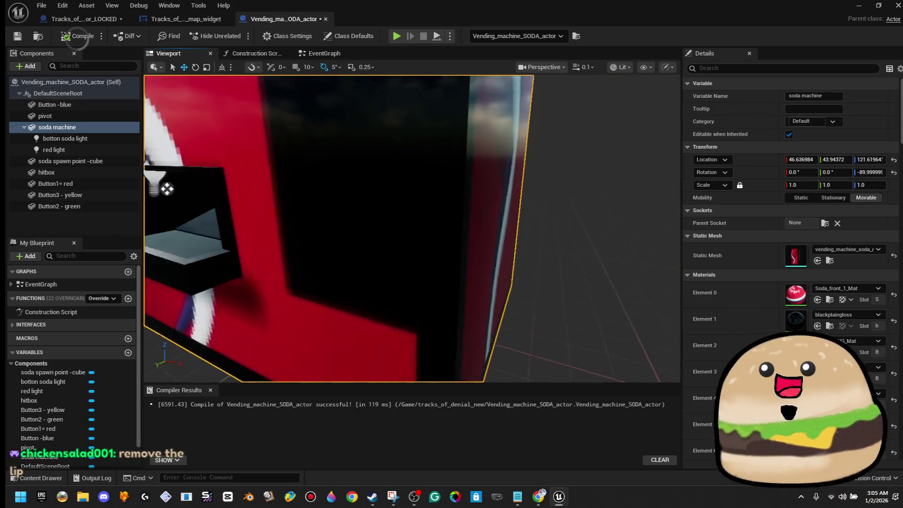
pyautogui.moveTo(367, 235); pyautogui.dragTo(366, 235)
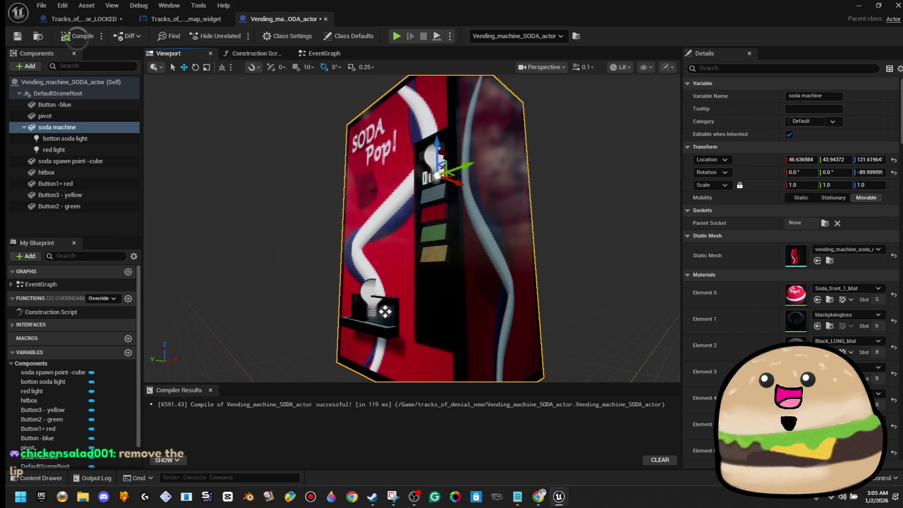
pyautogui.moveTo(458, 210)
pyautogui.mouseDown()
pyautogui.moveTo(407, 216)
pyautogui.moveTo(407, 193)
pyautogui.moveTo(381, 155)
pyautogui.mouseUp()
pyautogui.moveTo(380, 194); pyautogui.dragTo(438, 196)
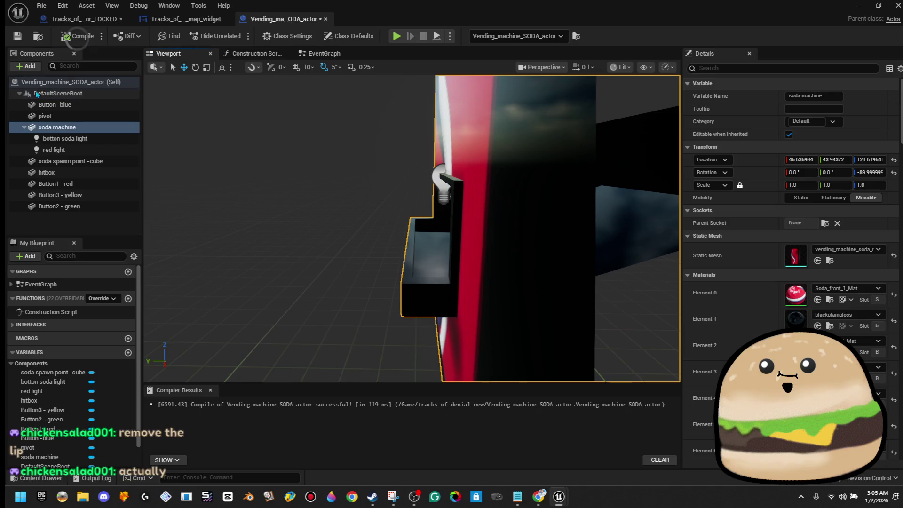
pyautogui.click(28, 66)
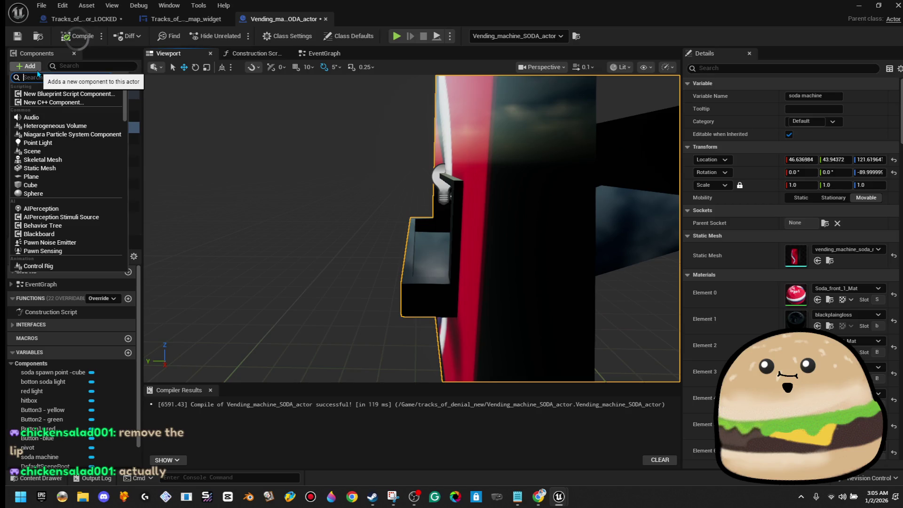
pyautogui.scroll(-3, 91, 219)
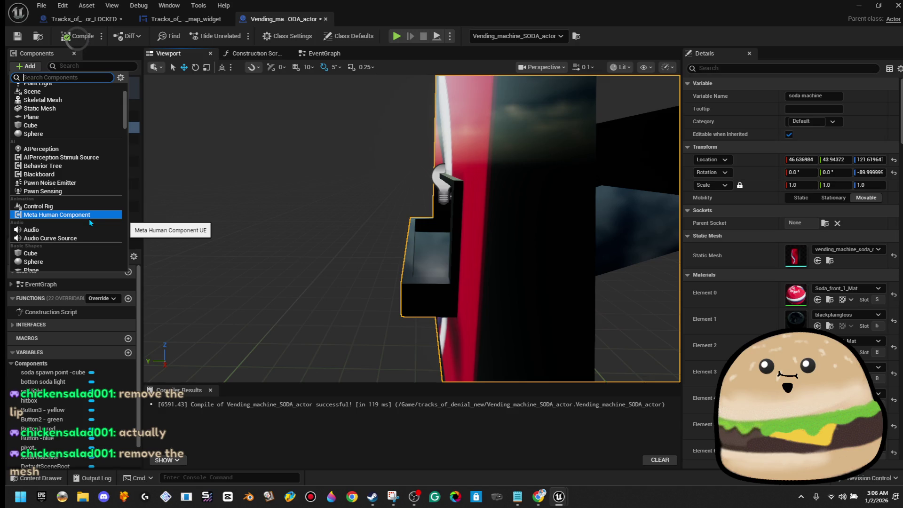
pyautogui.press('Escape')
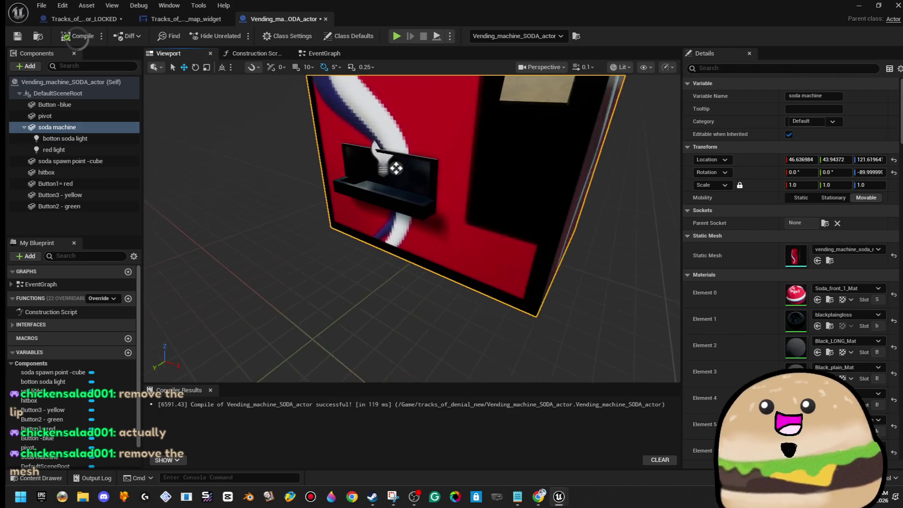
pyautogui.scroll(-5, 455, 221)
pyautogui.moveTo(455, 221); pyautogui.dragTo(455, 221)
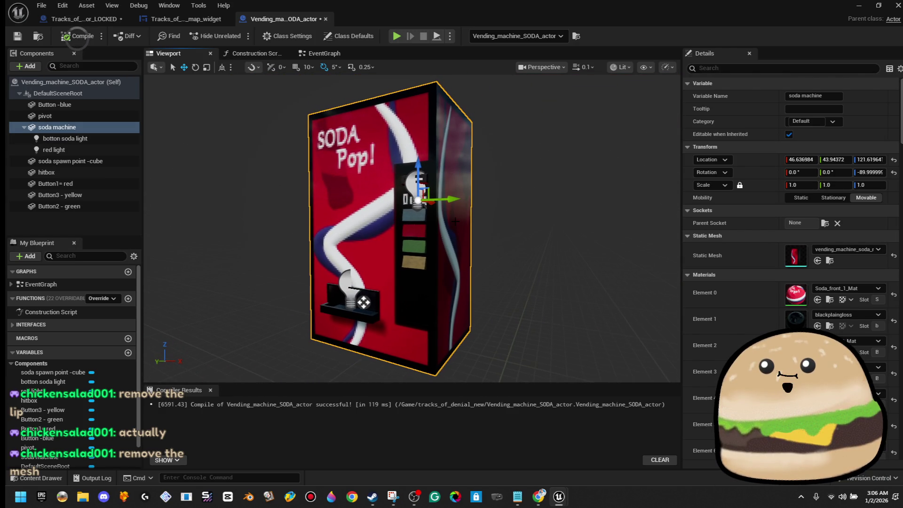
# Step: Reframe the soda machine, restore the blueprint window and close the blueprint editor
pyautogui.click(41, 6)
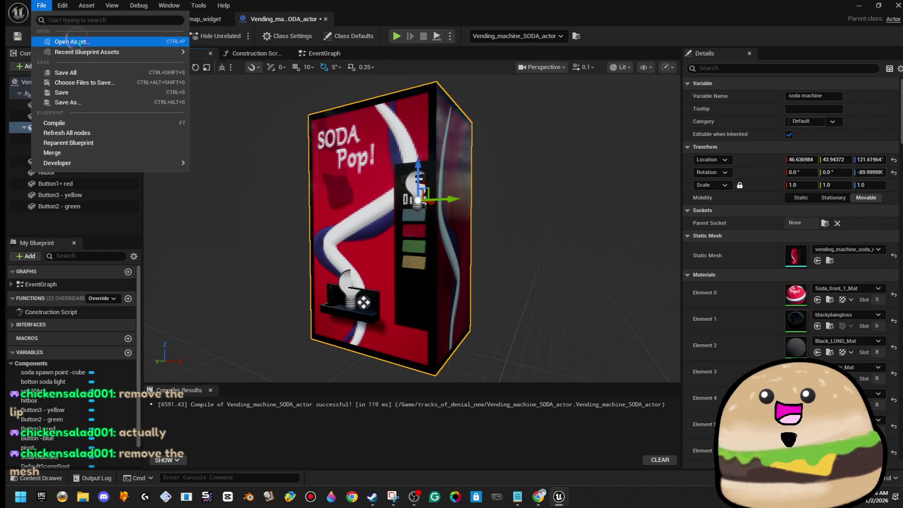
pyautogui.click(380, 5)
pyautogui.press('f')
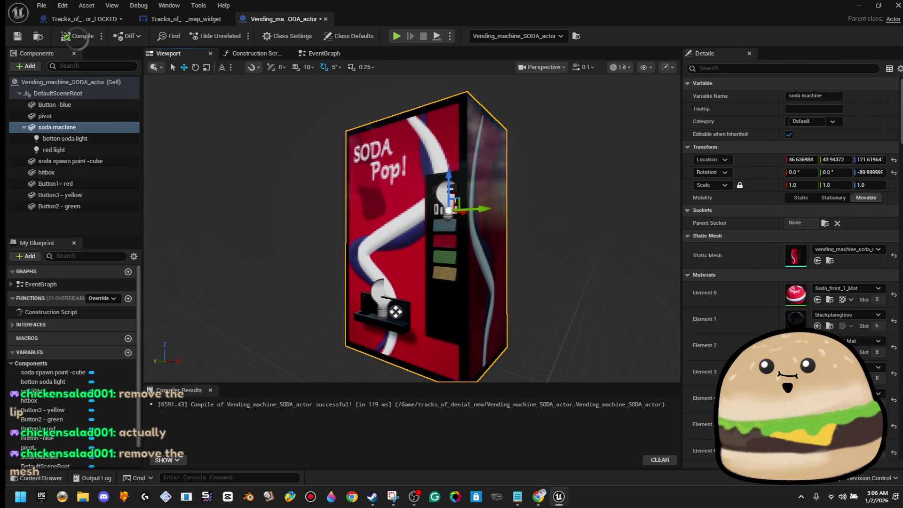
pyautogui.click(41, 6)
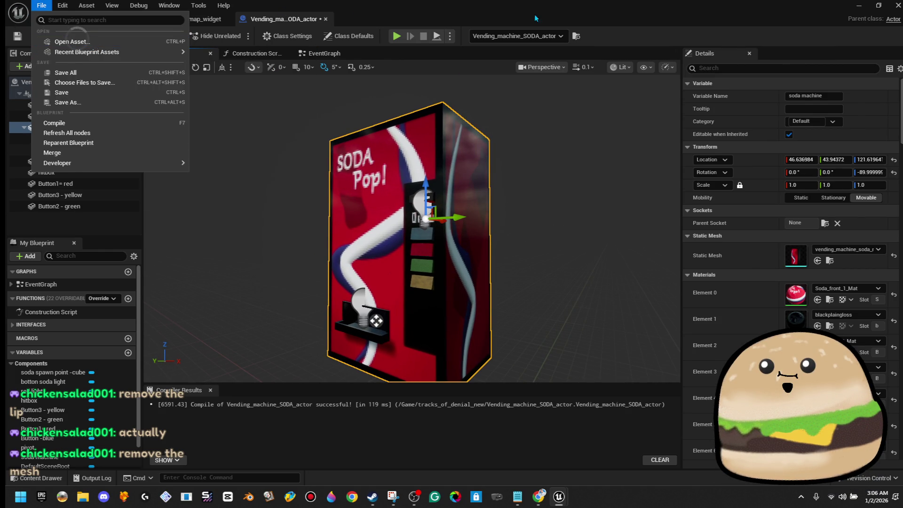
pyautogui.click(562, 36)
pyautogui.moveTo(732, 6); pyautogui.dragTo(600, 202)
pyautogui.click(849, 188)
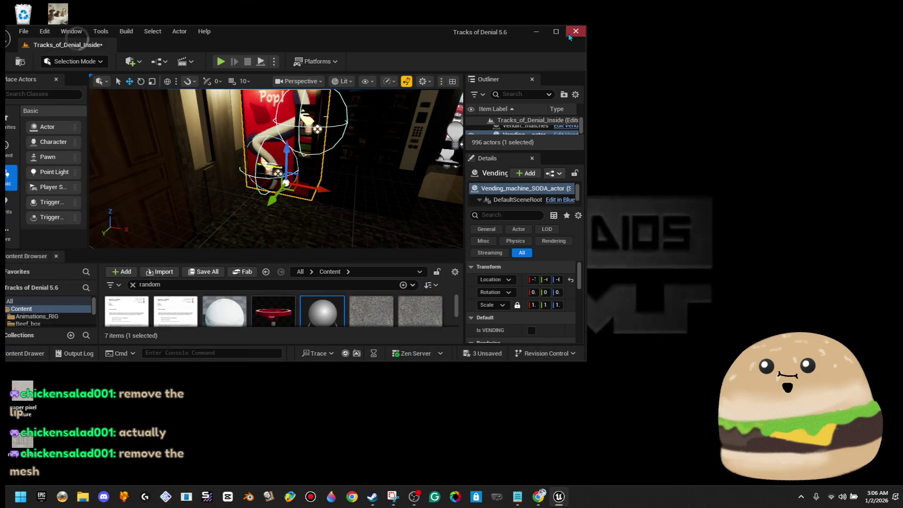
# Step: Open Testing_area_4_mechanics_programming via File > Open Level and select its vending machine actor
pyautogui.click(556, 32)
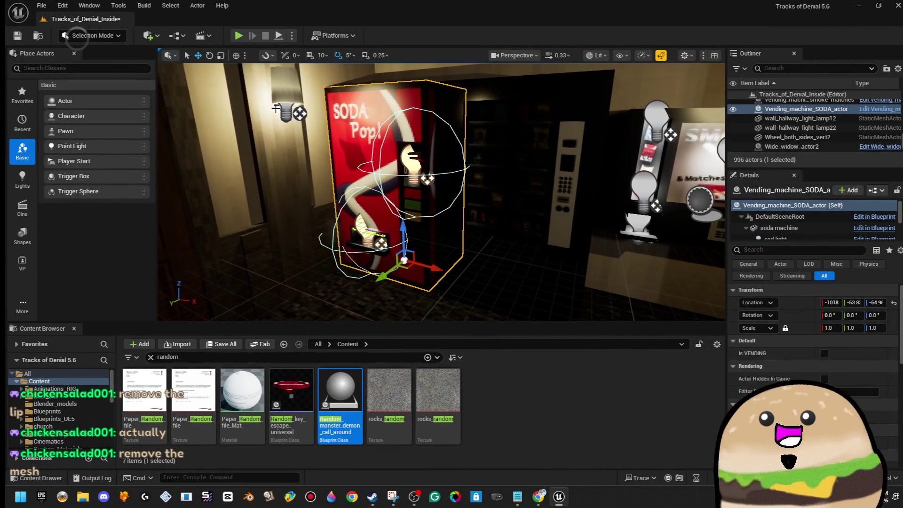
pyautogui.click(42, 5)
pyautogui.click(63, 56)
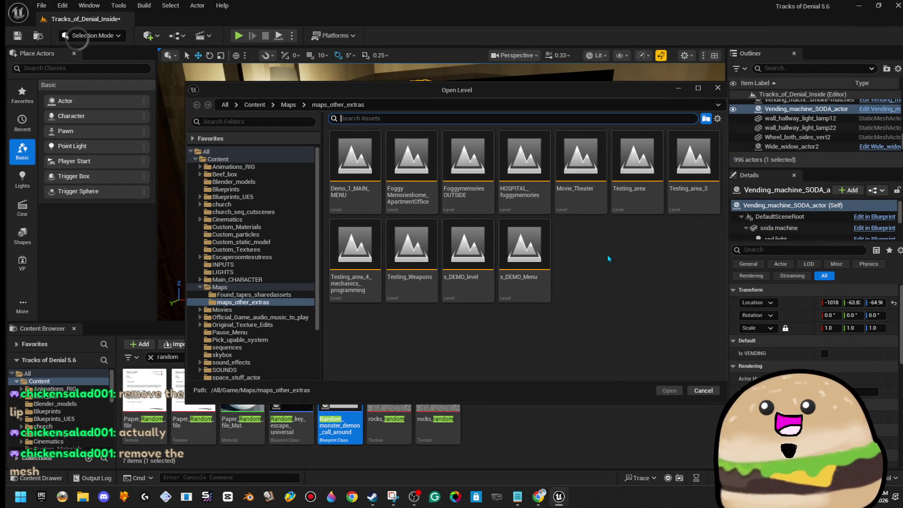
pyautogui.click(345, 267)
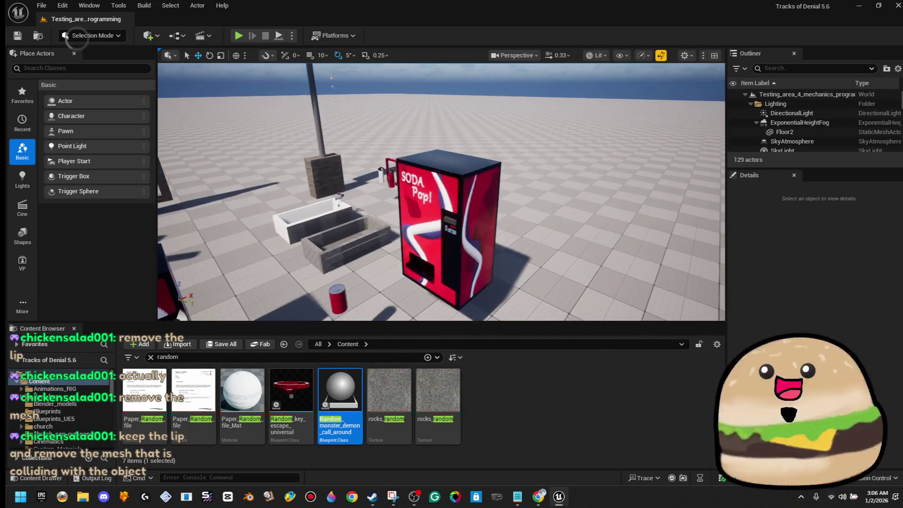
pyautogui.click(449, 179)
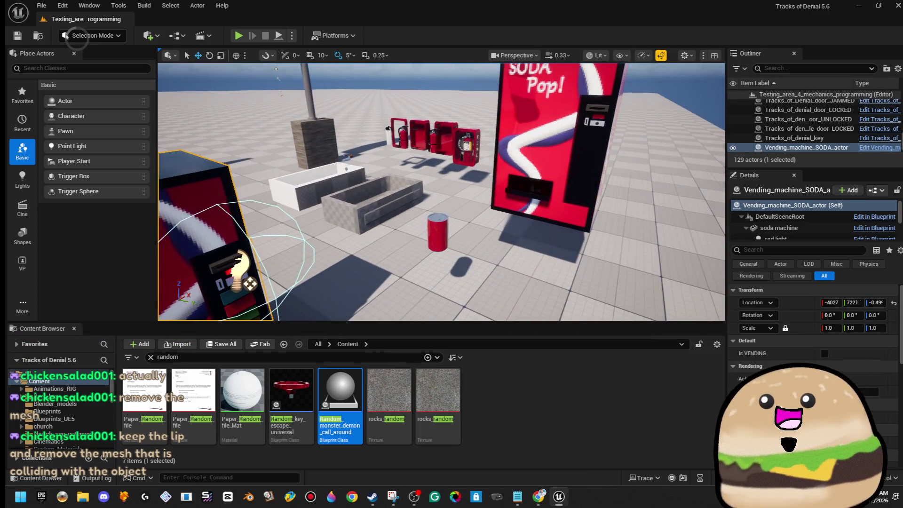
# Step: Delete the box brush at the machine's slot and a ledge brush, undoing the ledge deletion
pyautogui.click(524, 188)
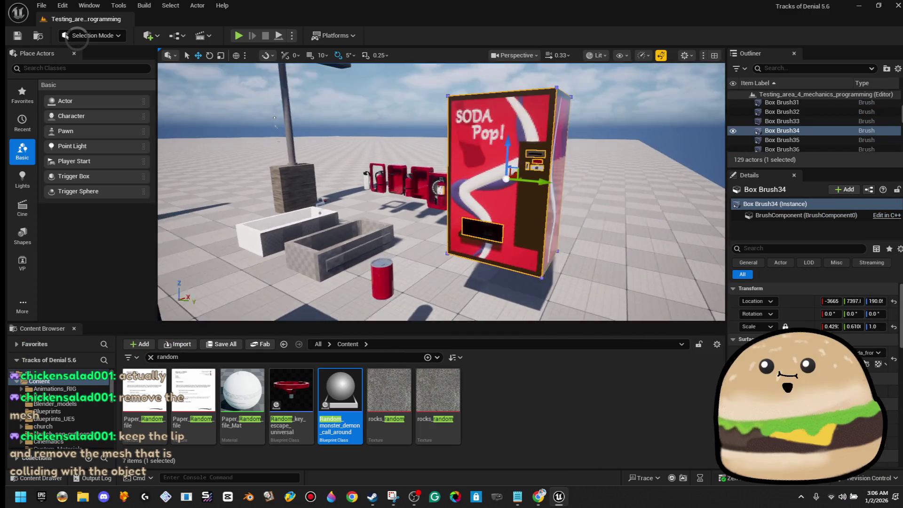
pyautogui.press('f')
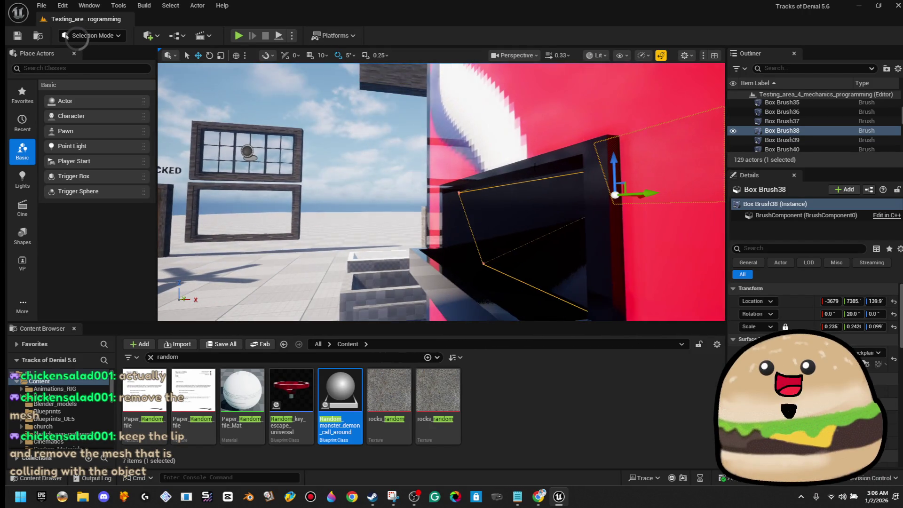
pyautogui.press('Delete')
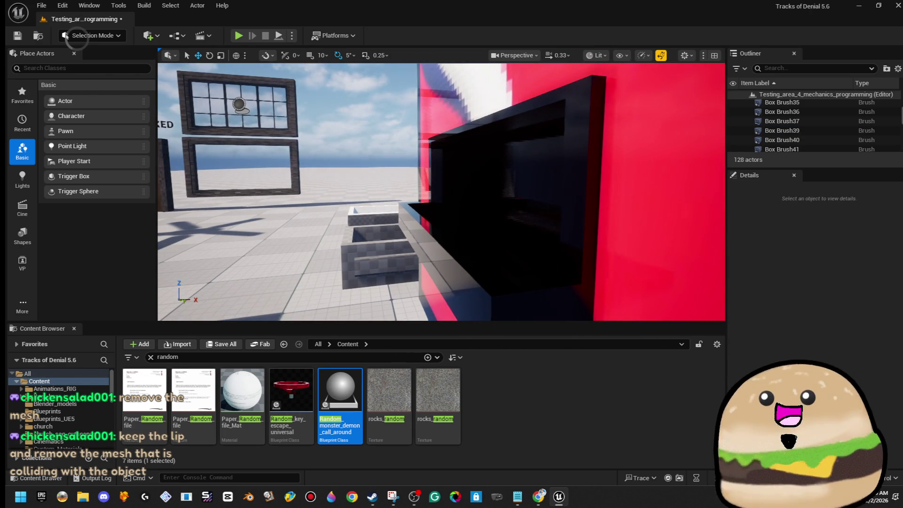
pyautogui.click(467, 256)
pyautogui.press('Delete')
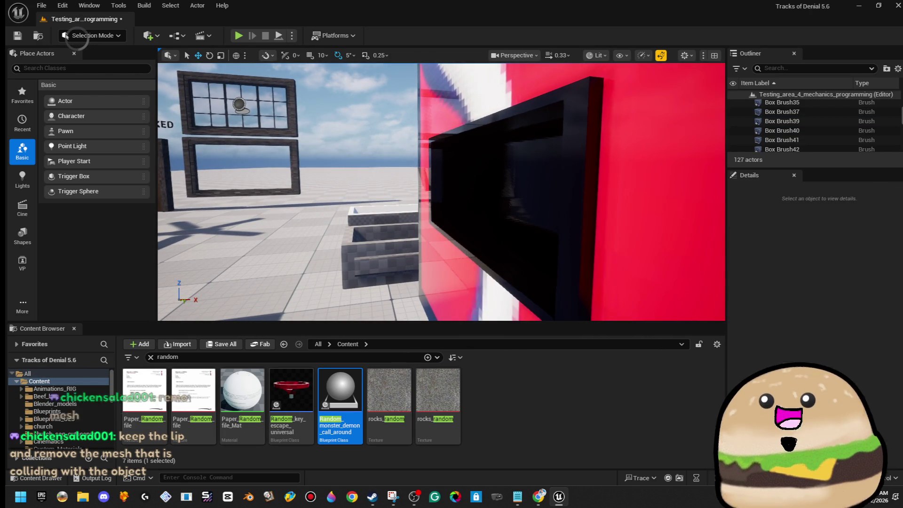
pyautogui.click(465, 256)
pyautogui.hotkey('ctrl', 'z')
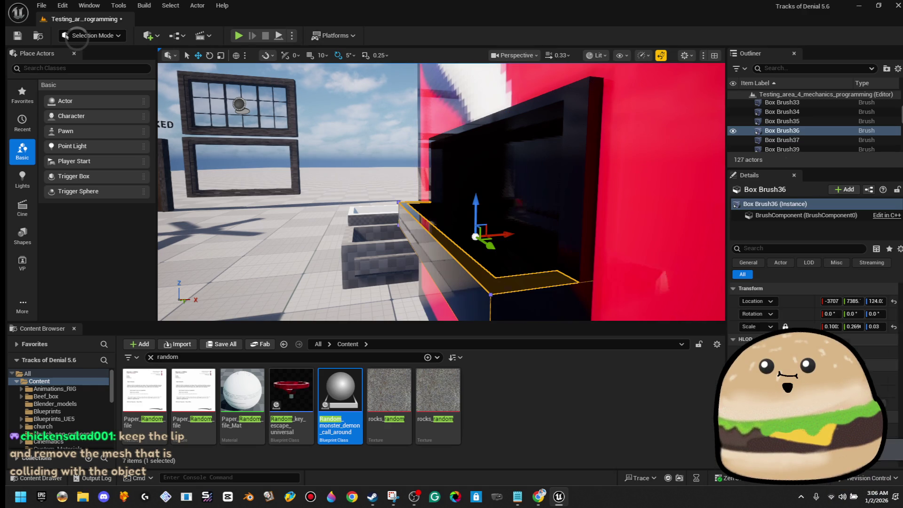
# Step: Retry deleting the ledge brushes, then undo to restore them while inspecting Box Brush37
pyautogui.keyDown('ctrl'); pyautogui.click(461, 264); pyautogui.keyUp('ctrl')
pyautogui.press('Delete')
pyautogui.hotkey('ctrl', 'z')
pyautogui.press('Delete')
pyautogui.moveTo(468, 255); pyautogui.dragTo(491, 223)
pyautogui.hotkey('ctrl', 'z')
pyautogui.hotkey('ctrl', 'z')
pyautogui.hotkey('ctrl', 'z')
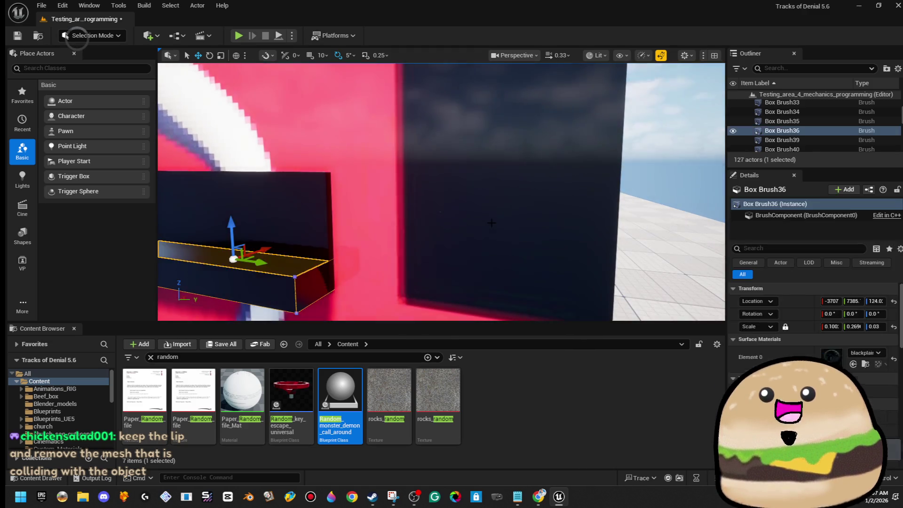
pyautogui.moveTo(441, 192); pyautogui.dragTo(463, 177)
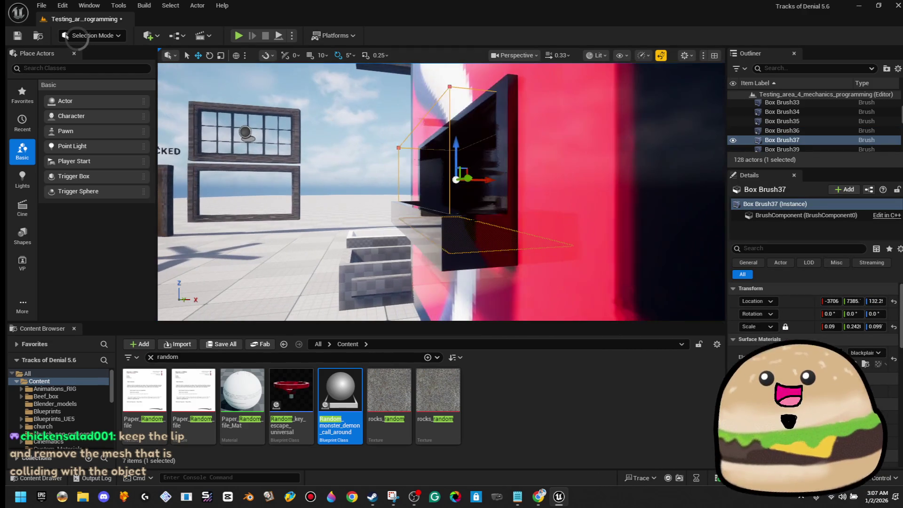
# Step: Delete another ledge brush and select Box Brush37 at the dispensing opening
pyautogui.click(464, 242)
pyautogui.press('Delete')
pyautogui.moveTo(464, 252)
pyautogui.mouseDown()
pyautogui.moveTo(490, 250)
pyautogui.moveTo(471, 230)
pyautogui.moveTo(464, 252)
pyautogui.mouseUp()
pyautogui.click(404, 155)
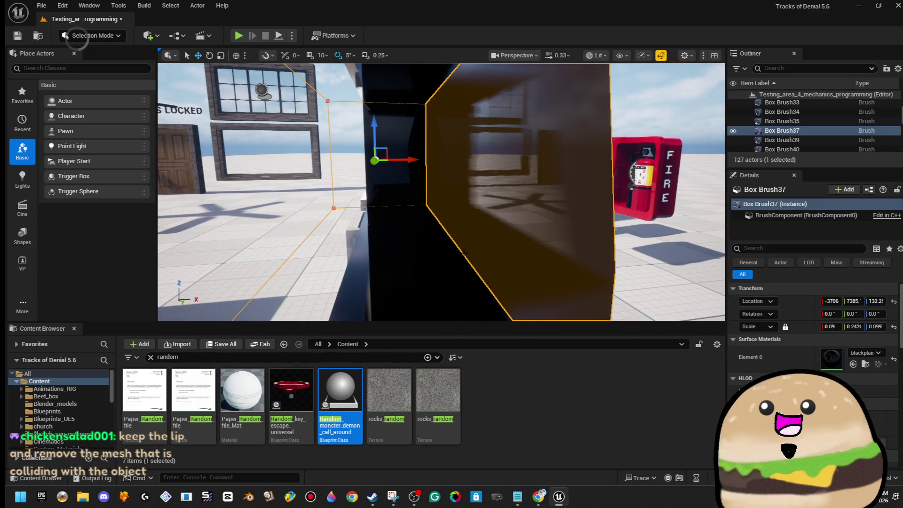
pyautogui.click(115, 37)
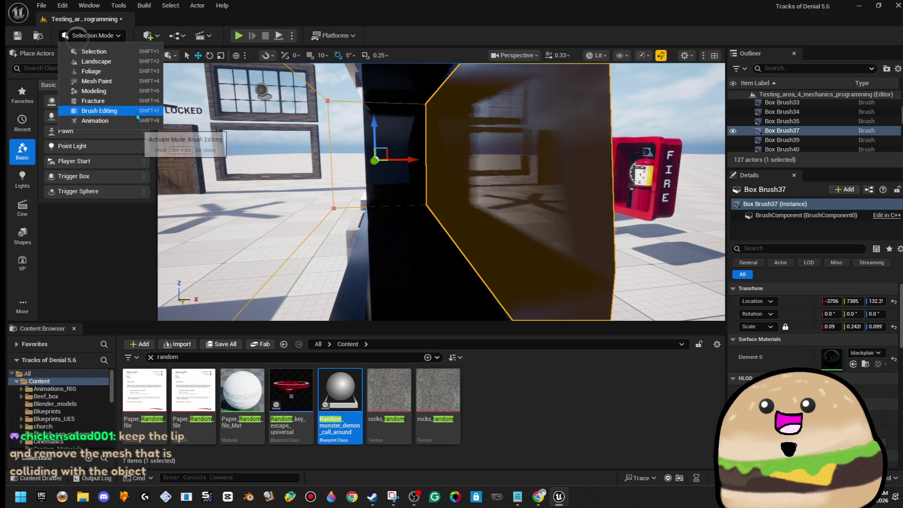
# Step: In Brush Editing mode, raise a bottom corner vertex of the box brush slightly
pyautogui.click(138, 115)
pyautogui.click(451, 242)
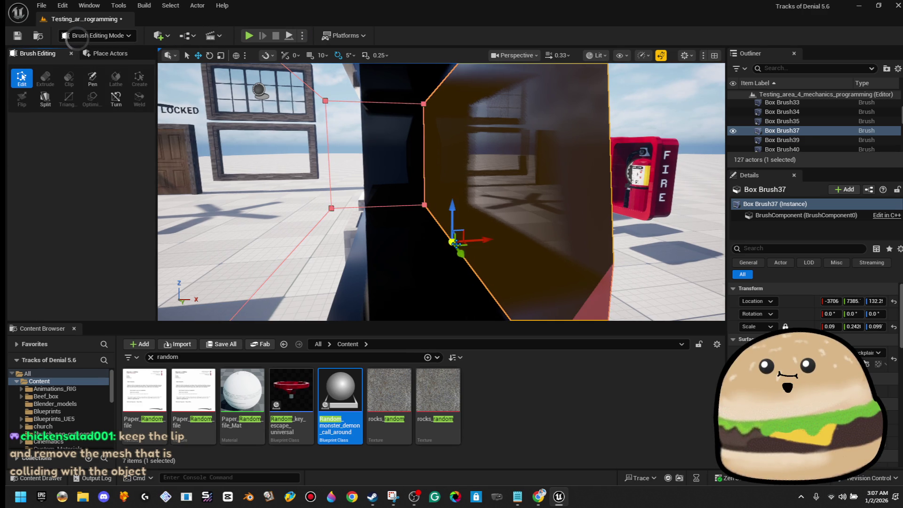
pyautogui.press('f')
pyautogui.scroll(-5, 442, 199)
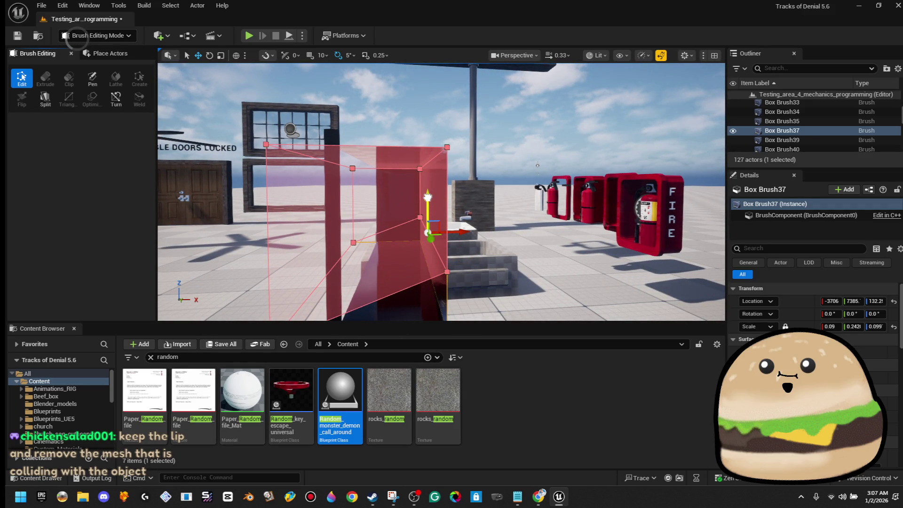
pyautogui.moveTo(426, 193); pyautogui.dragTo(437, 191)
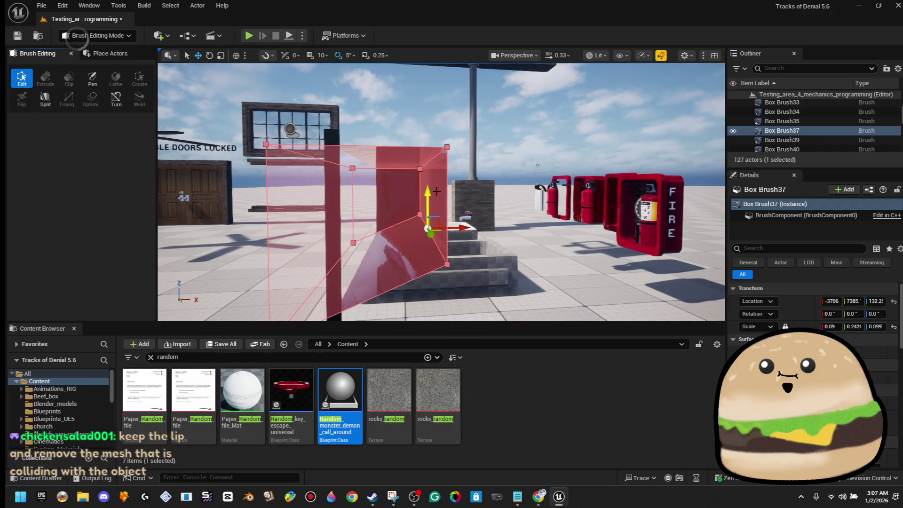
# Step: Restore the box brush selection and frame the view on it
pyautogui.click(516, 141)
pyautogui.scroll(5, 494, 188)
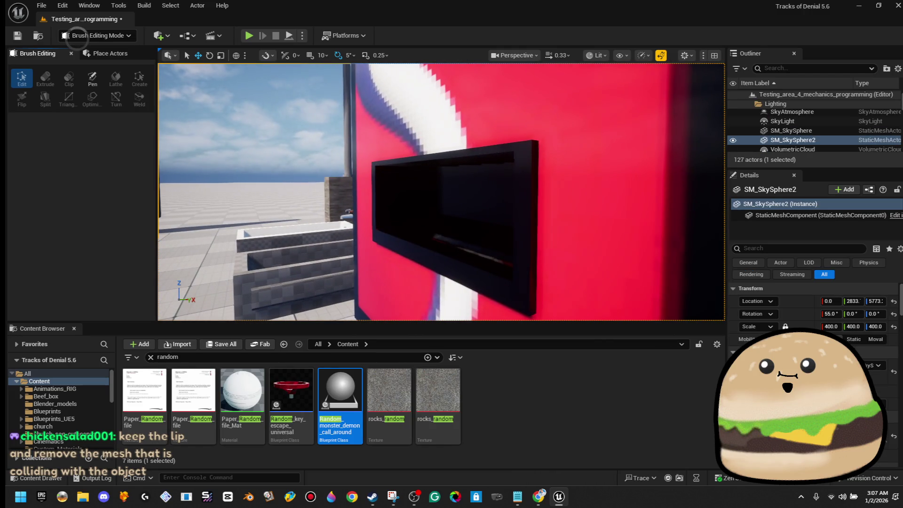
pyautogui.click(473, 224)
pyautogui.scroll(-5, 473, 224)
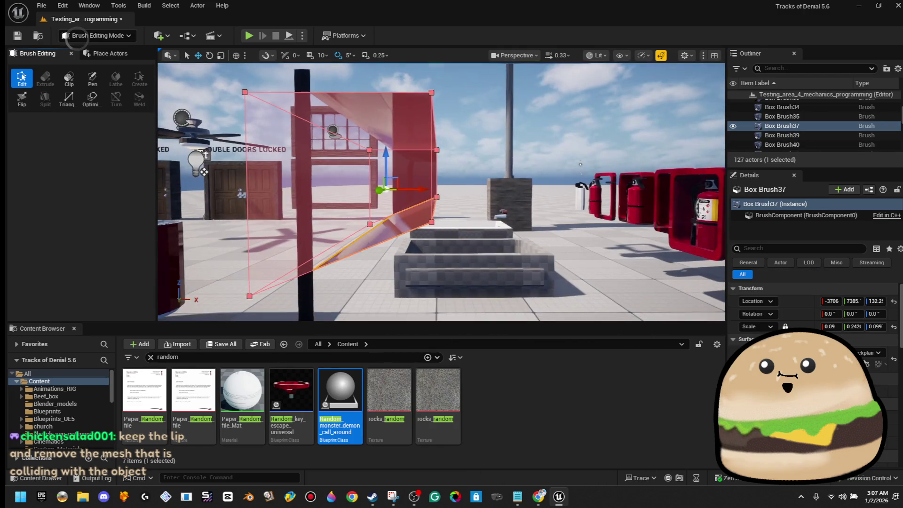
pyautogui.scroll(3, 469, 194)
pyautogui.scroll(-4, 469, 194)
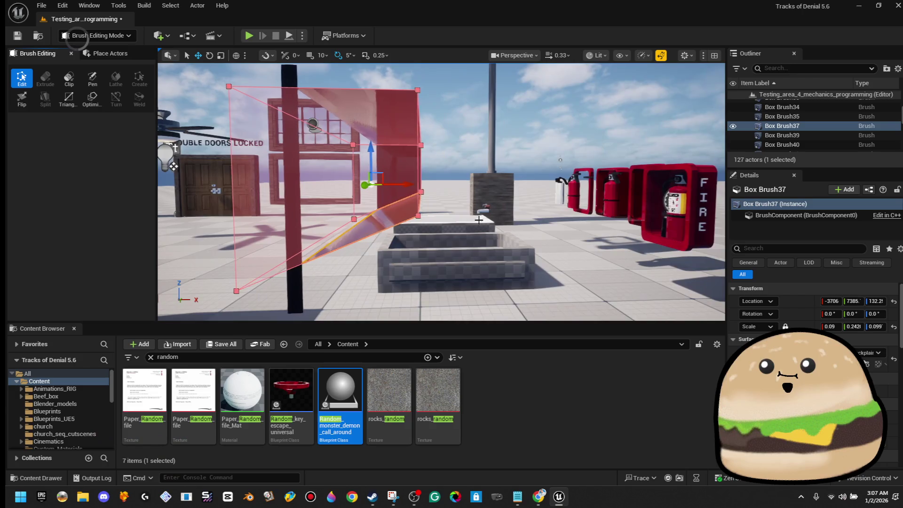
pyautogui.click(469, 193)
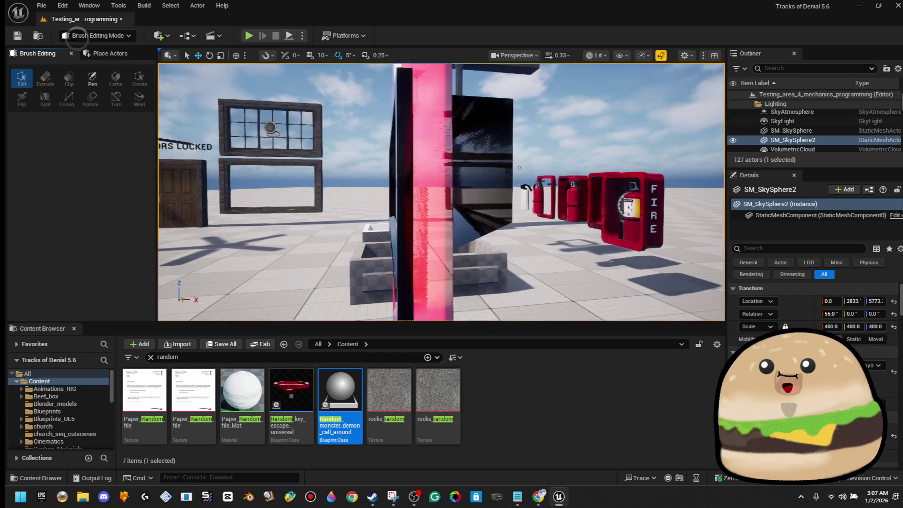
pyautogui.hotkey('ctrl', 'z')
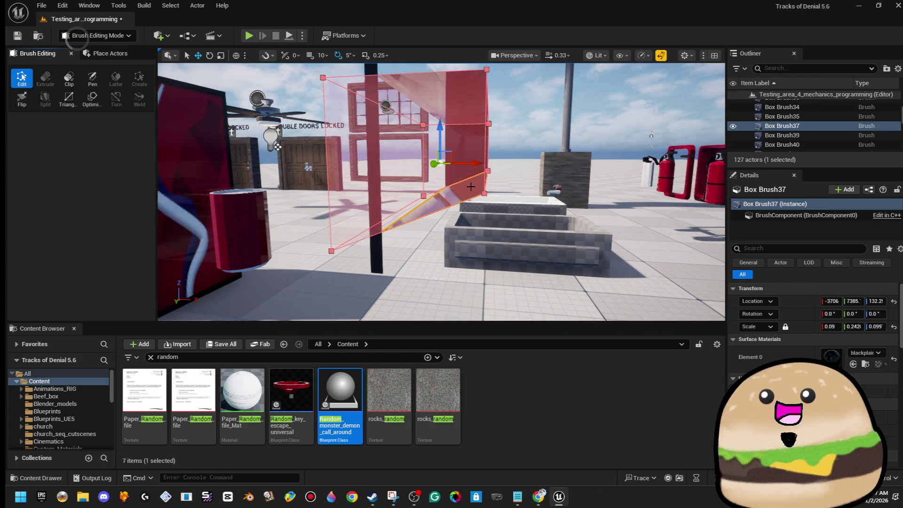
pyautogui.press('f')
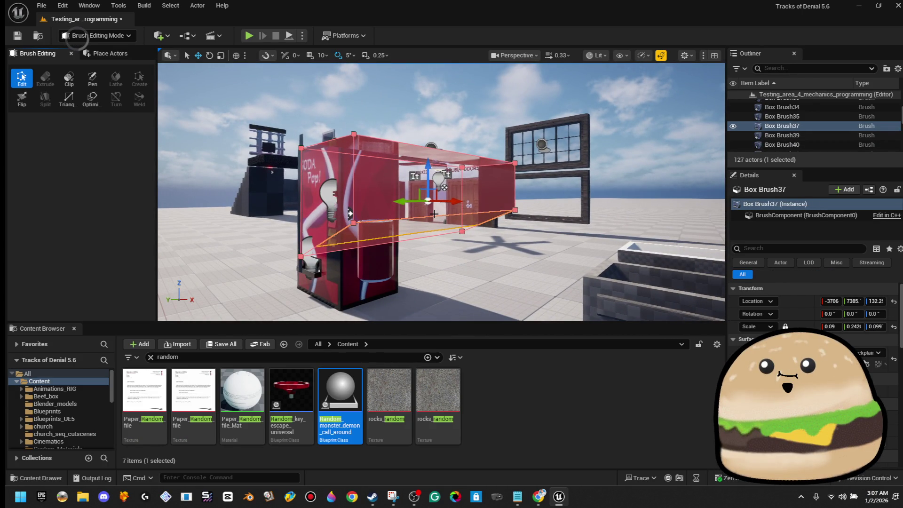
# Step: Move Box Brush37 upward onto the soda machine's dark slot
pyautogui.moveTo(441, 173)
pyautogui.mouseDown()
pyautogui.moveTo(414, 172)
pyautogui.moveTo(451, 164)
pyautogui.mouseUp()
pyautogui.click(452, 164)
pyautogui.hotkey('ctrl', 'z')
pyautogui.click(451, 164)
pyautogui.hotkey('ctrl', 'z')
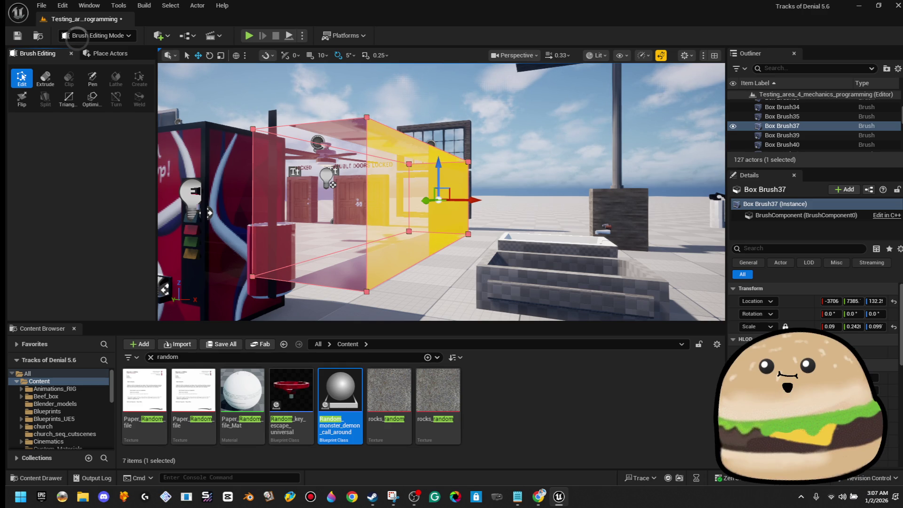
pyautogui.scroll(2, 439, 171)
pyautogui.moveTo(449, 166); pyautogui.dragTo(455, 120)
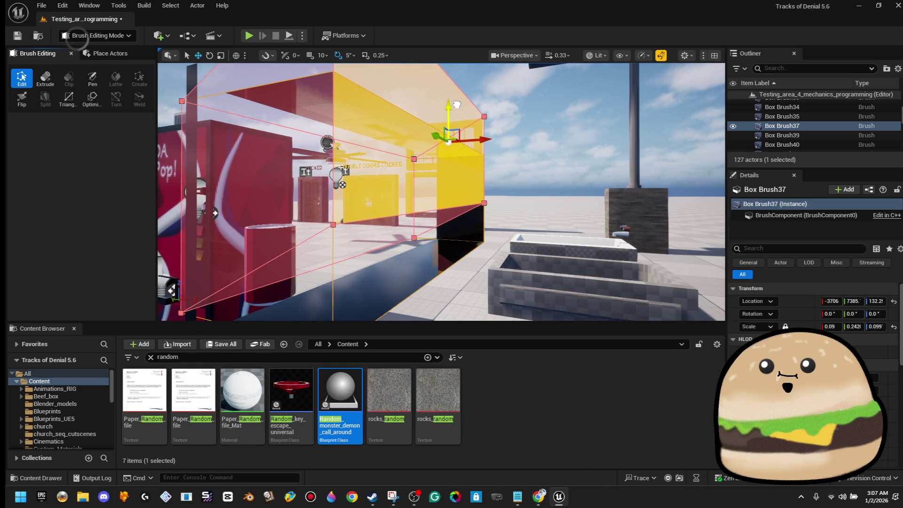
pyautogui.moveTo(457, 108)
pyautogui.mouseDown()
pyautogui.moveTo(375, 141)
pyautogui.moveTo(395, 144)
pyautogui.moveTo(383, 148)
pyautogui.moveTo(400, 164)
pyautogui.moveTo(444, 158)
pyautogui.moveTo(379, 197)
pyautogui.moveTo(442, 215)
pyautogui.mouseUp()
# Step: Check Box Brush37 against the neighbouring Box Brush35, then reselect Box Brush37
pyautogui.click(371, 147)
pyautogui.click(395, 159)
pyautogui.click(444, 158)
pyautogui.click(379, 197)
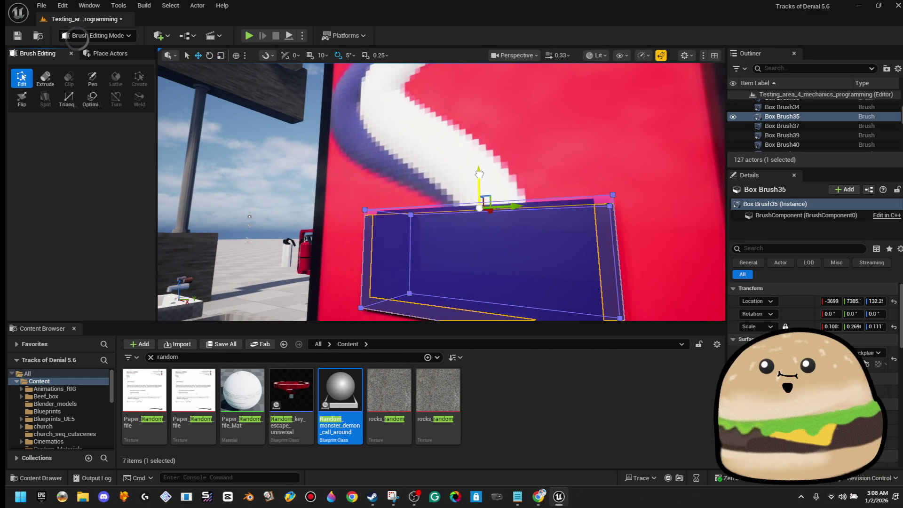
pyautogui.moveTo(479, 170); pyautogui.dragTo(385, 197)
pyautogui.click(439, 180)
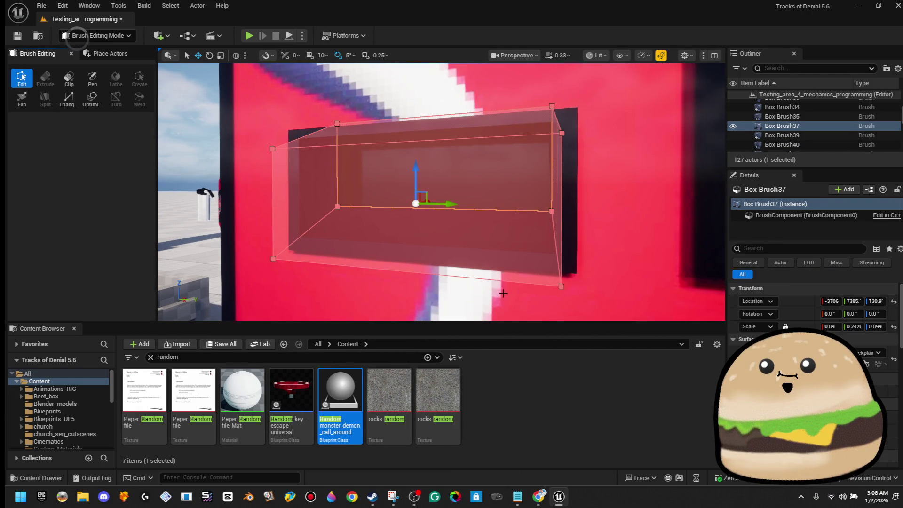
pyautogui.click(871, 353)
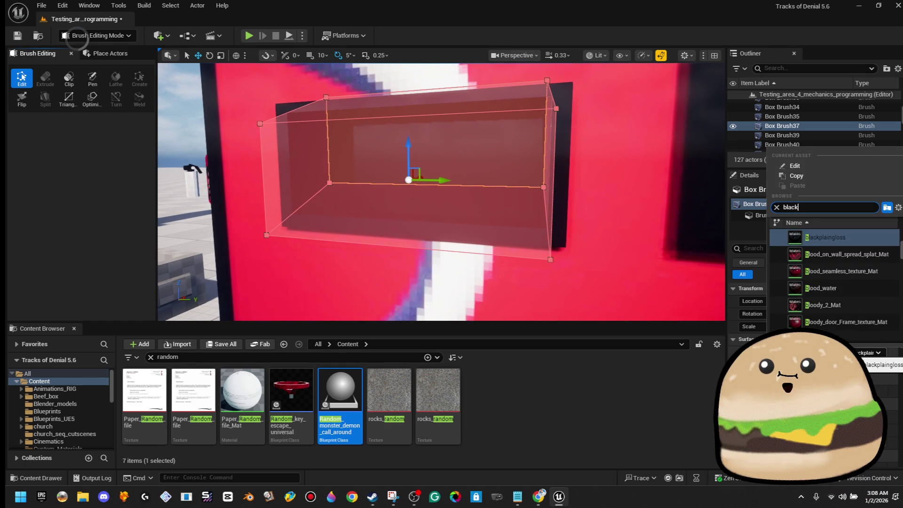
# Step: Apply the Black_plain material to the box brush surface
pyautogui.write('_plain')
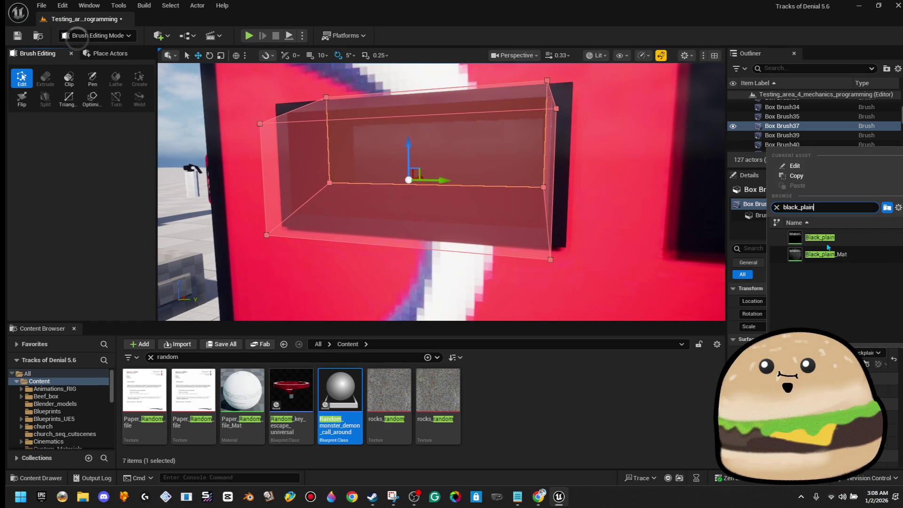
pyautogui.click(827, 244)
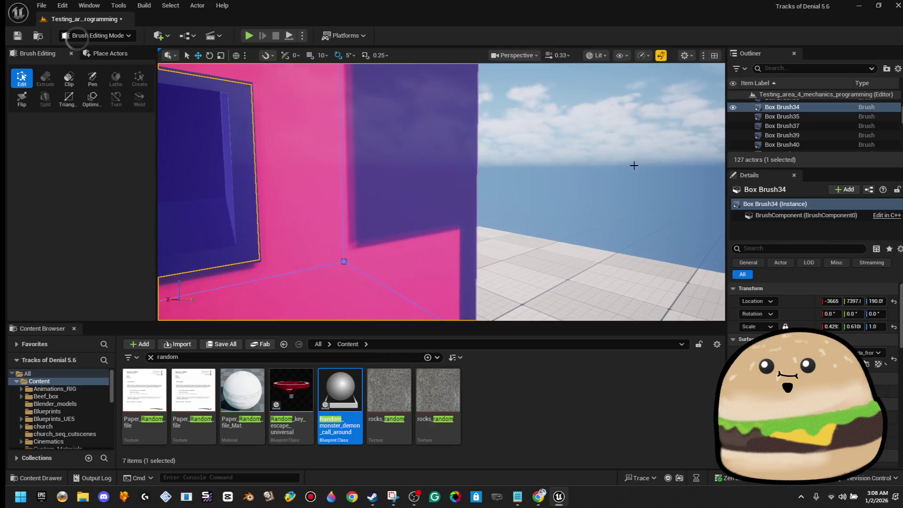
pyautogui.click(635, 165)
# Step: Fly the camera around the dark slot to inspect it from several angles
pyautogui.press('s')
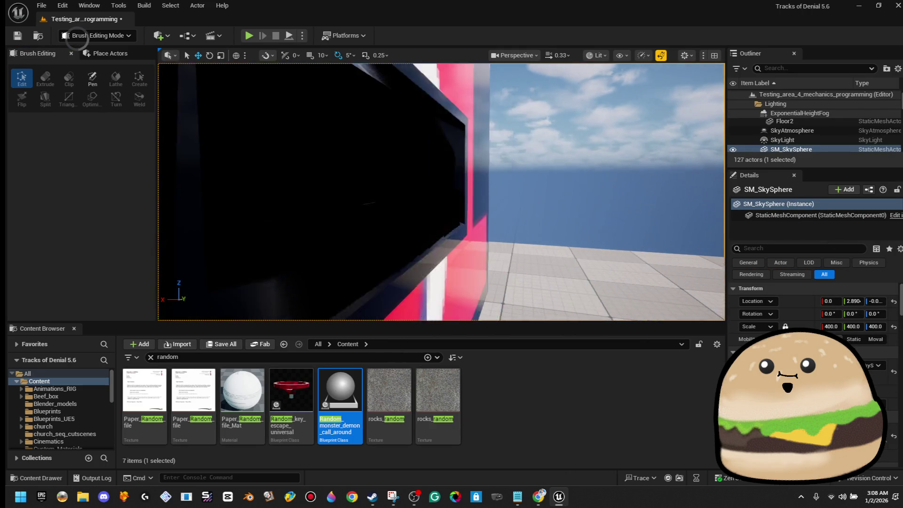
pyautogui.press('a')
pyautogui.press('w')
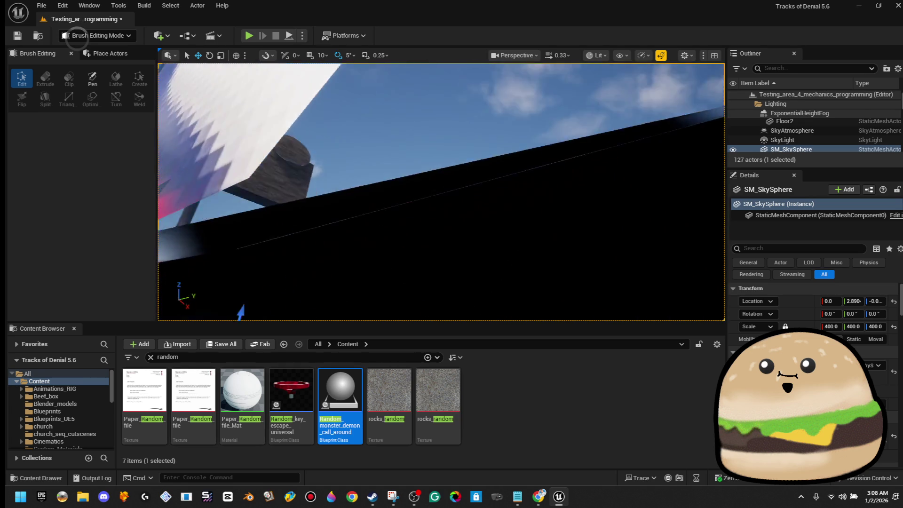
pyautogui.press('s')
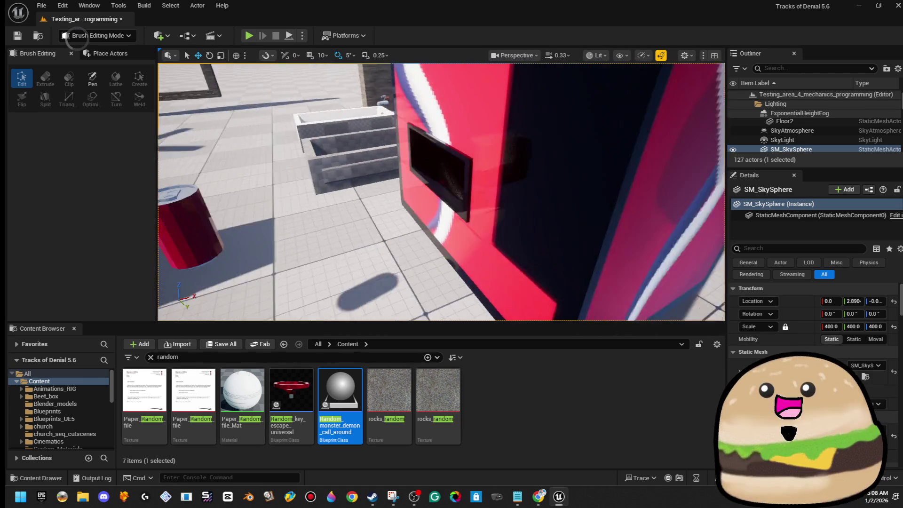
pyautogui.press('e')
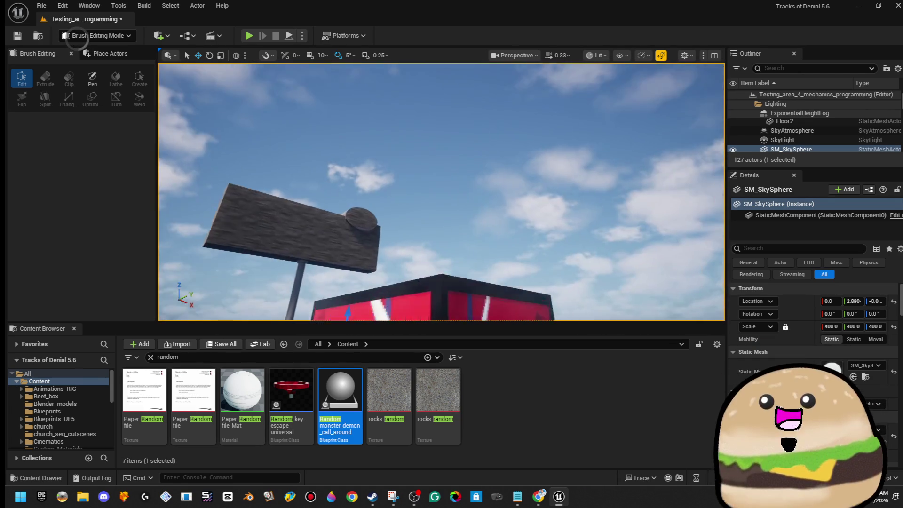
pyautogui.press('s')
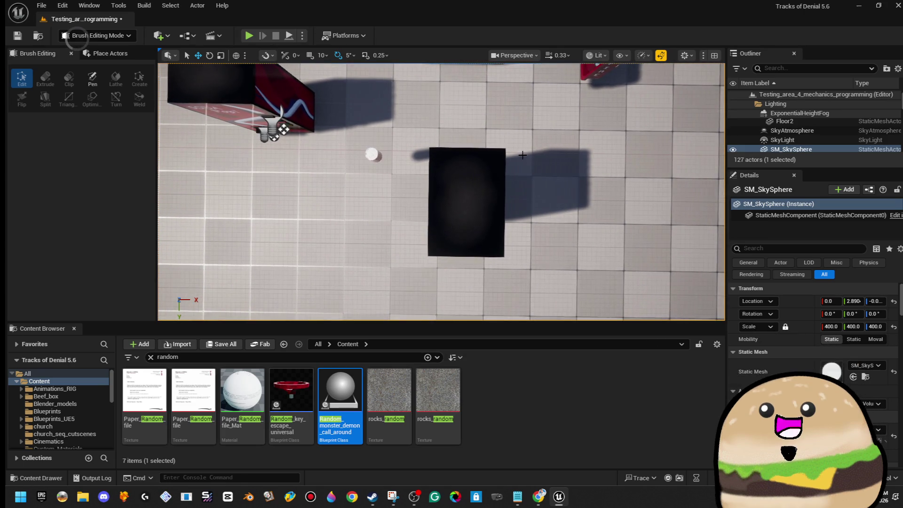
# Step: Save the level and marquee-select the soda machine's eleven cylinder brushes
pyautogui.press('s')
pyautogui.click(18, 36)
pyautogui.scroll(5, 502, 166)
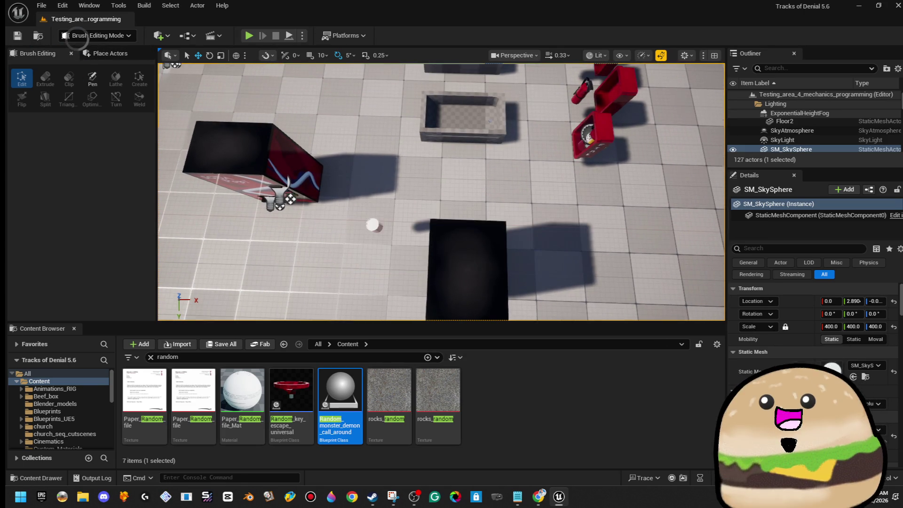
pyautogui.moveTo(446, 288); pyautogui.dragTo(427, 278)
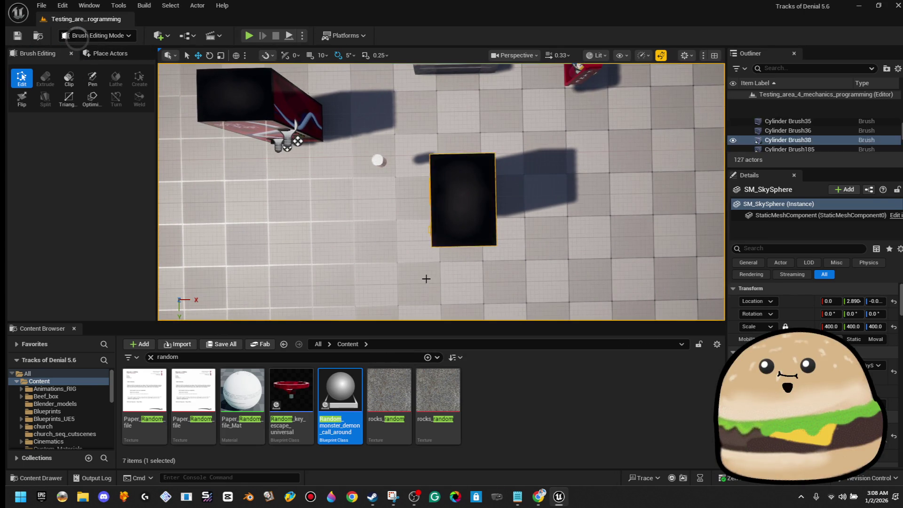
pyautogui.moveTo(505, 214); pyautogui.dragTo(434, 266)
pyautogui.scroll(-5, 434, 265)
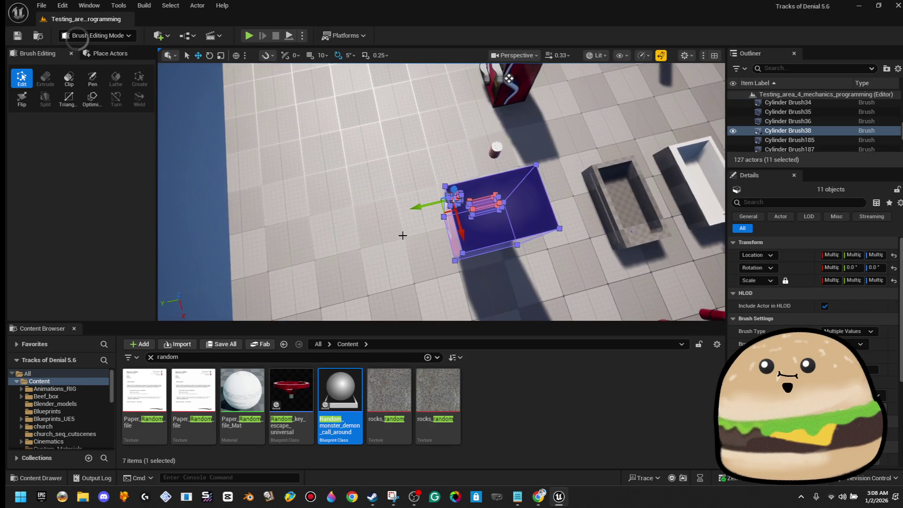
pyautogui.moveTo(266, 243)
pyautogui.mouseDown()
pyautogui.moveTo(280, 192)
pyautogui.moveTo(329, 198)
pyautogui.moveTo(498, 172)
pyautogui.moveTo(485, 183)
pyautogui.moveTo(546, 305)
pyautogui.mouseUp()
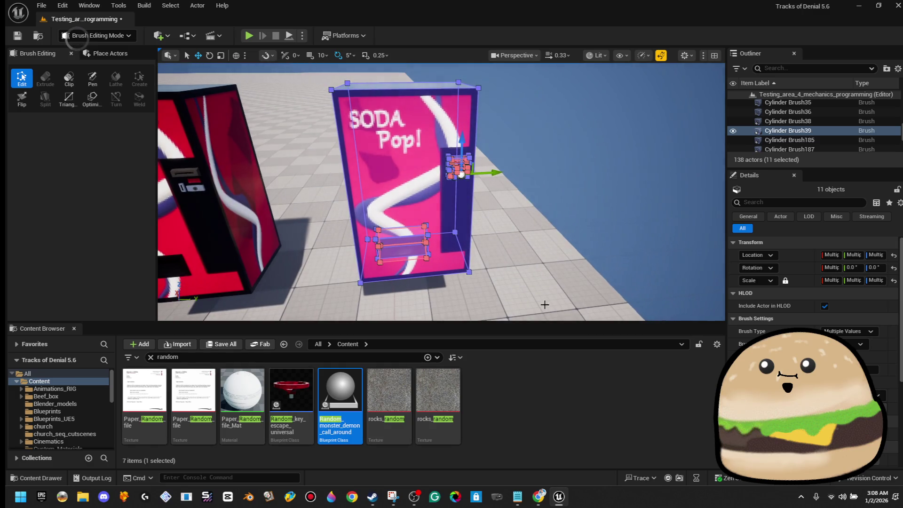
# Step: Search the Content Browser for 'soda machine' to list the two soda machine assets
pyautogui.click(327, 357)
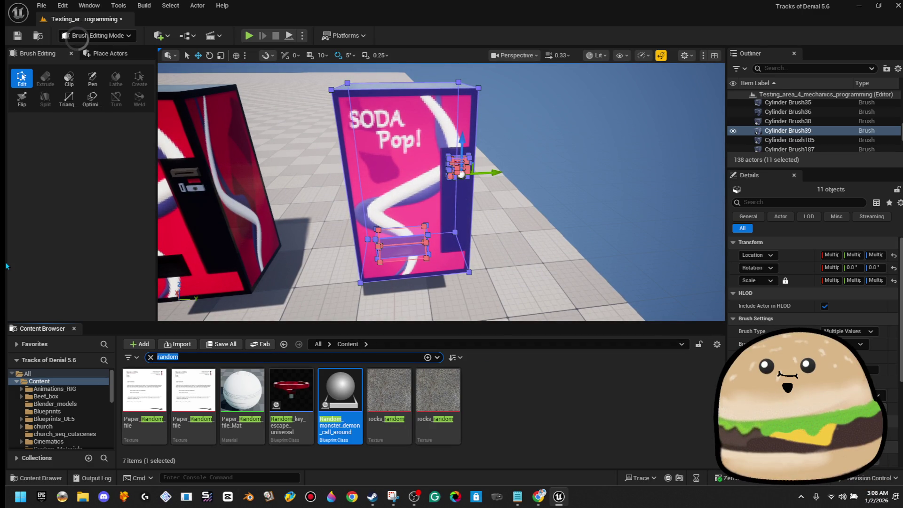
pyautogui.write('soda machine')
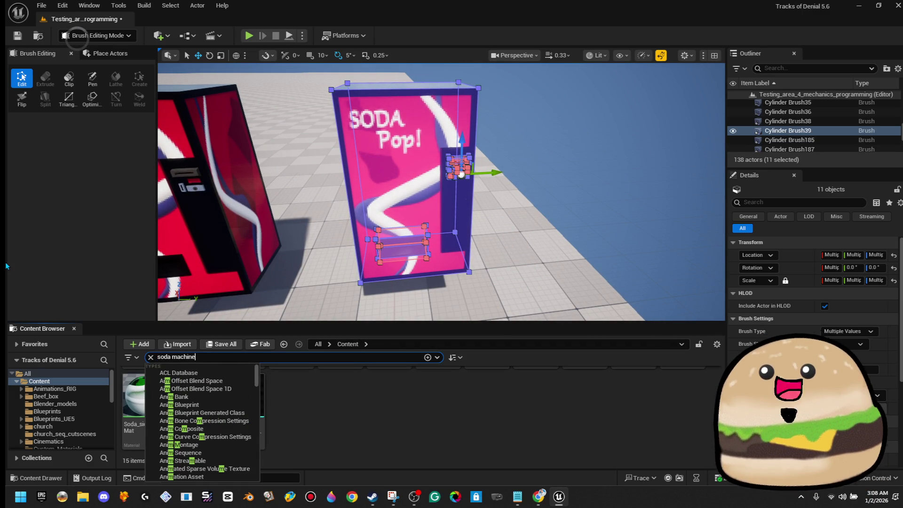
pyautogui.press('Return')
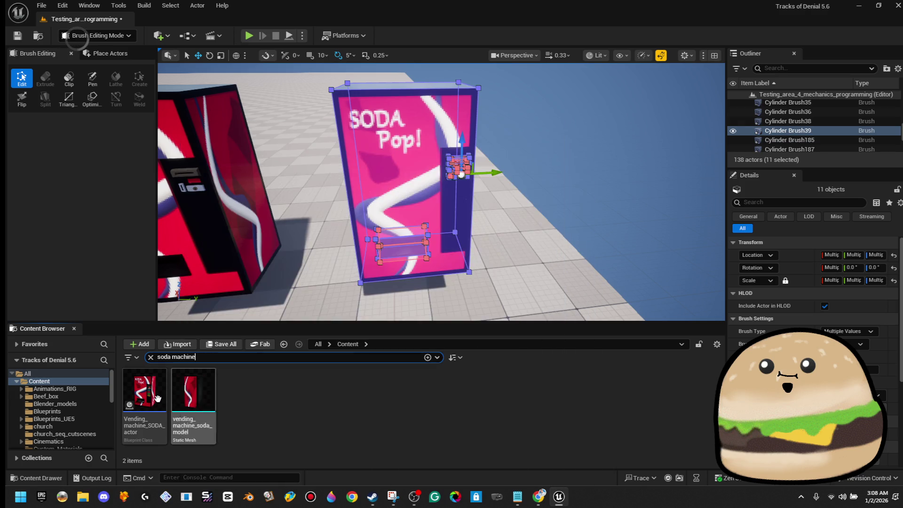
pyautogui.scroll(-5, 511, 239)
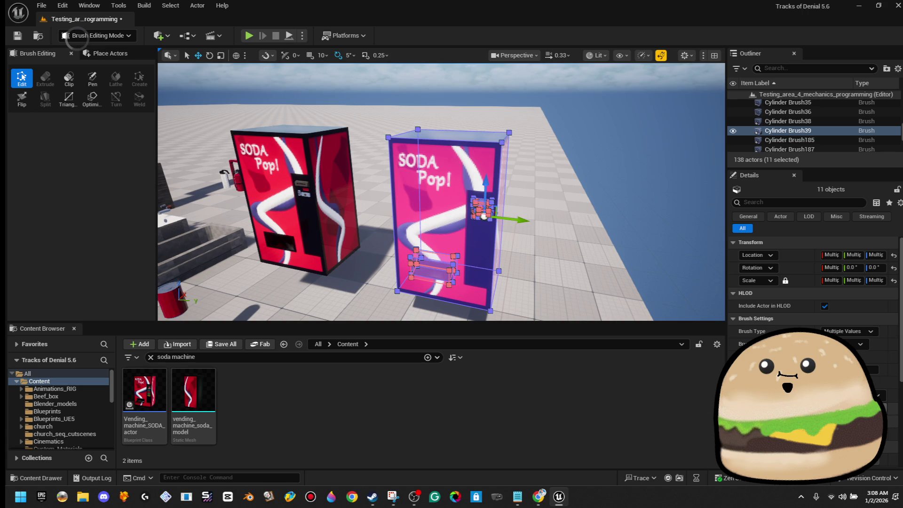
# Step: Create static mesh soda_machine_modelx from the brushes in the tracks_of_denial_new folder
pyautogui.click(800, 408)
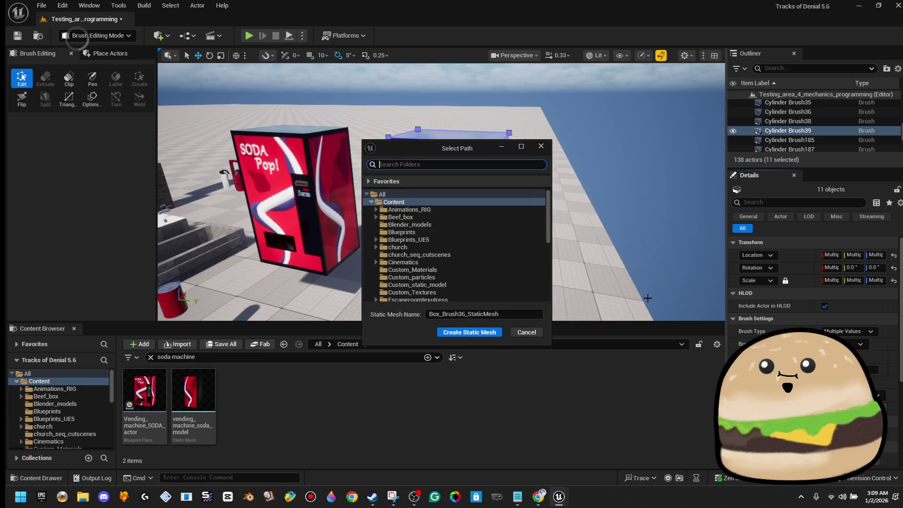
pyautogui.click(514, 314)
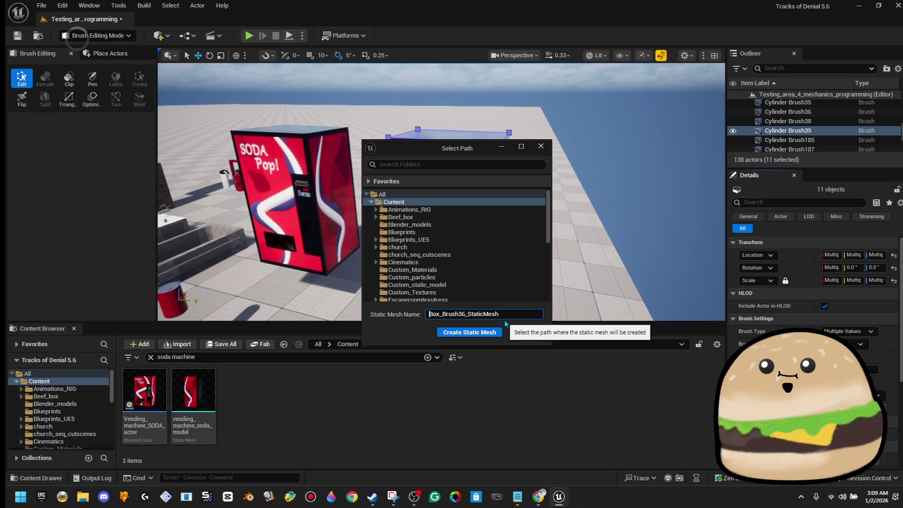
pyautogui.moveTo(504, 315); pyautogui.dragTo(327, 314)
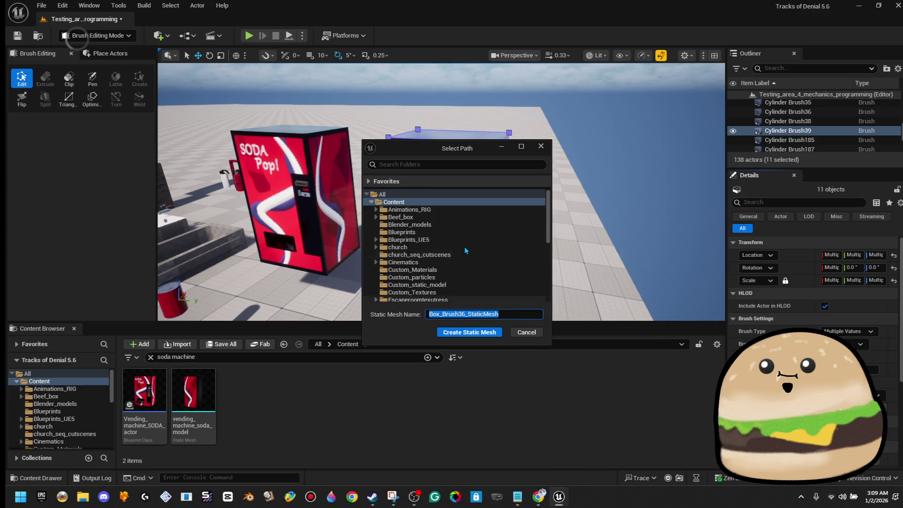
pyautogui.scroll(-10, 465, 251)
pyautogui.click(477, 298)
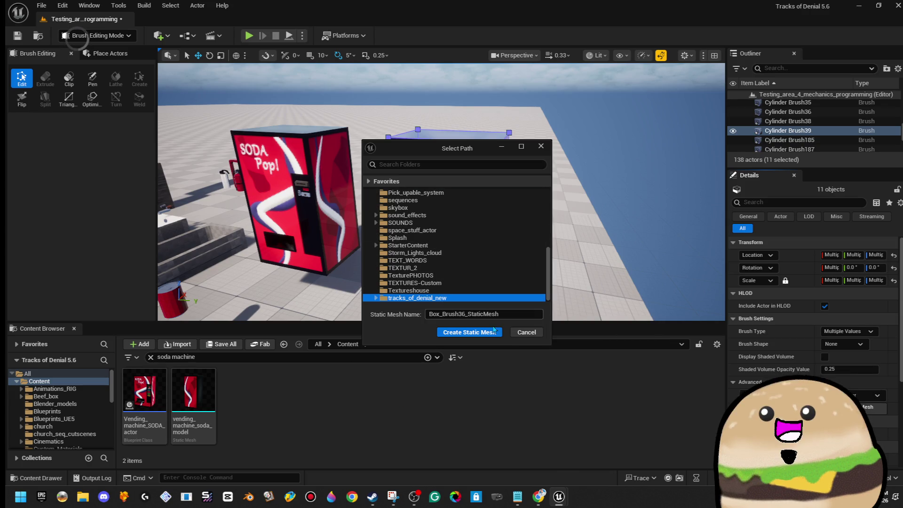
pyautogui.moveTo(537, 314); pyautogui.dragTo(129, 266)
pyautogui.write('soda')
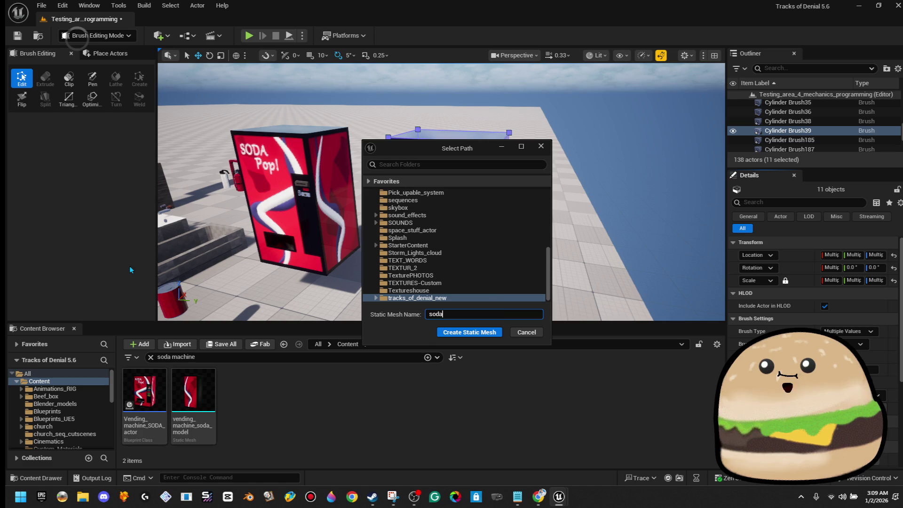
pyautogui.write('_machine_modelx')
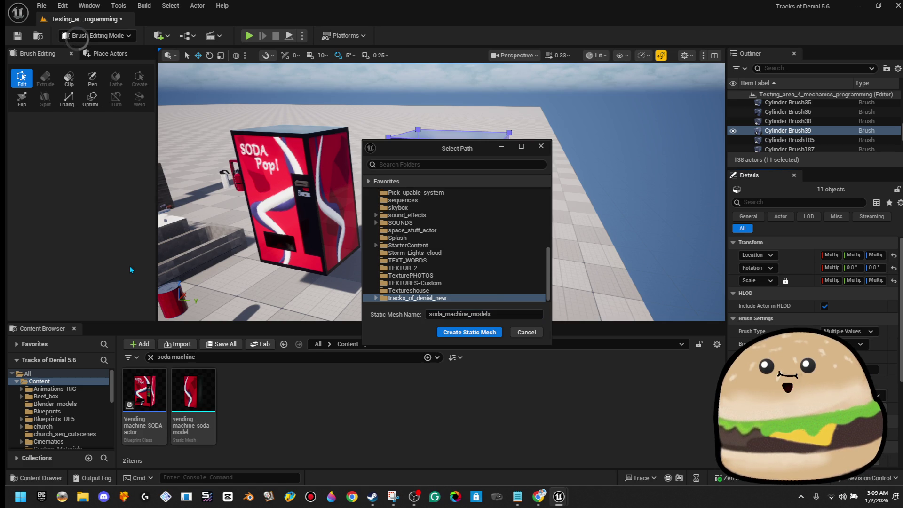
pyautogui.click(484, 333)
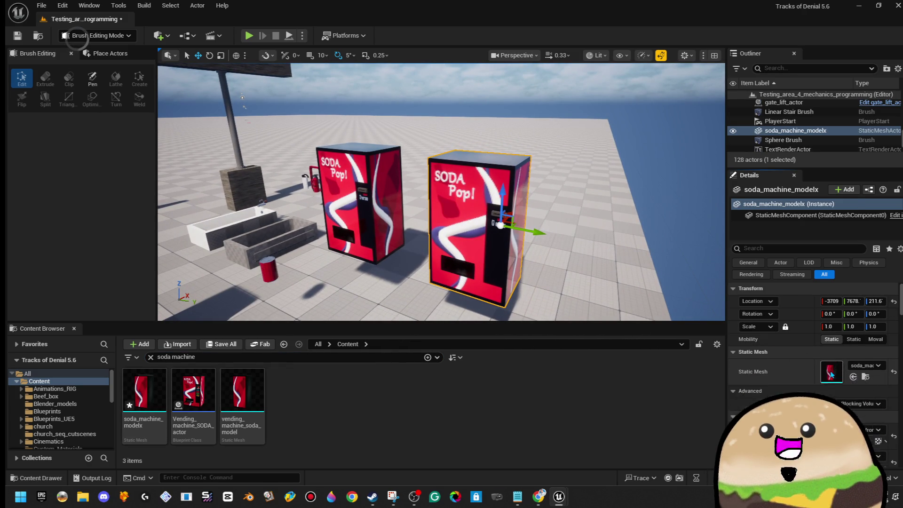
# Step: Set soda_machine_modelx's Collision Complexity to Use Complex Collision As Simple
pyautogui.doubleClick(831, 375)
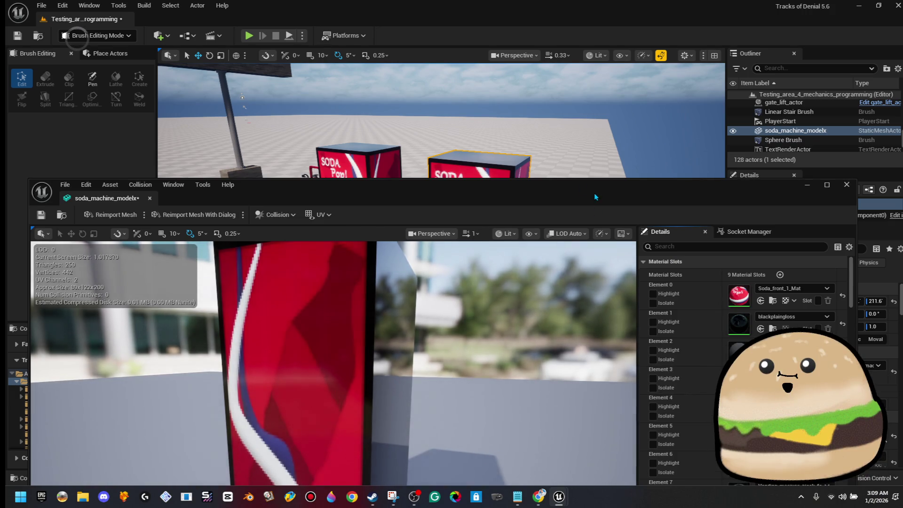
pyautogui.doubleClick(594, 194)
pyautogui.scroll(-5, 475, 191)
pyautogui.scroll(-15, 716, 290)
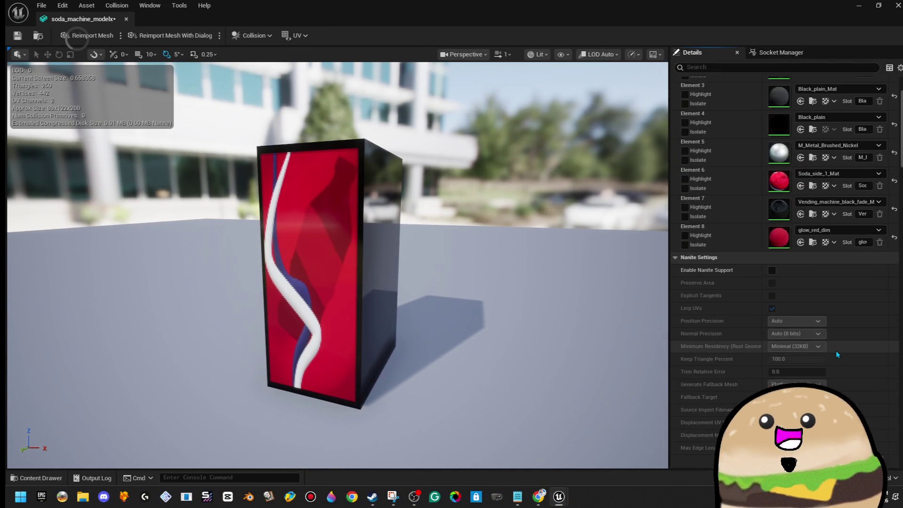
pyautogui.scroll(-15, 882, 189)
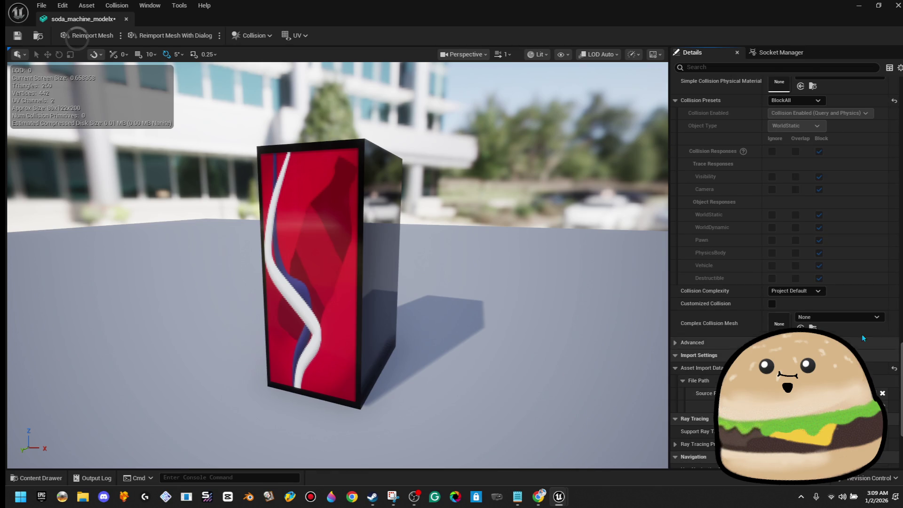
pyautogui.click(812, 291)
pyautogui.click(810, 327)
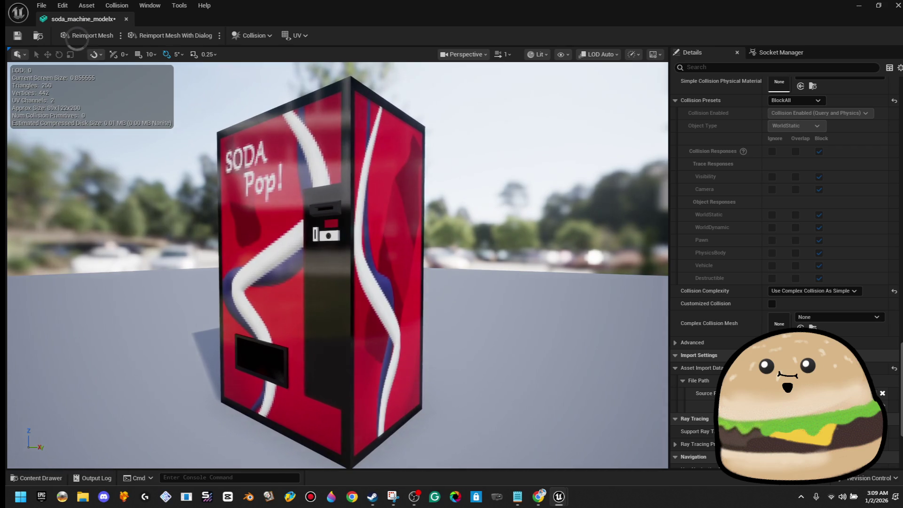
# Step: Enable Customized Collision, delete the added collision box, and close the mesh editor
pyautogui.click(772, 303)
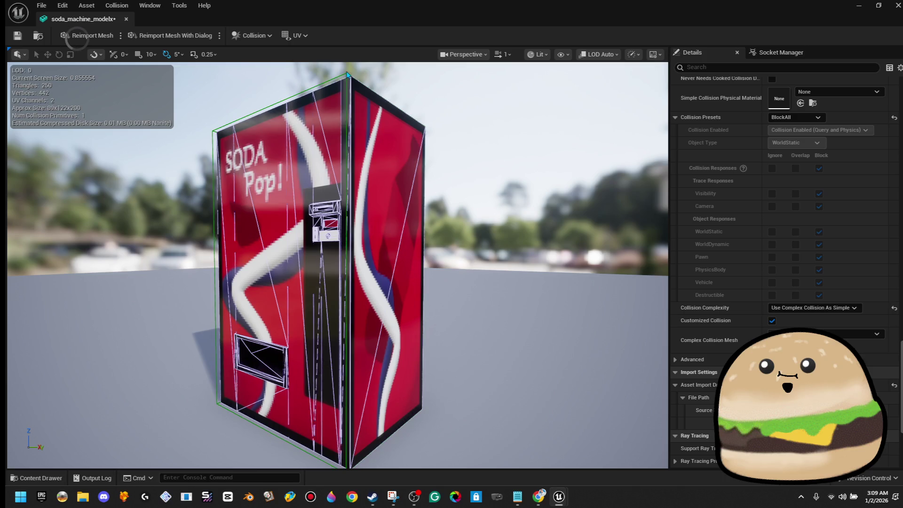
pyautogui.press('Delete')
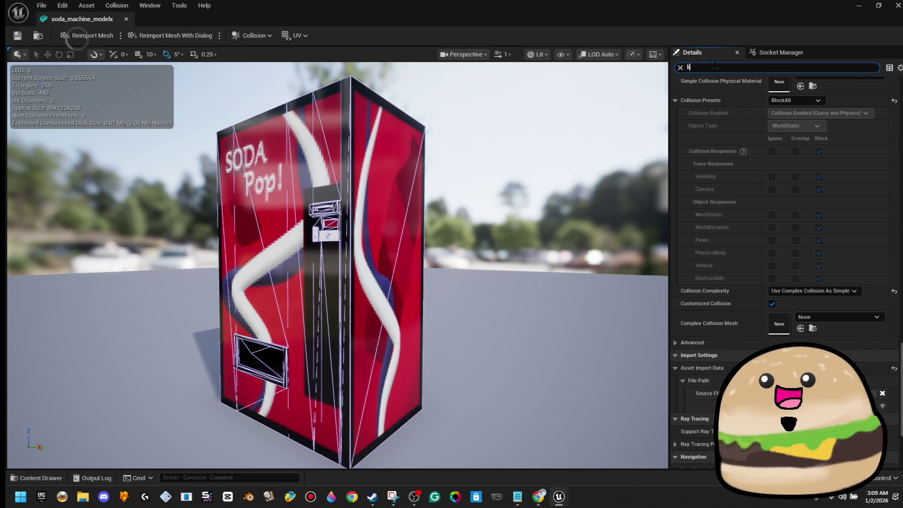
pyautogui.write('ight')
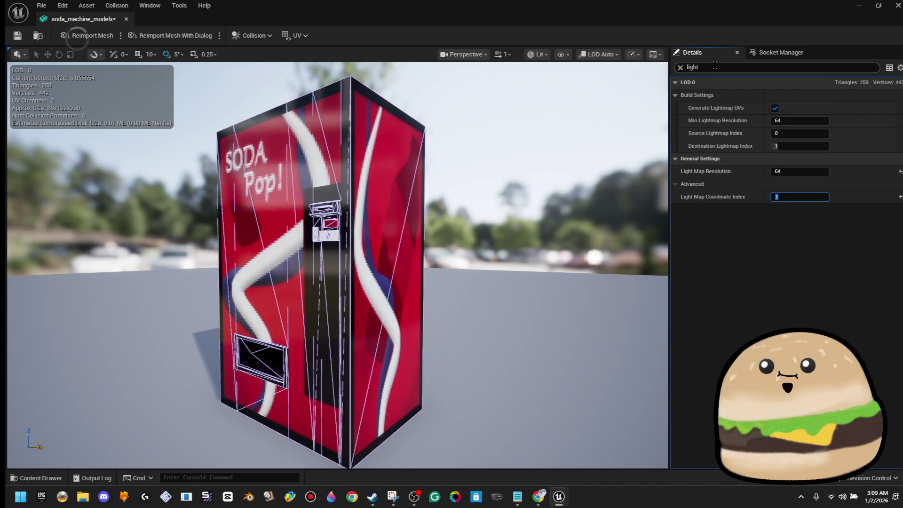
pyautogui.click(126, 19)
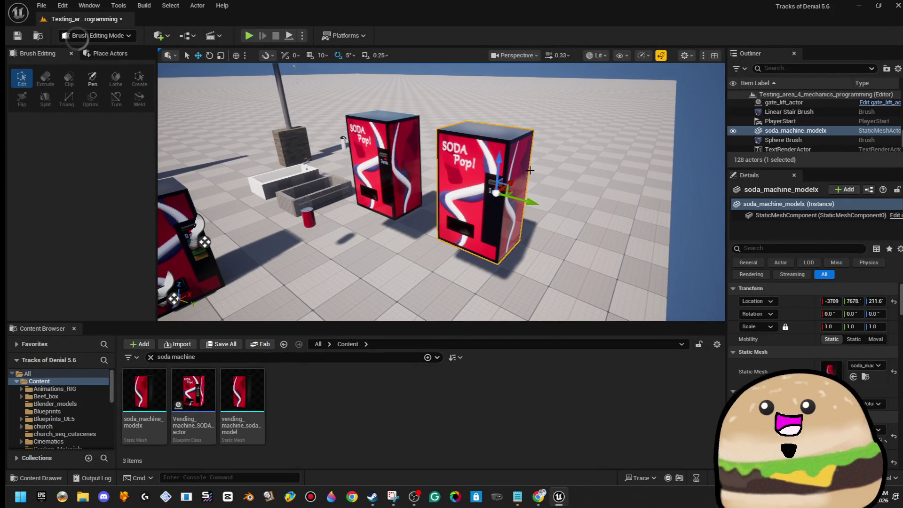
# Step: Select the old vending_machine_soda_model asset and delete it
pyautogui.press('a')
pyautogui.click(193, 391)
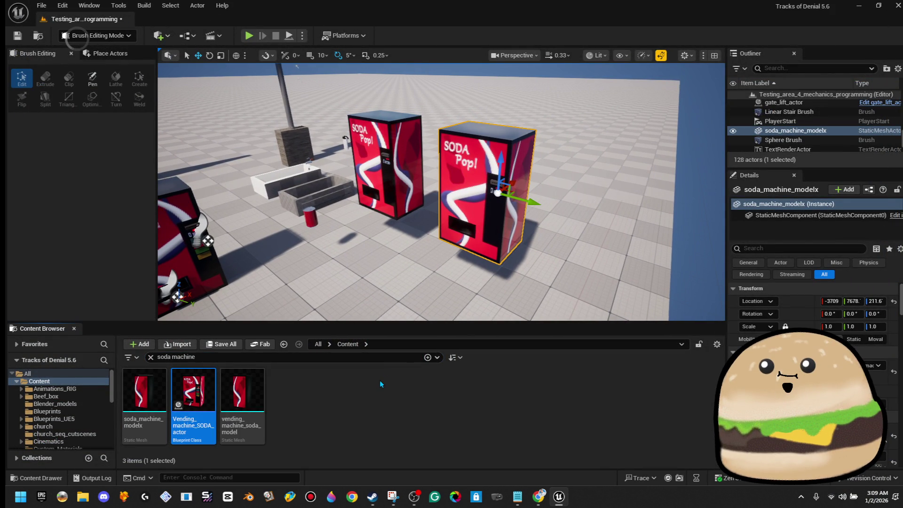
pyautogui.click(144, 393)
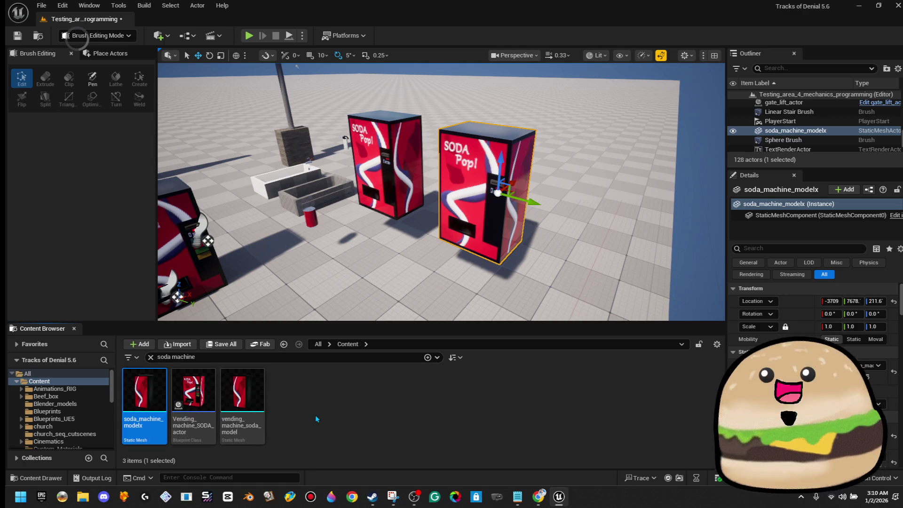
pyautogui.click(257, 404)
pyautogui.press('Delete')
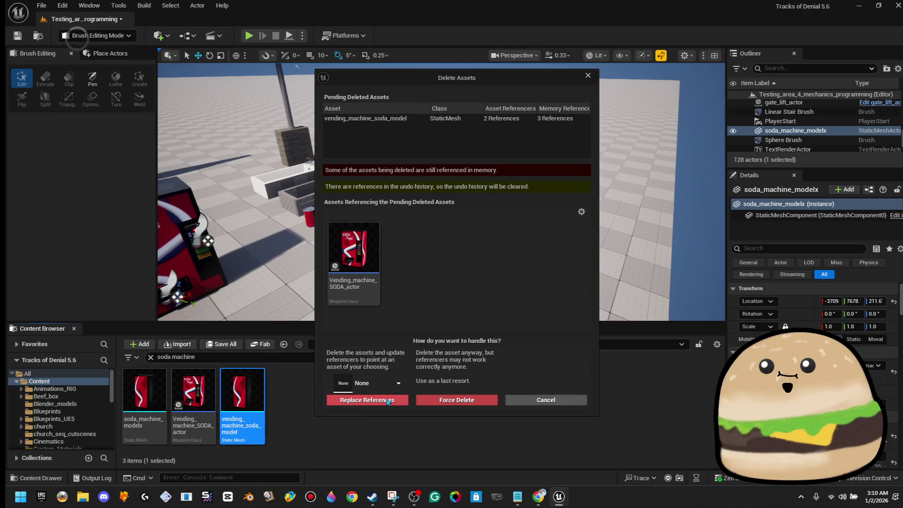
# Step: Replace its references with soda_machine_modelx and save the affected assets
pyautogui.click(398, 385)
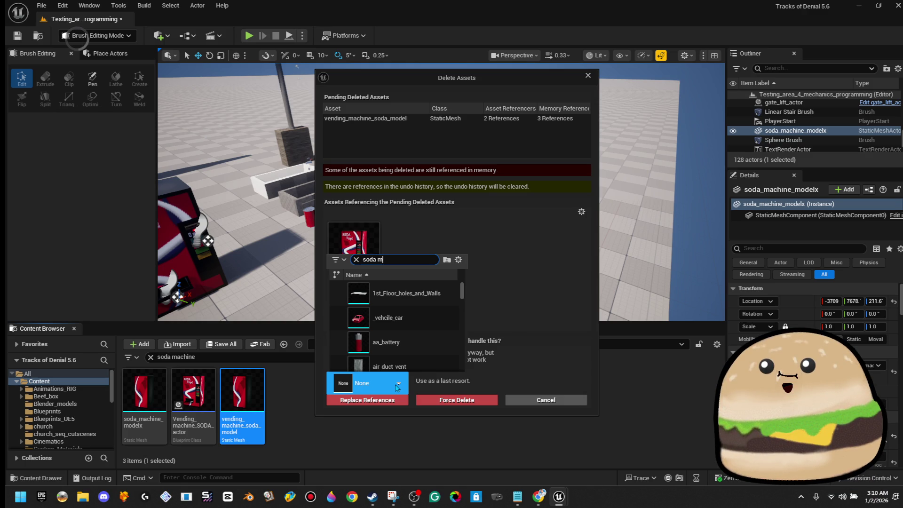
pyautogui.write('achine')
pyautogui.click(405, 301)
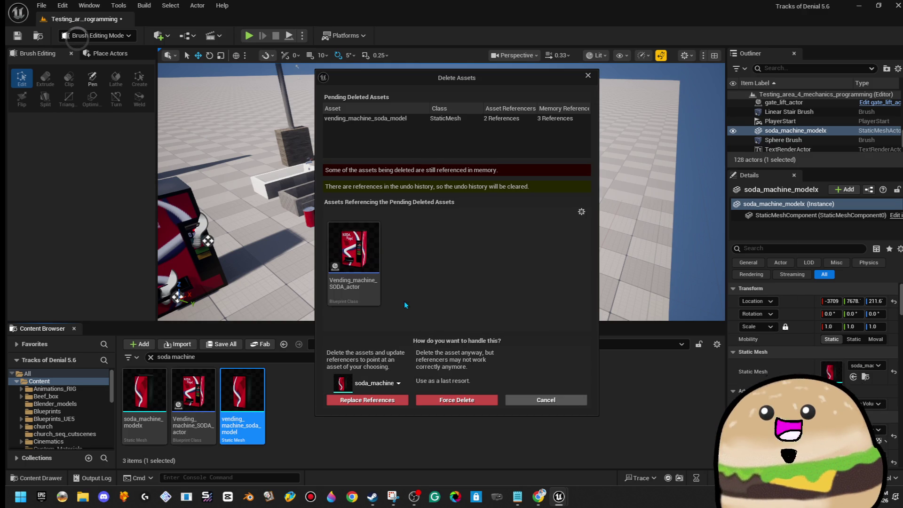
pyautogui.click(388, 399)
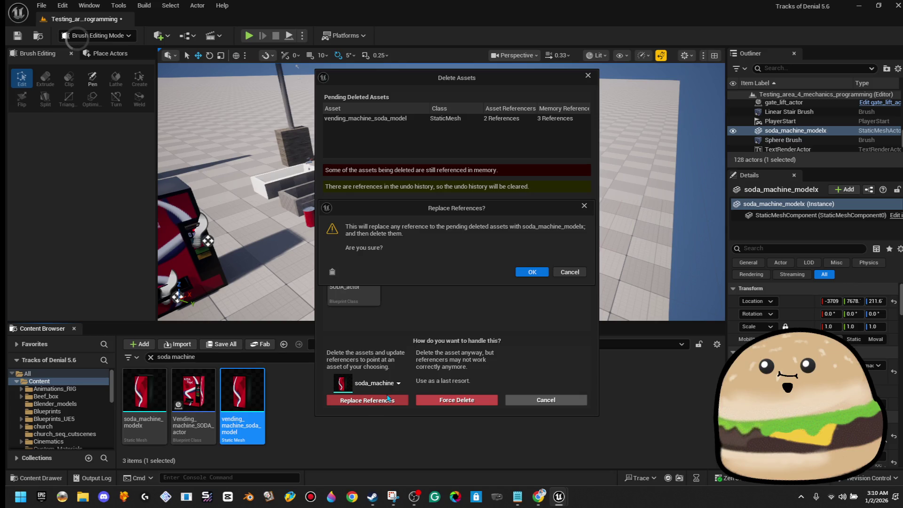
pyautogui.click(532, 276)
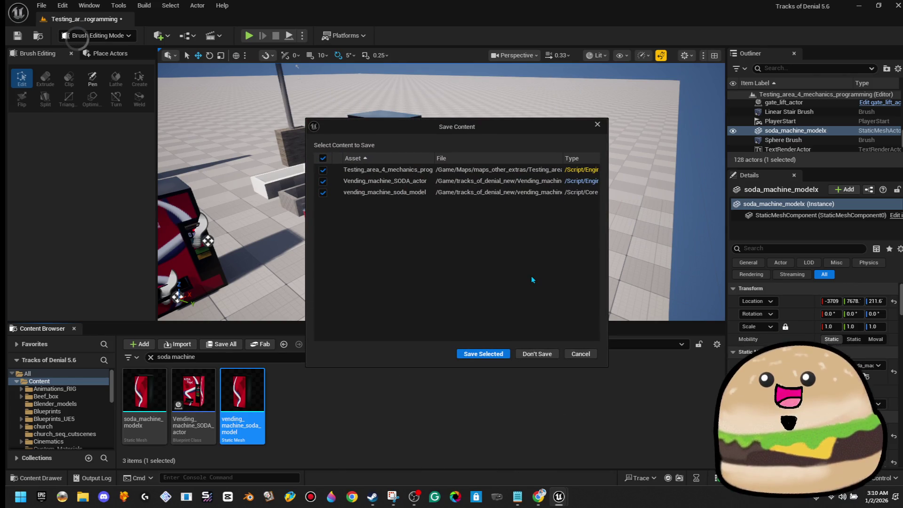
pyautogui.click(500, 354)
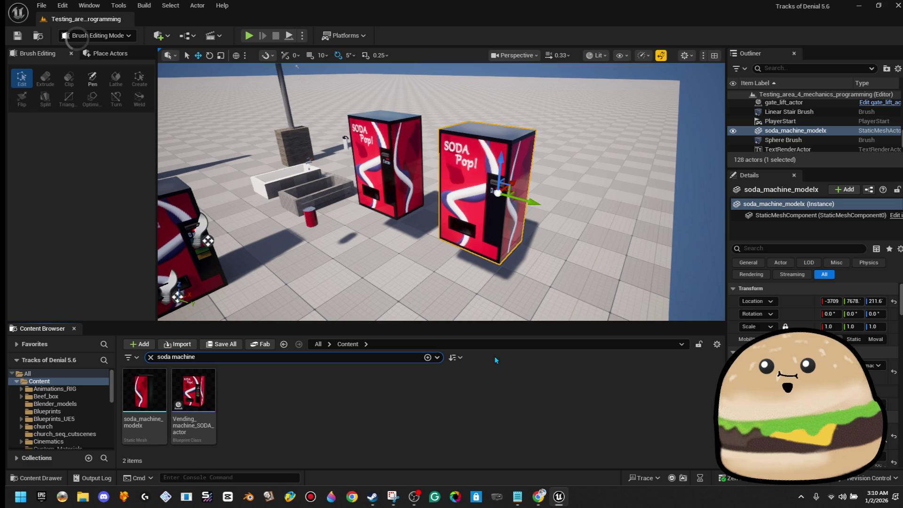
# Step: Delete the extra soda_machine_modelx actor, save the level, and minimize the editor
pyautogui.moveTo(494, 282)
pyautogui.mouseDown()
pyautogui.moveTo(452, 273)
pyautogui.moveTo(433, 254)
pyautogui.moveTo(404, 256)
pyautogui.moveTo(470, 239)
pyautogui.mouseUp()
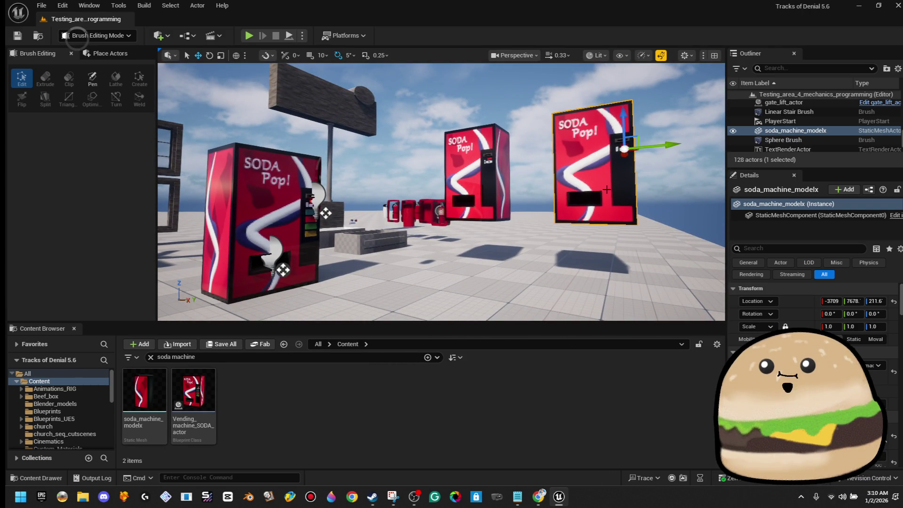
pyautogui.moveTo(606, 189); pyautogui.dragTo(597, 190)
pyautogui.press('Delete')
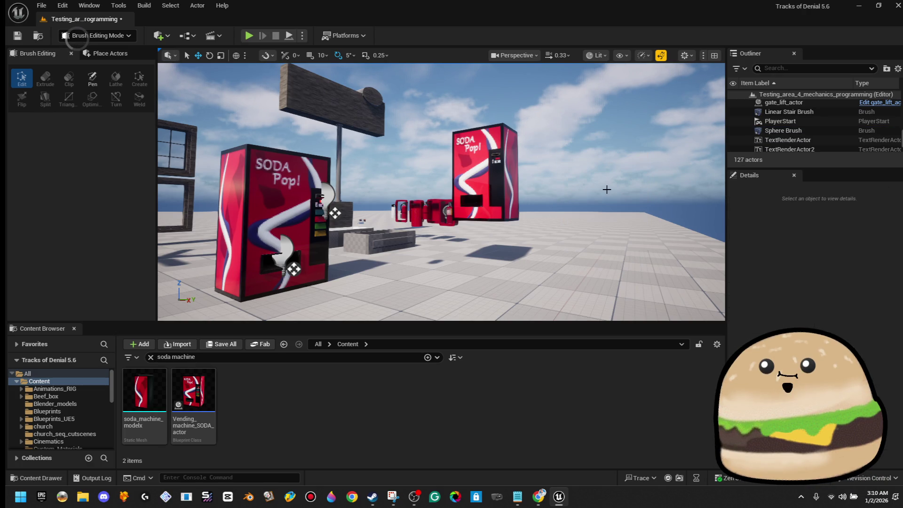
pyautogui.click(17, 36)
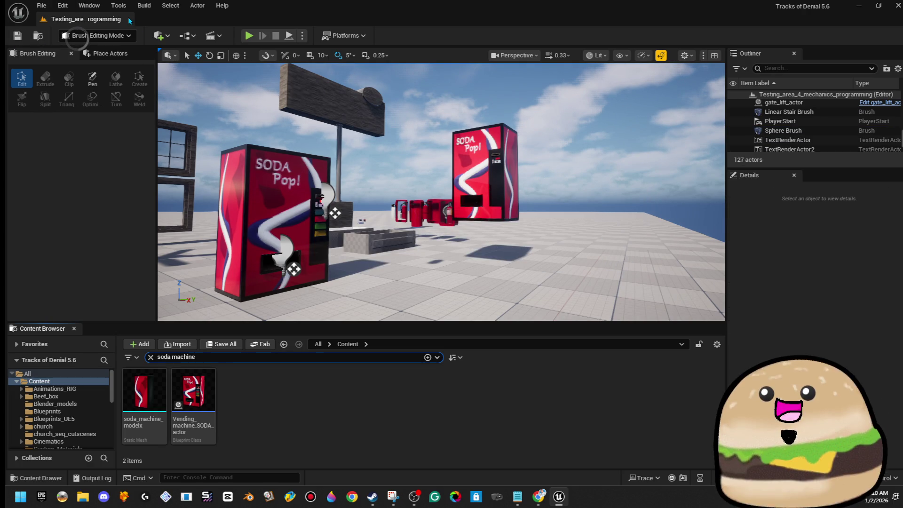
pyautogui.click(867, 7)
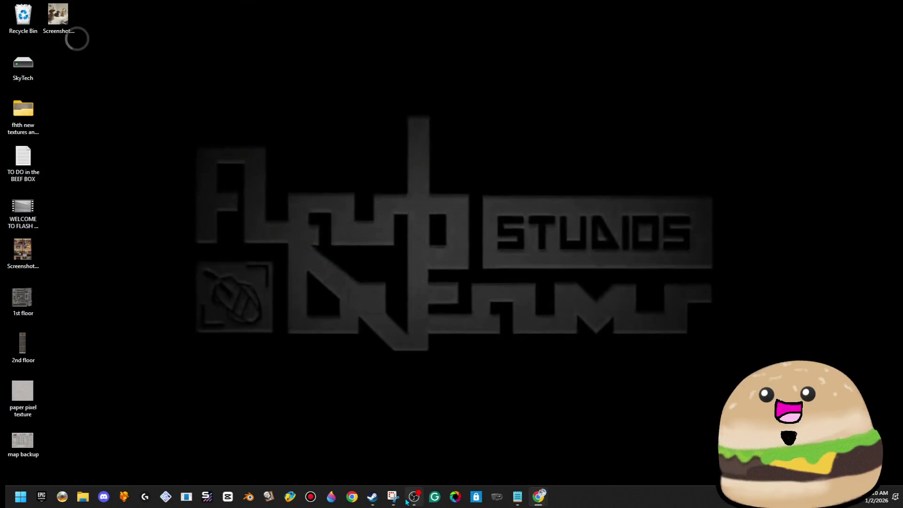
# Step: Open the Tracks of Denial 5.6 project from File Explorer's recent files
pyautogui.click(79, 498)
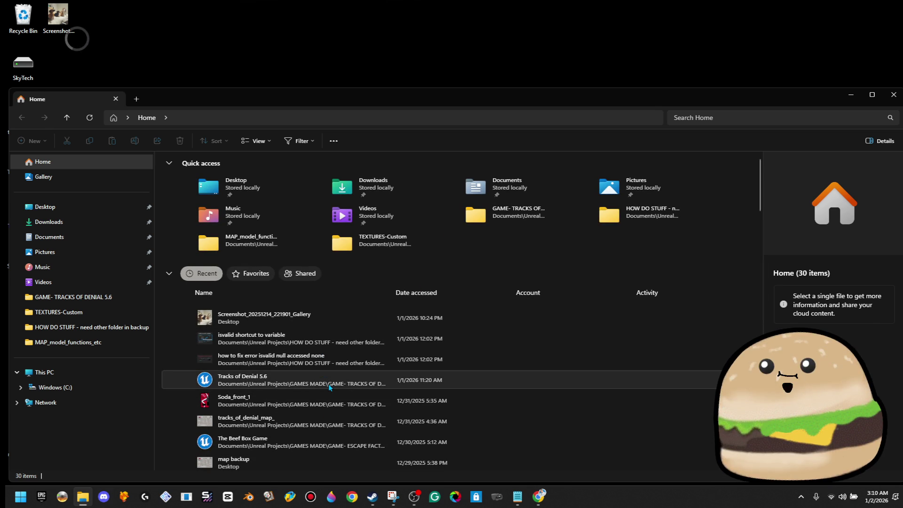
pyautogui.click(330, 387)
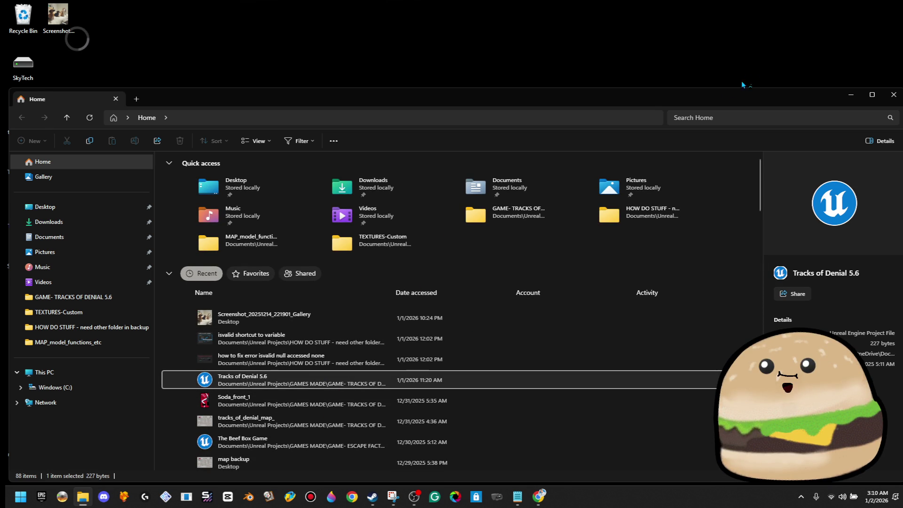
pyautogui.doubleClick(730, 97)
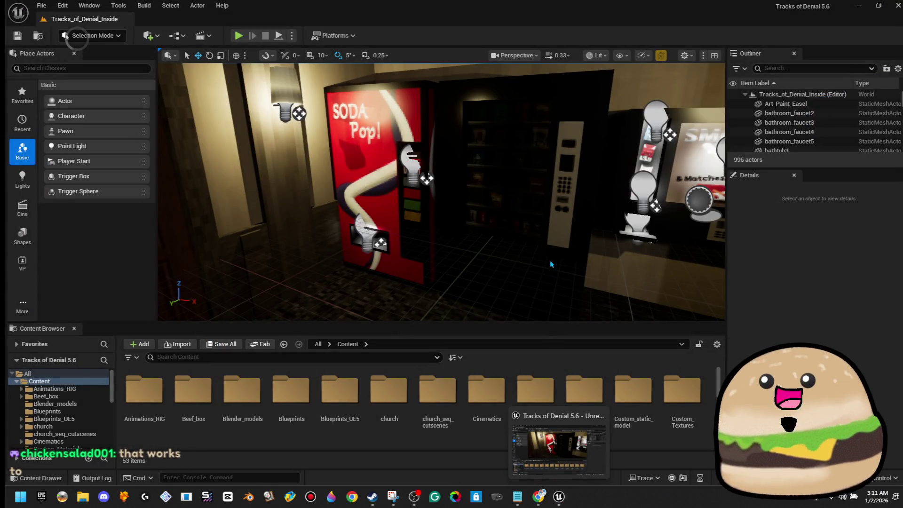
# Step: Play-test the level from the floor, then open the Vending_machine_SODA_actor blueprint
pyautogui.moveTo(551, 264); pyautogui.dragTo(475, 296)
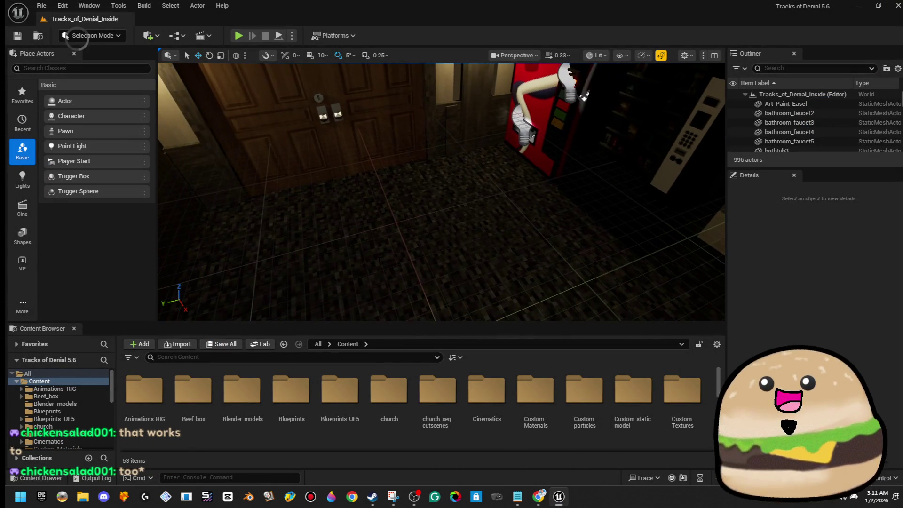
pyautogui.rightClick(361, 282)
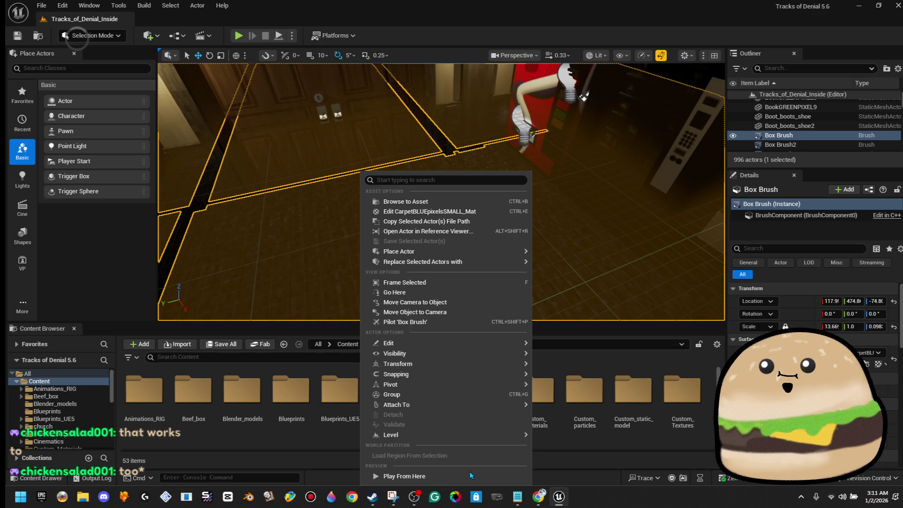
pyautogui.click(469, 475)
pyautogui.click(543, 325)
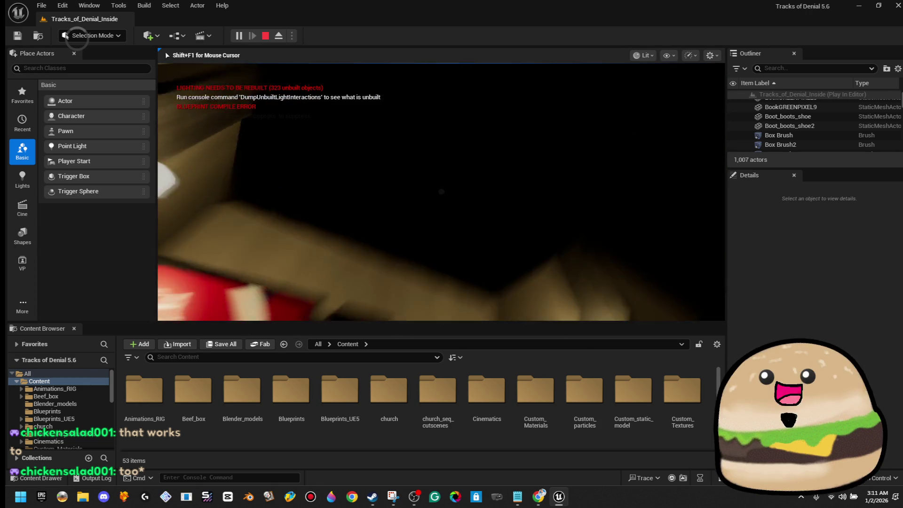
pyautogui.press('Escape')
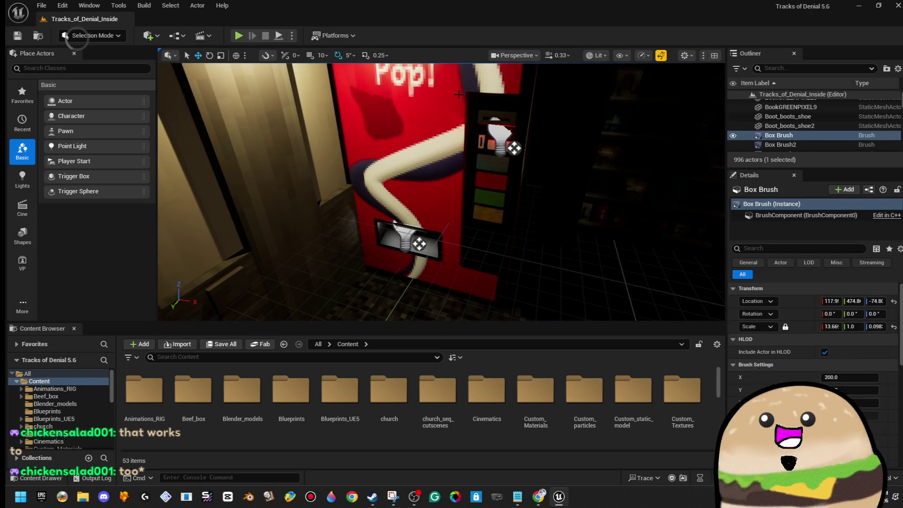
pyautogui.rightClick(460, 94)
pyautogui.click(518, 141)
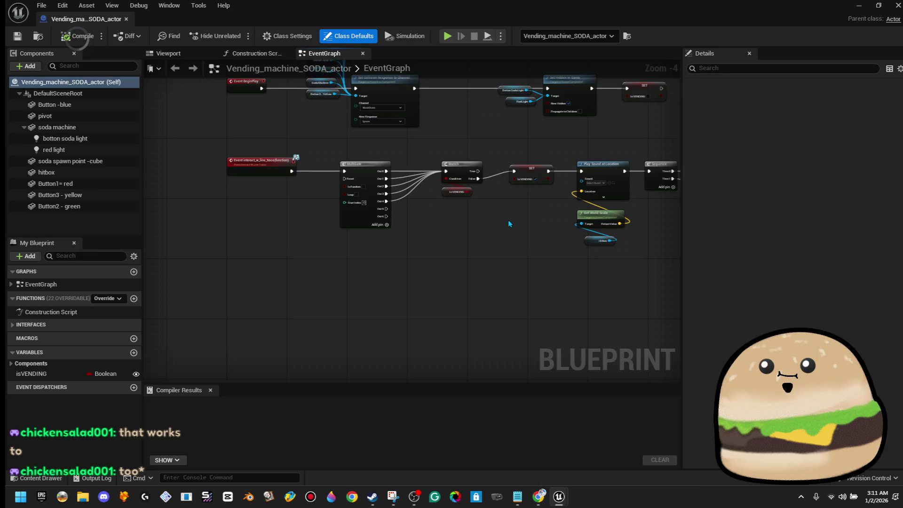
# Step: Move the soda spawn point cube to Y 39.10969, Z 50.097808 and compile the blueprint
pyautogui.click(168, 53)
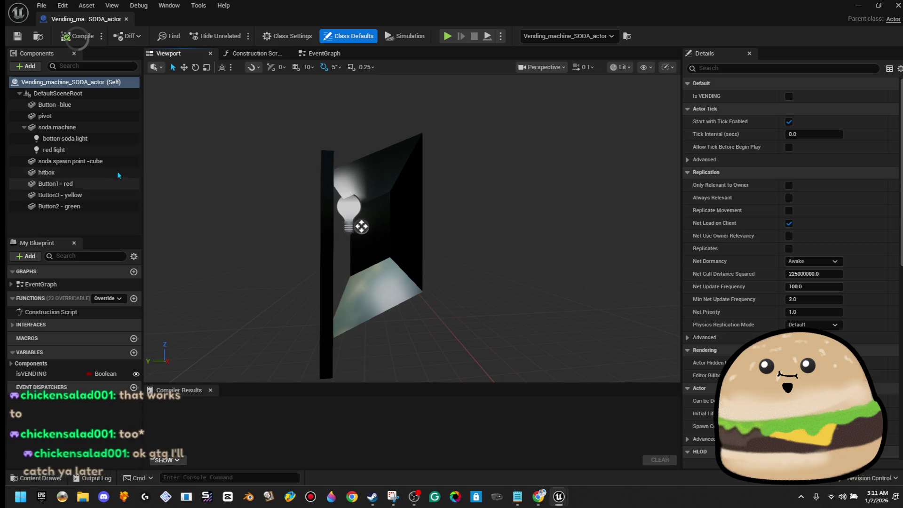
pyautogui.click(85, 172)
pyautogui.click(95, 162)
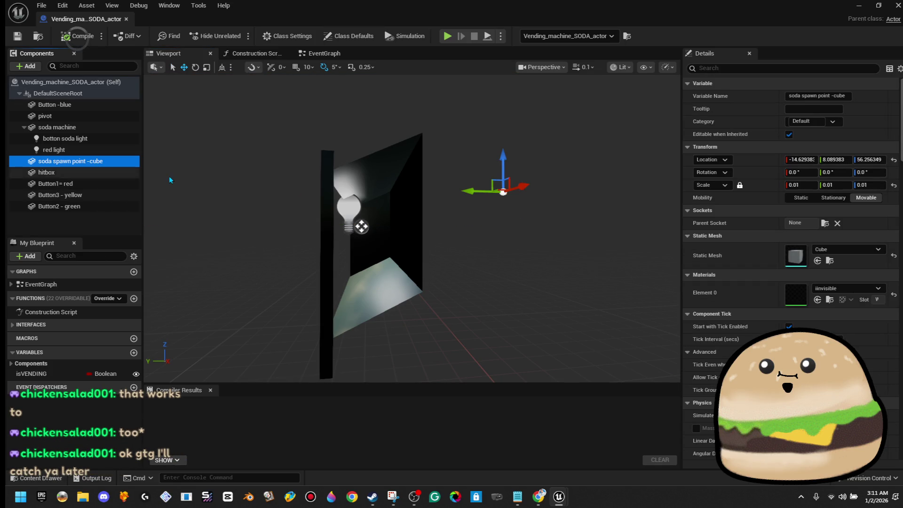
pyautogui.moveTo(464, 190)
pyautogui.mouseDown()
pyautogui.moveTo(355, 176)
pyautogui.moveTo(375, 166)
pyautogui.mouseUp()
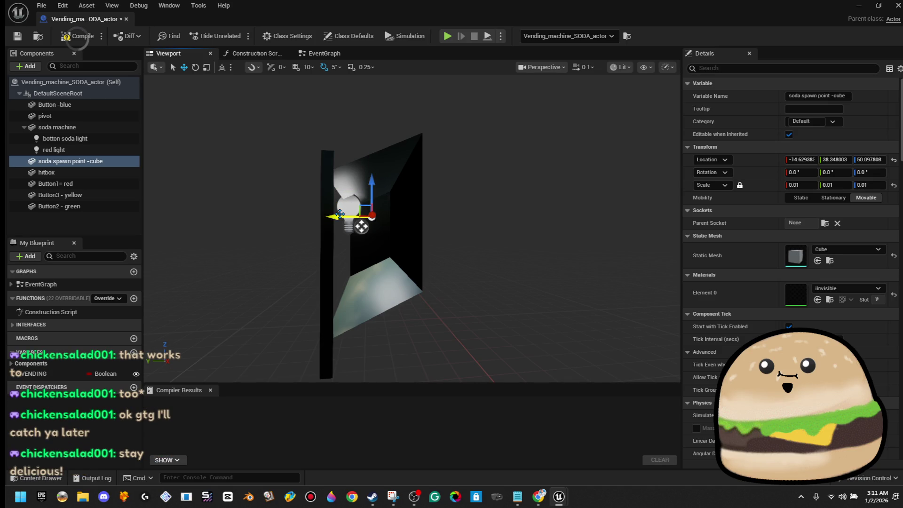
pyautogui.click(78, 36)
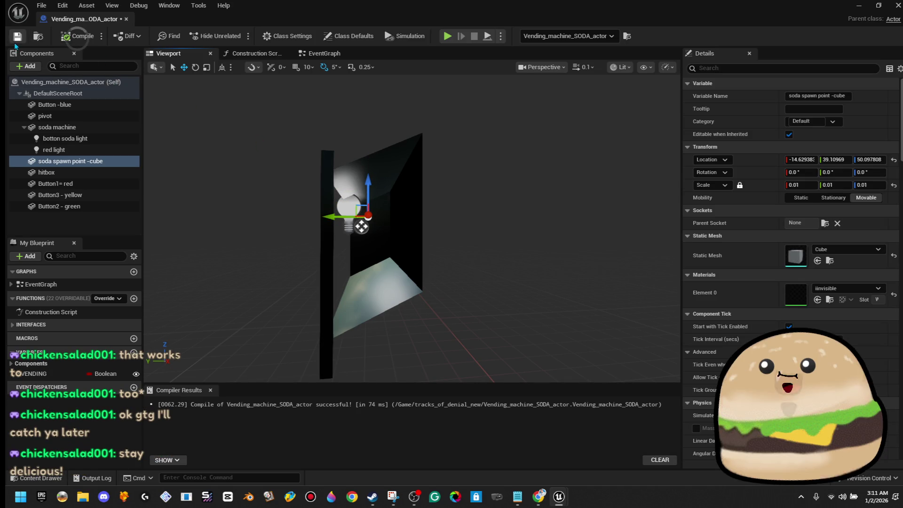
pyautogui.click(127, 20)
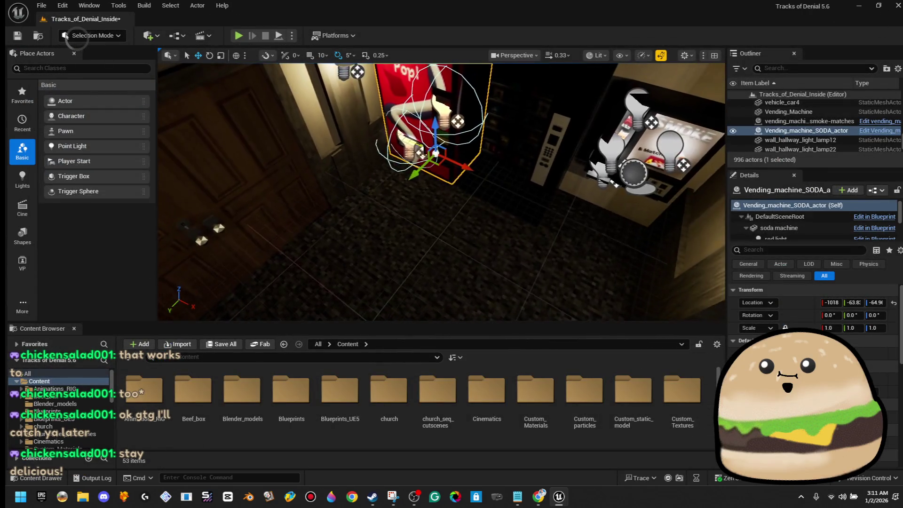
# Step: Play the level from the vending machine spot in full-screen view, then stop the session
pyautogui.rightClick(429, 173)
pyautogui.click(472, 476)
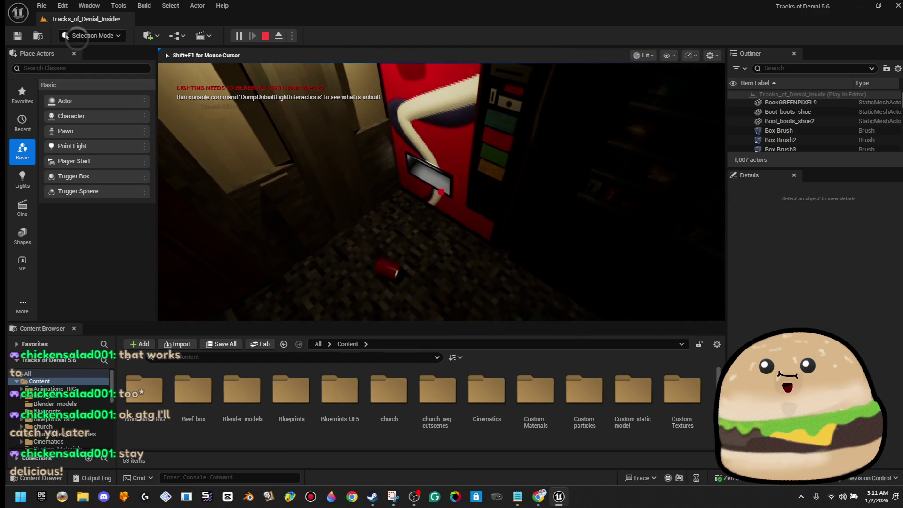
pyautogui.press('F11')
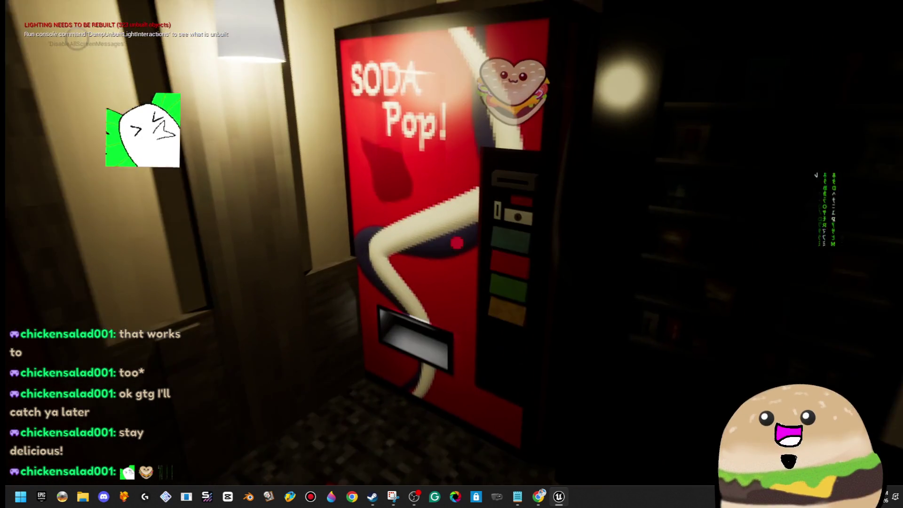
pyautogui.press('Escape')
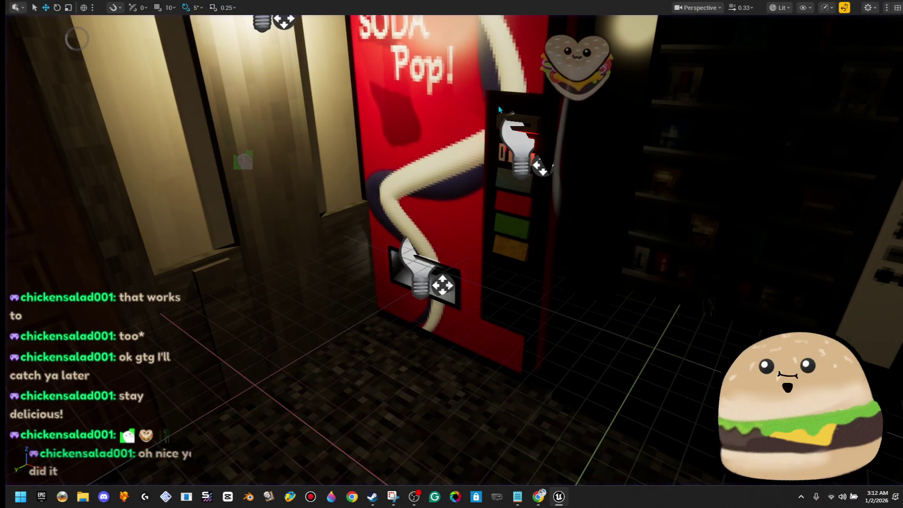
# Step: Open the Vending_machine_SODA_actor blueprint and connect MultiGate Out 5 to the Branch input
pyautogui.rightClick(498, 105)
pyautogui.click(584, 144)
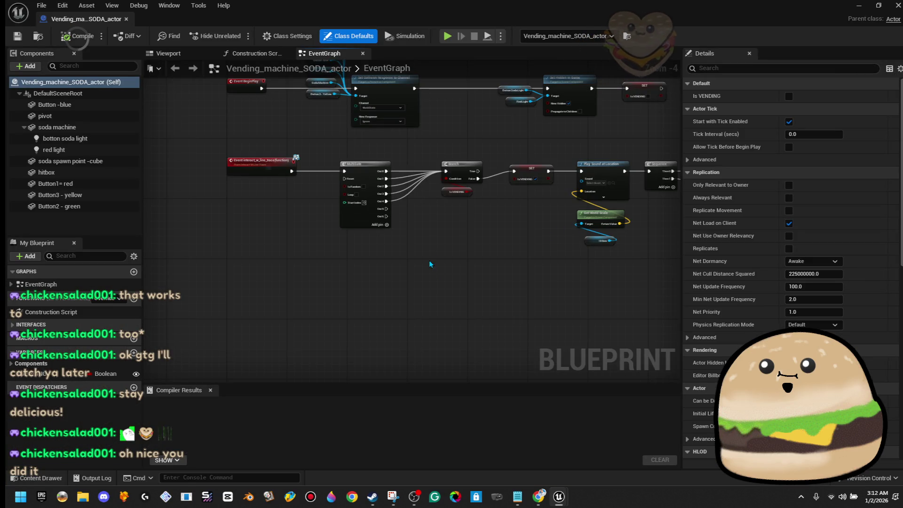
pyautogui.moveTo(351, 234); pyautogui.dragTo(474, 161)
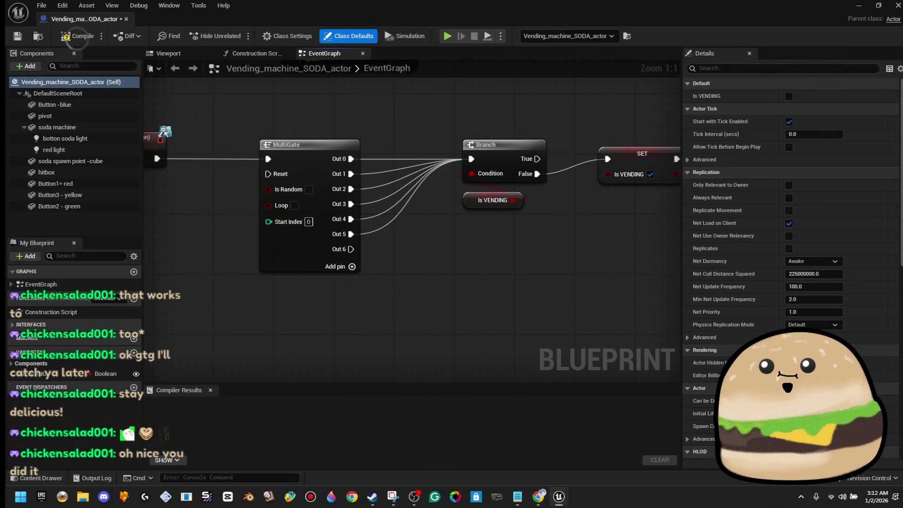
# Step: Compile and save the blueprint, then minimise the editor to return to the level
pyautogui.click(71, 37)
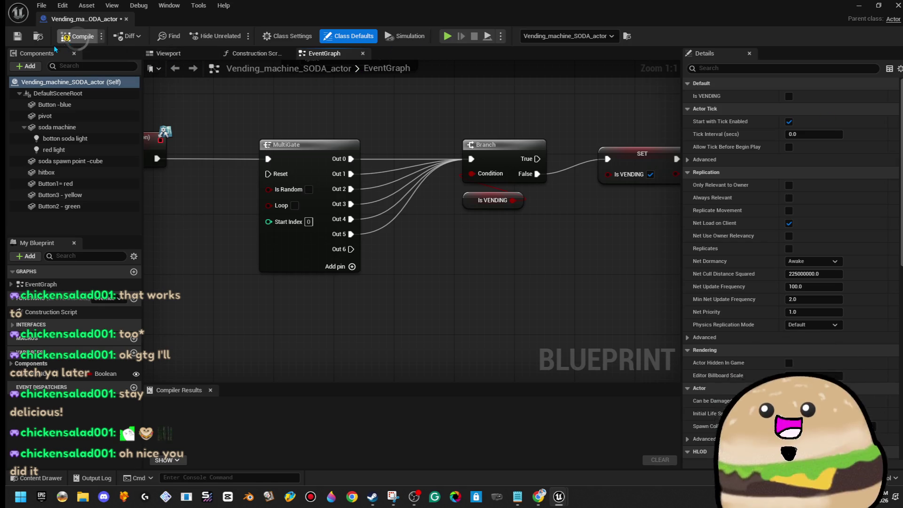
pyautogui.click(20, 41)
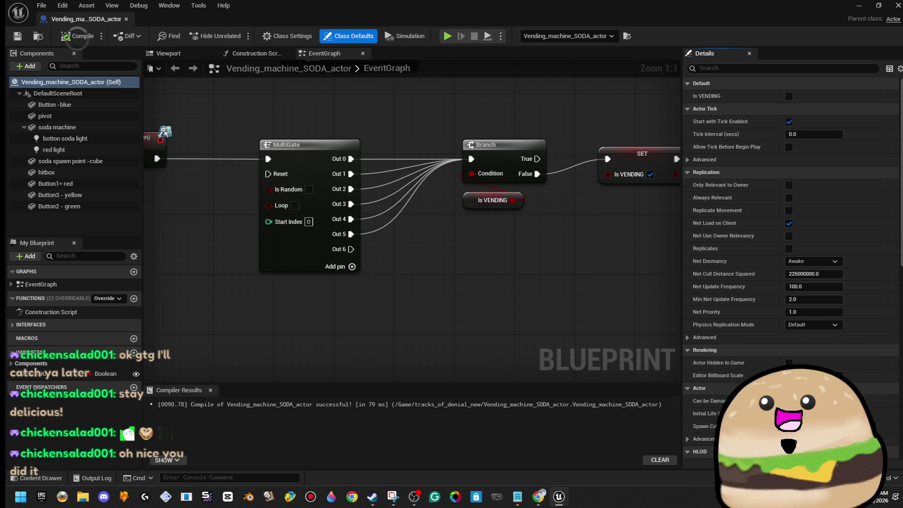
pyautogui.click(854, 5)
pyautogui.scroll(10, 452, 250)
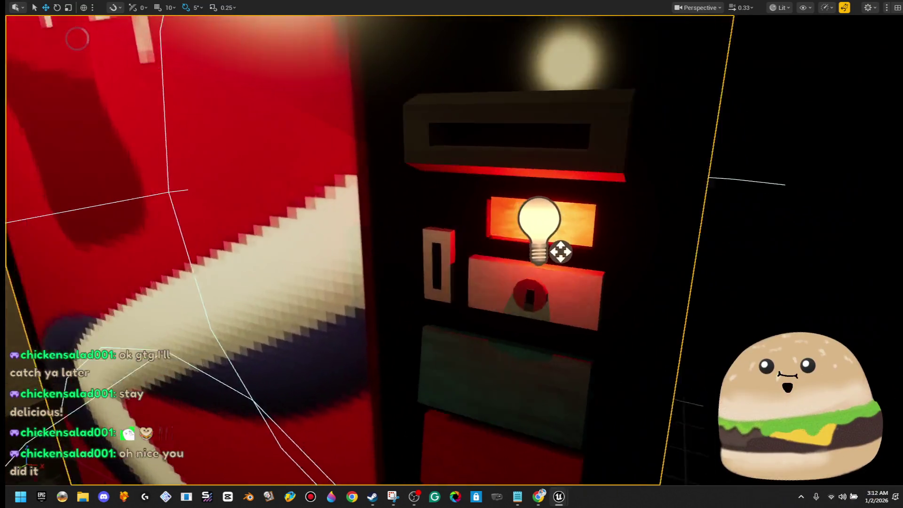
pyautogui.moveTo(451, 254); pyautogui.dragTo(324, 256)
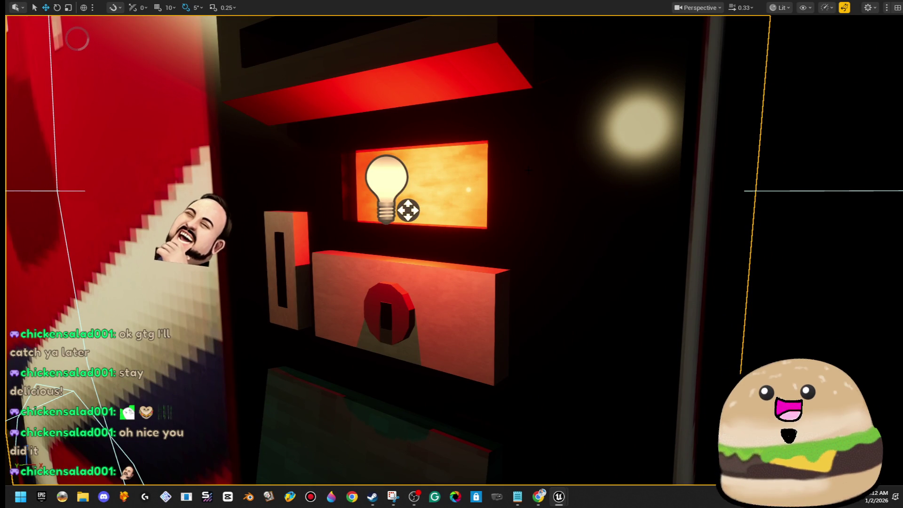
pyautogui.press('f')
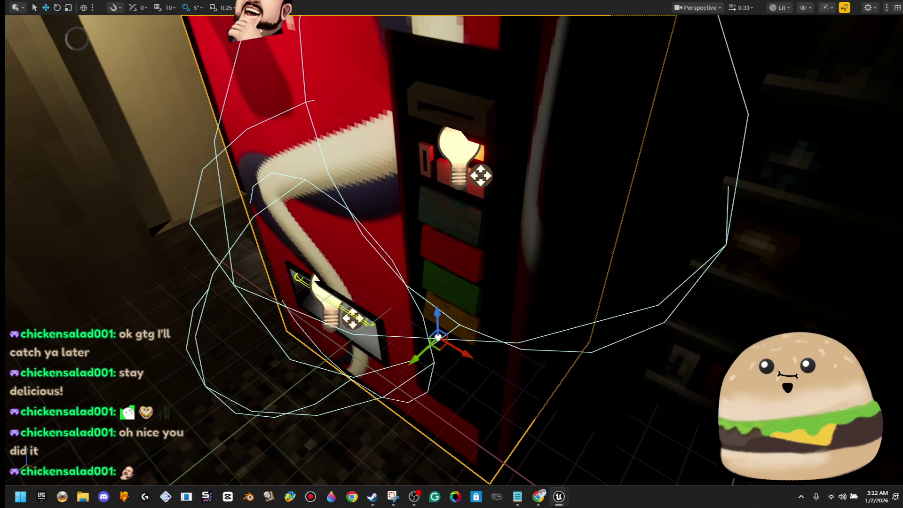
pyautogui.scroll(4, 451, 254)
pyautogui.scroll(4, 452, 254)
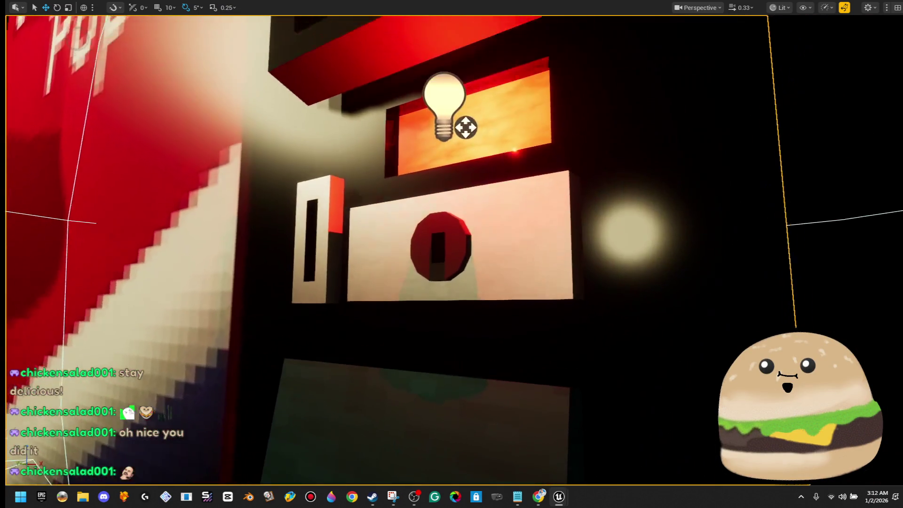
pyautogui.scroll(-4, 452, 254)
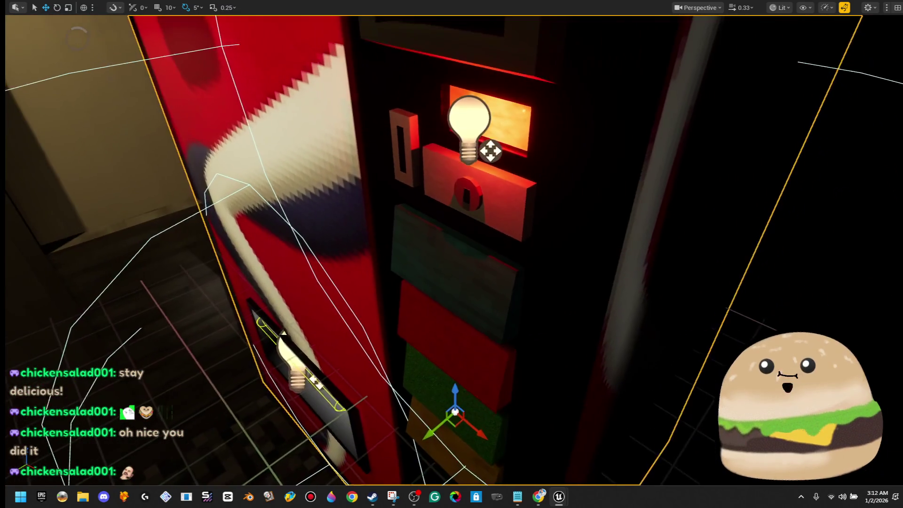
pyautogui.scroll(5, 451, 254)
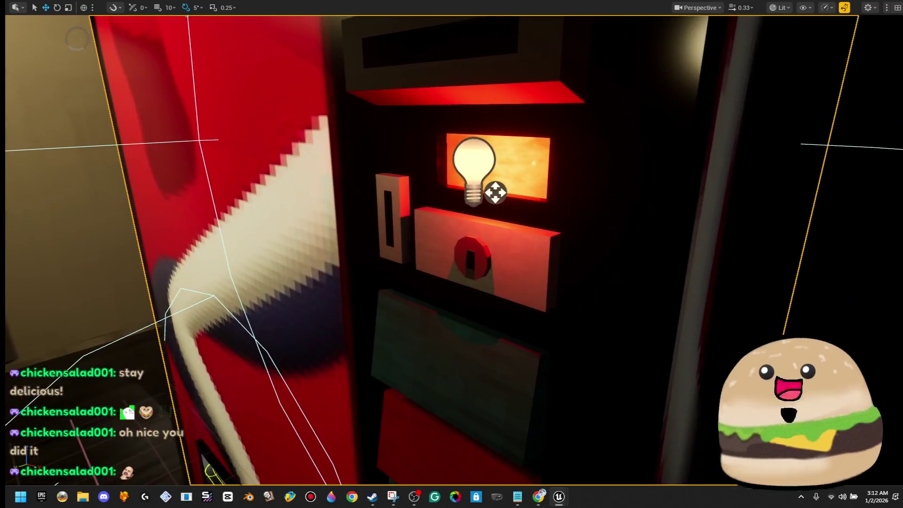
pyautogui.moveTo(528, 170)
pyautogui.mouseDown()
pyautogui.moveTo(470, 179)
pyautogui.moveTo(529, 170)
pyautogui.moveTo(475, 198)
pyautogui.mouseUp()
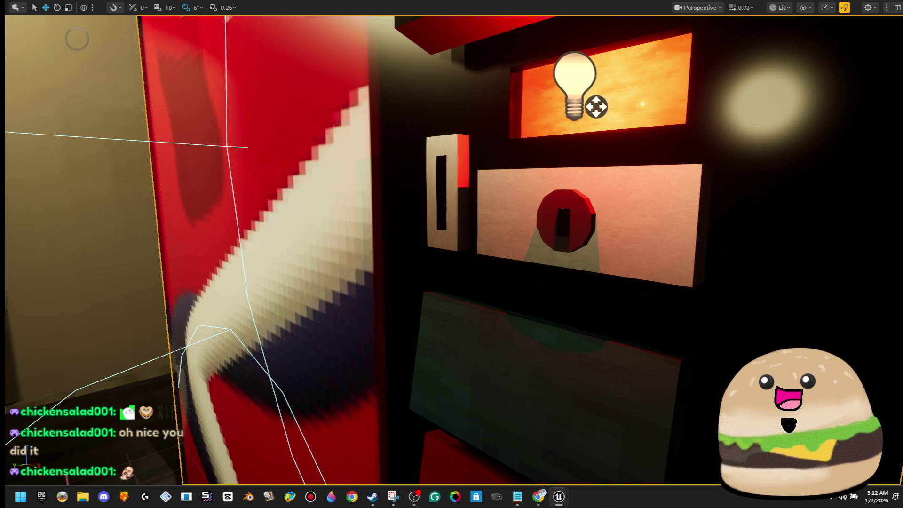
pyautogui.press('f')
pyautogui.rightClick(446, 169)
pyautogui.click(505, 205)
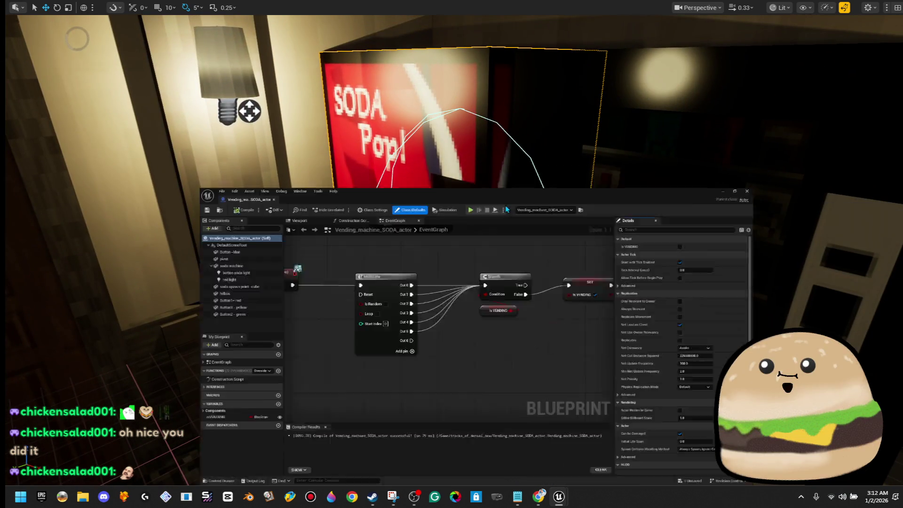
# Step: Move the MultiGate node slightly to the right
pyautogui.moveTo(304, 262)
pyautogui.mouseDown()
pyautogui.moveTo(362, 317)
pyautogui.moveTo(418, 294)
pyautogui.moveTo(360, 290)
pyautogui.mouseUp()
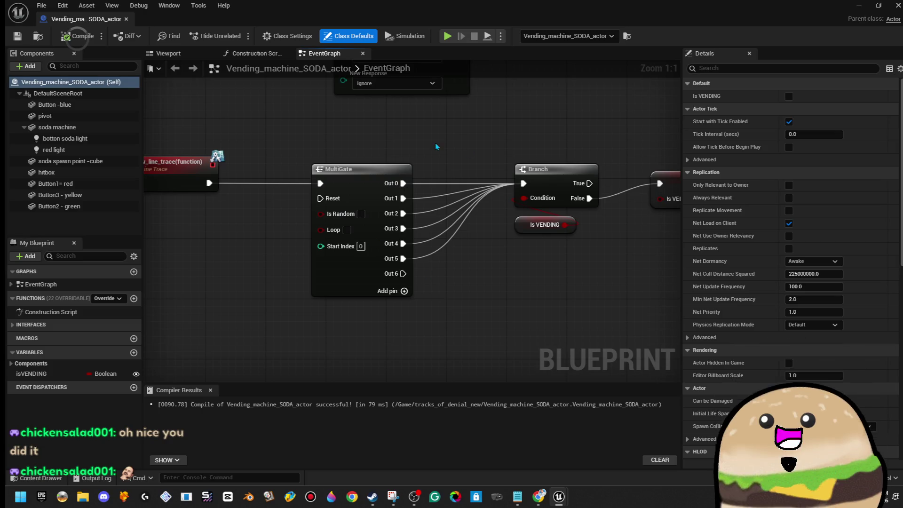
pyautogui.click(360, 289)
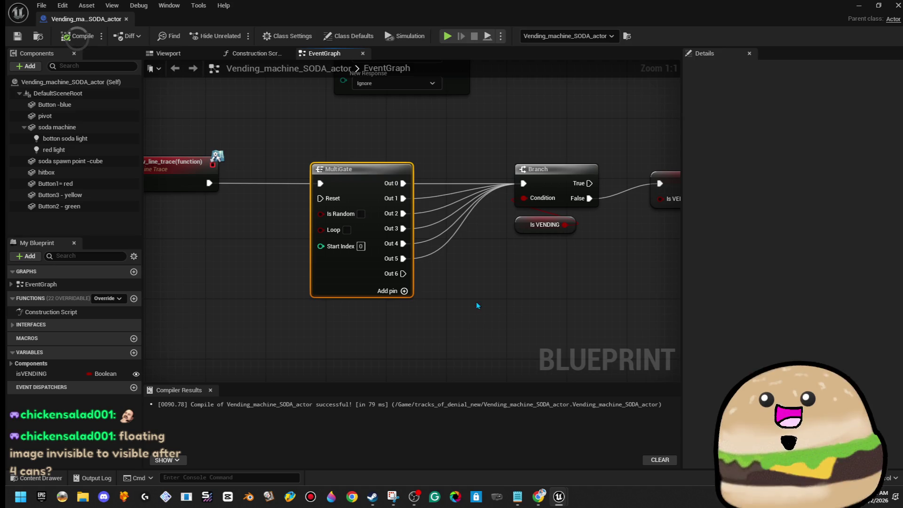
pyautogui.scroll(-1, 466, 292)
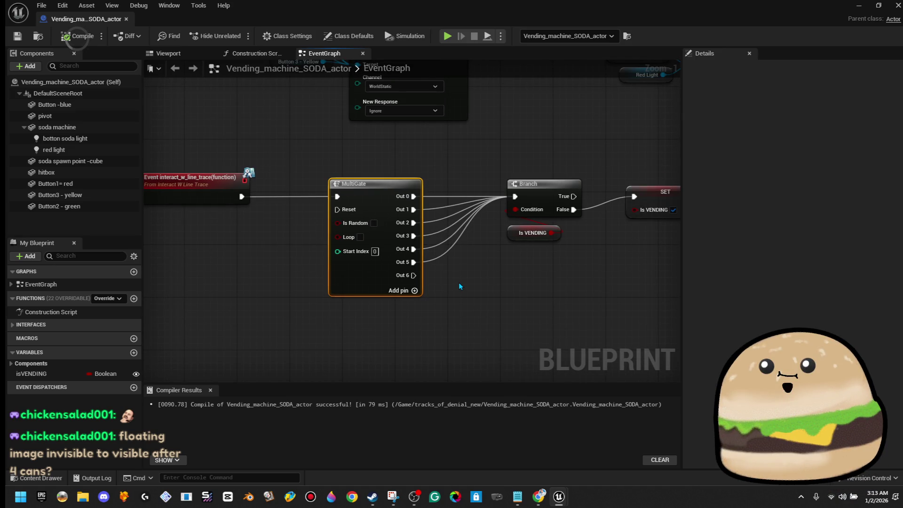
pyautogui.scroll(-2, 461, 282)
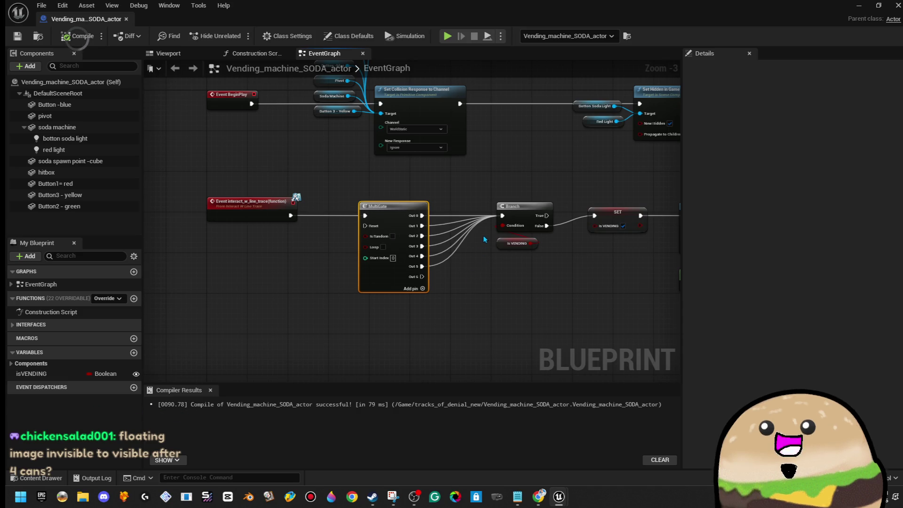
pyautogui.moveTo(413, 176); pyautogui.dragTo(396, 329)
pyautogui.click(395, 332)
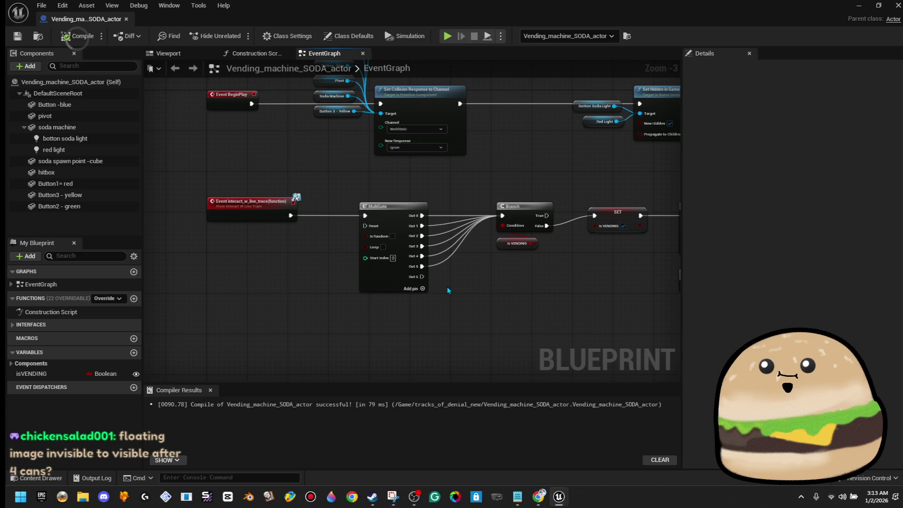
pyautogui.moveTo(381, 192)
pyautogui.mouseDown()
pyautogui.moveTo(436, 282)
pyautogui.moveTo(433, 307)
pyautogui.mouseUp()
pyautogui.click(432, 304)
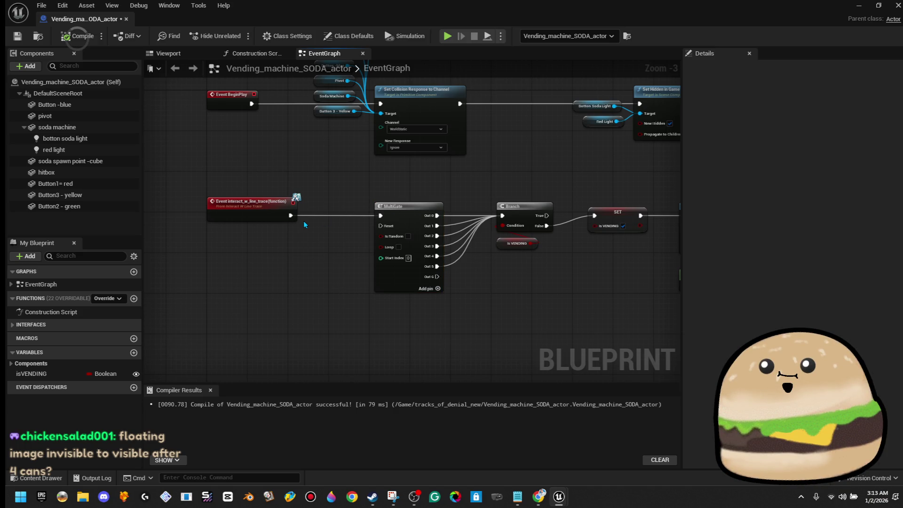
# Step: Nudge the lower and upper node chains right, then select the Branch node
pyautogui.scroll(-3, 330, 221)
pyautogui.moveTo(207, 204); pyautogui.dragTo(618, 306)
pyautogui.press('Right')
pyautogui.press('Right')
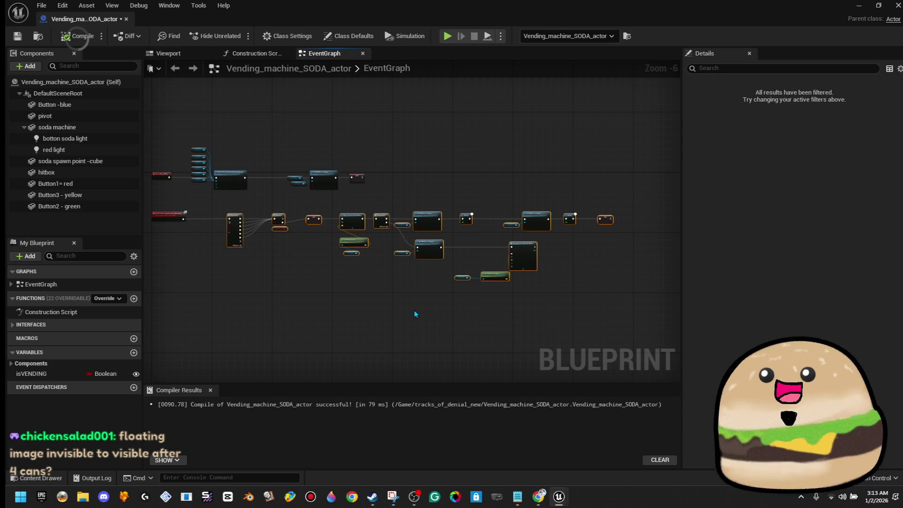
pyautogui.moveTo(179, 121); pyautogui.dragTo(386, 194)
pyautogui.press('Right')
pyautogui.press('Right')
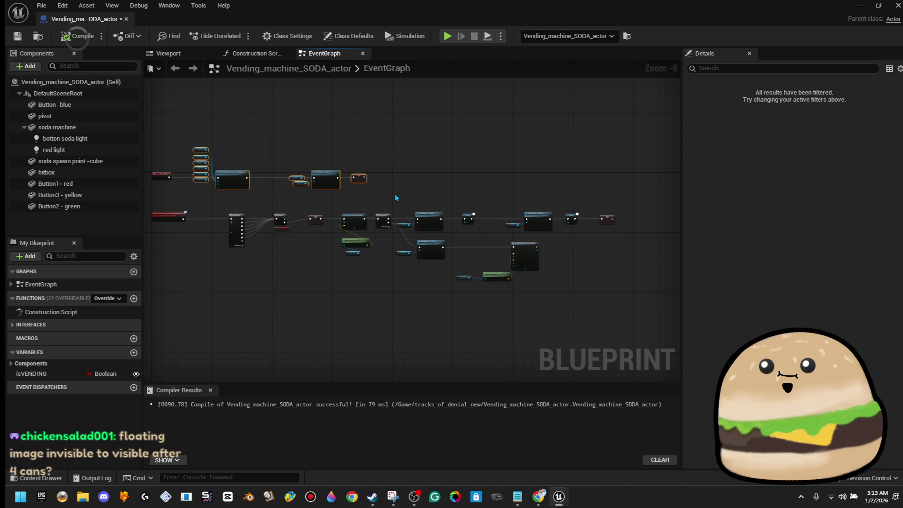
pyautogui.click(399, 184)
pyautogui.scroll(7, 211, 224)
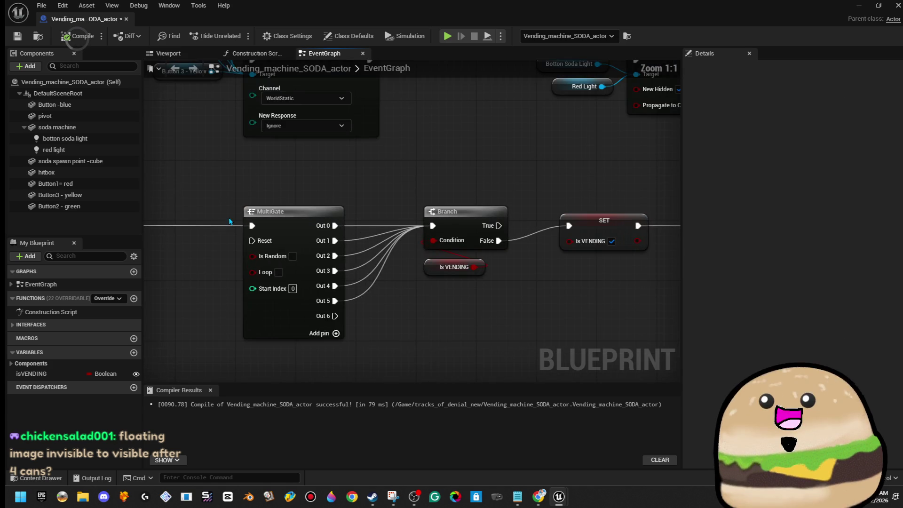
pyautogui.scroll(-2, 346, 166)
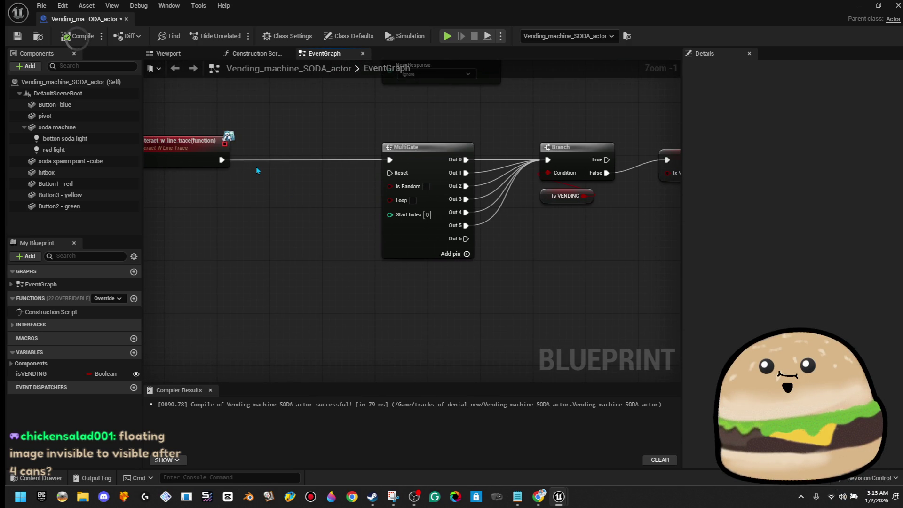
pyautogui.scroll(-1, 274, 163)
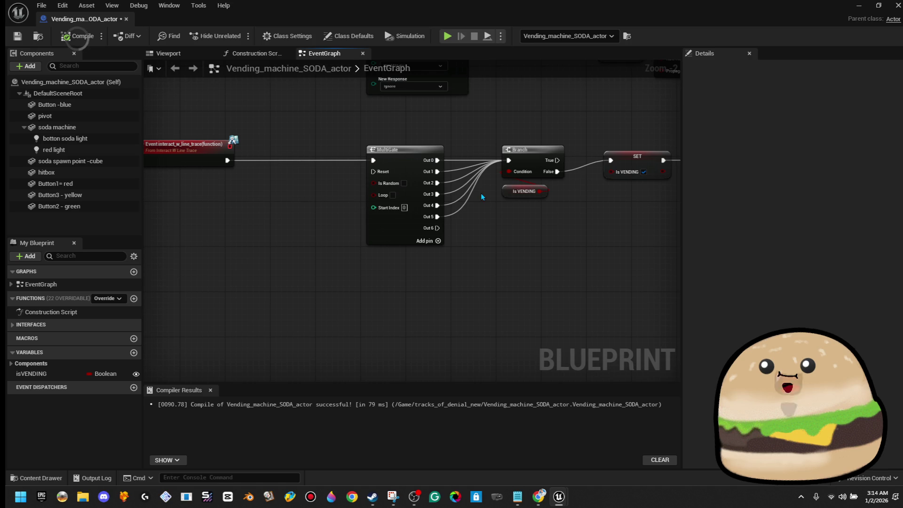
pyautogui.click(518, 175)
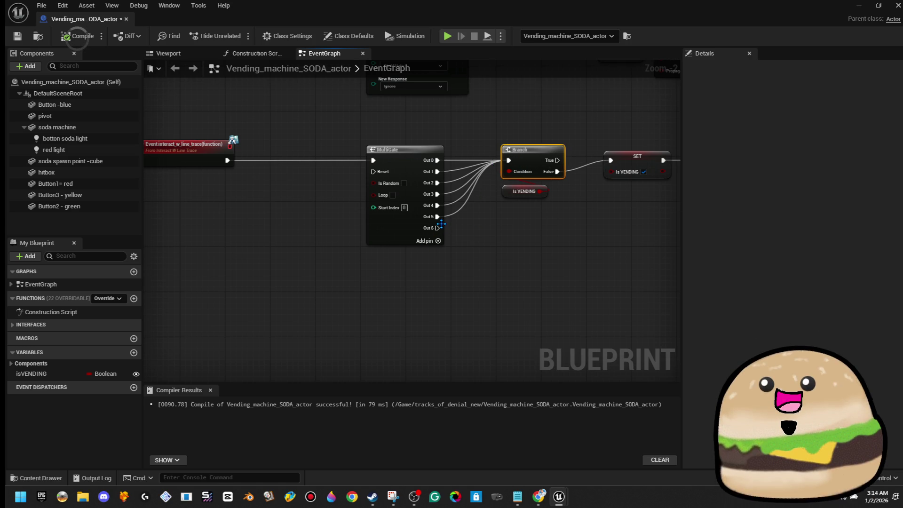
# Step: Try pulling a wire from MultiGate Out 6, then dismiss the node action list
pyautogui.rightClick(438, 234)
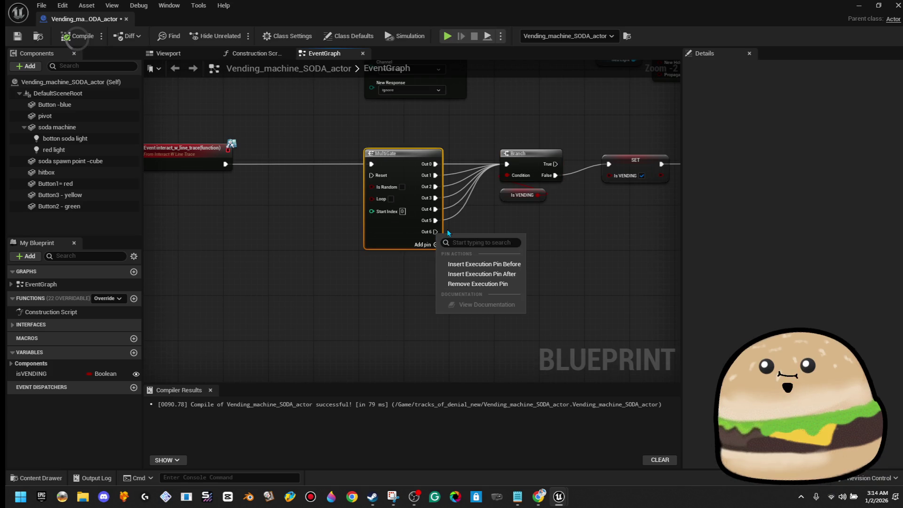
pyautogui.click(449, 232)
pyautogui.moveTo(436, 231); pyautogui.dragTo(501, 237)
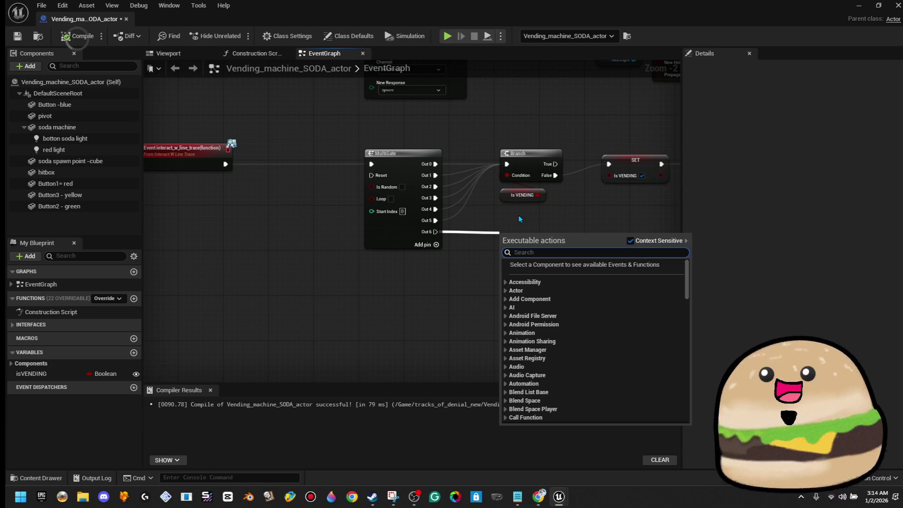
pyautogui.click(529, 213)
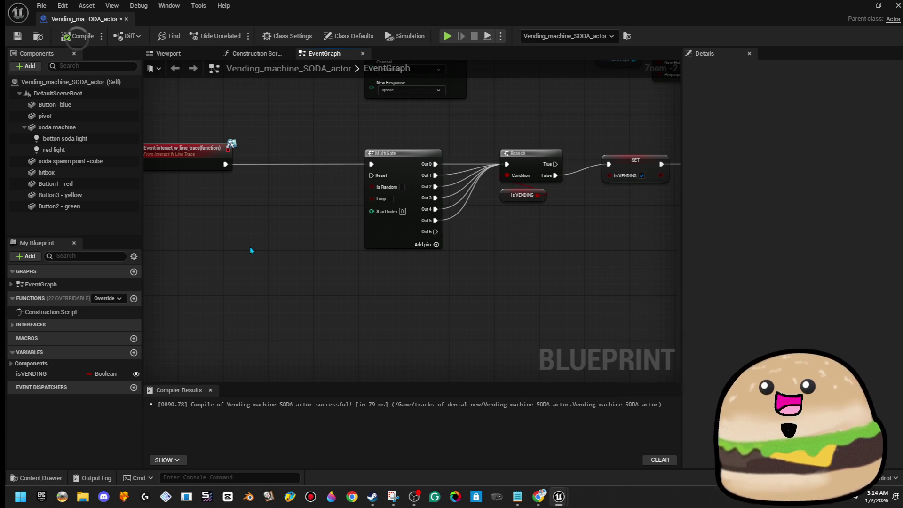
# Step: Create the OUT OF ORDER boolean and attach a setter ticked true to MultiGate Out 6
pyautogui.click(134, 353)
pyautogui.write('OUT OF ORDER')
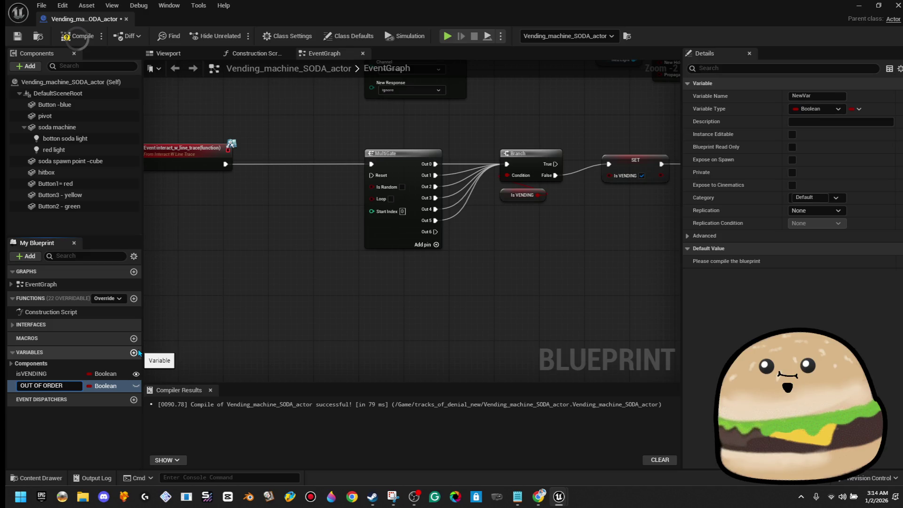
pyautogui.press('Return')
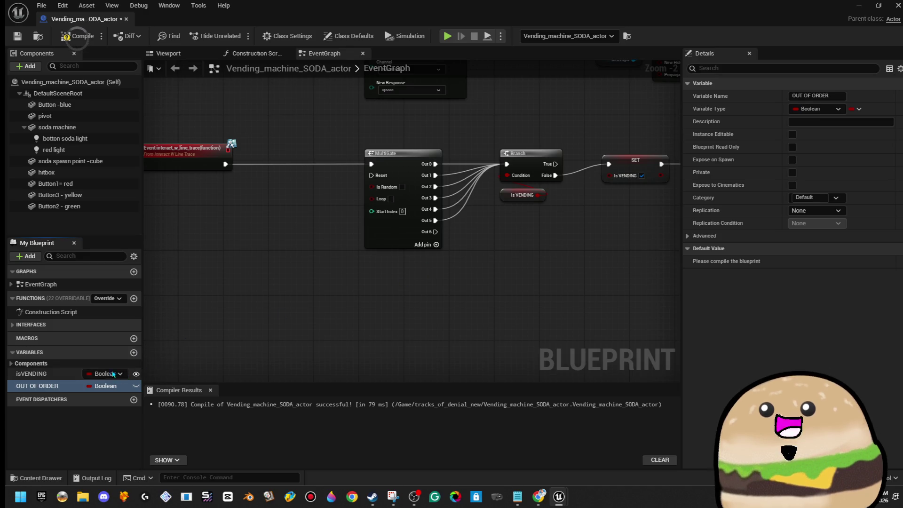
pyautogui.moveTo(37, 385)
pyautogui.mouseDown()
pyautogui.moveTo(447, 261)
pyautogui.moveTo(436, 234)
pyautogui.moveTo(463, 226)
pyautogui.mouseUp()
pyautogui.moveTo(520, 248); pyautogui.dragTo(557, 248)
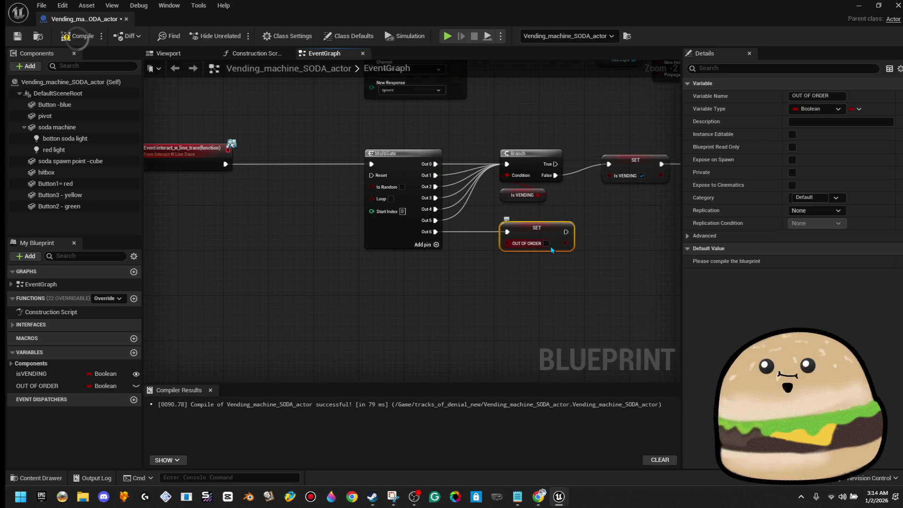
pyautogui.click(546, 243)
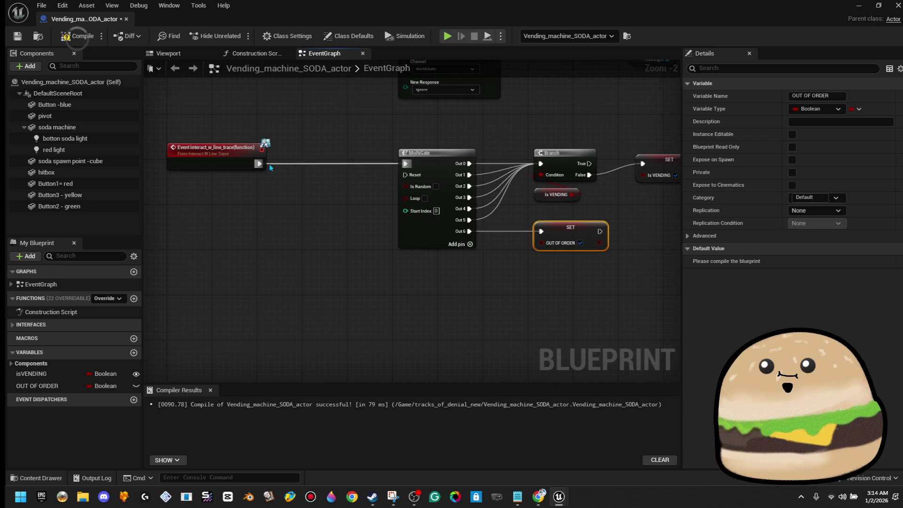
pyautogui.moveTo(257, 167)
pyautogui.mouseDown()
pyautogui.moveTo(296, 162)
pyautogui.moveTo(231, 172)
pyautogui.moveTo(245, 158)
pyautogui.moveTo(311, 176)
pyautogui.moveTo(326, 170)
pyautogui.mouseUp()
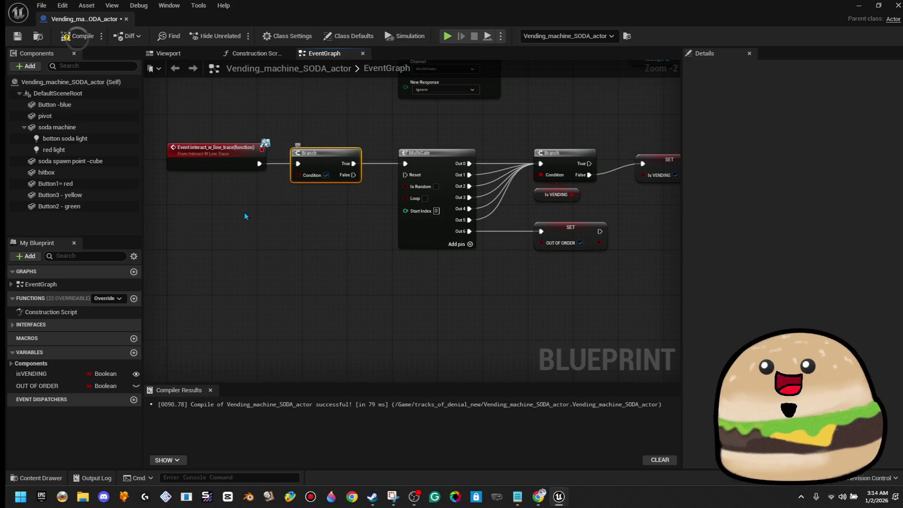
# Step: Use OUT OF ORDER as the Branch condition, wiring False to the MultiGate and breaking True
pyautogui.moveTo(37, 386)
pyautogui.mouseDown()
pyautogui.moveTo(301, 177)
pyautogui.moveTo(318, 208)
pyautogui.moveTo(331, 206)
pyautogui.mouseUp()
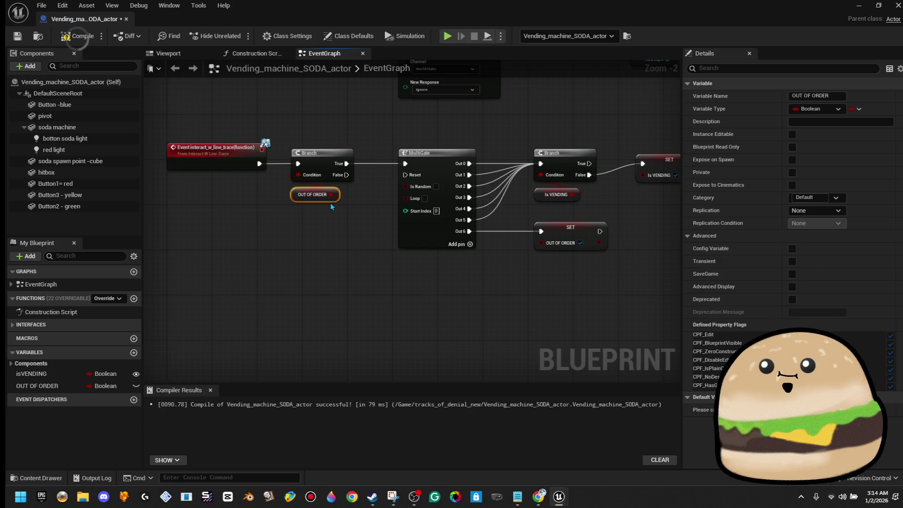
pyautogui.moveTo(347, 175)
pyautogui.mouseDown()
pyautogui.moveTo(414, 189)
pyautogui.moveTo(405, 163)
pyautogui.mouseUp()
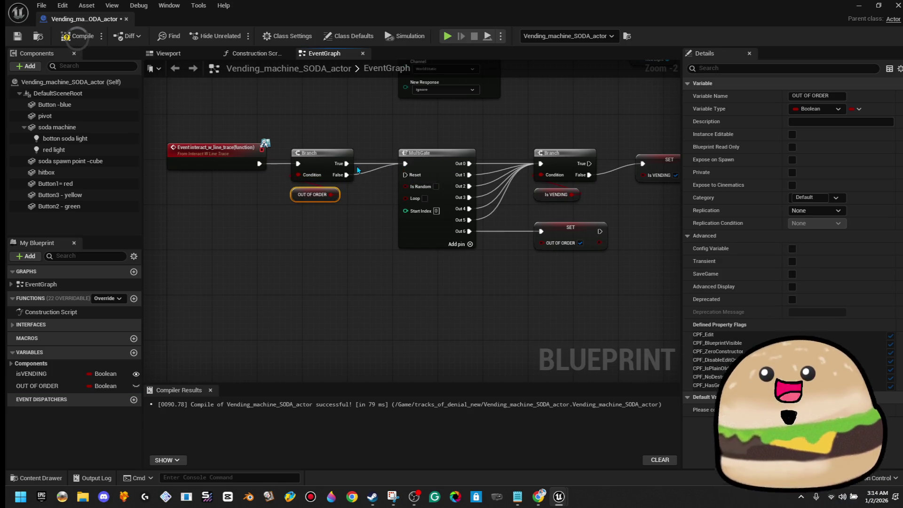
pyautogui.rightClick(349, 166)
pyautogui.scroll(-2, 349, 188)
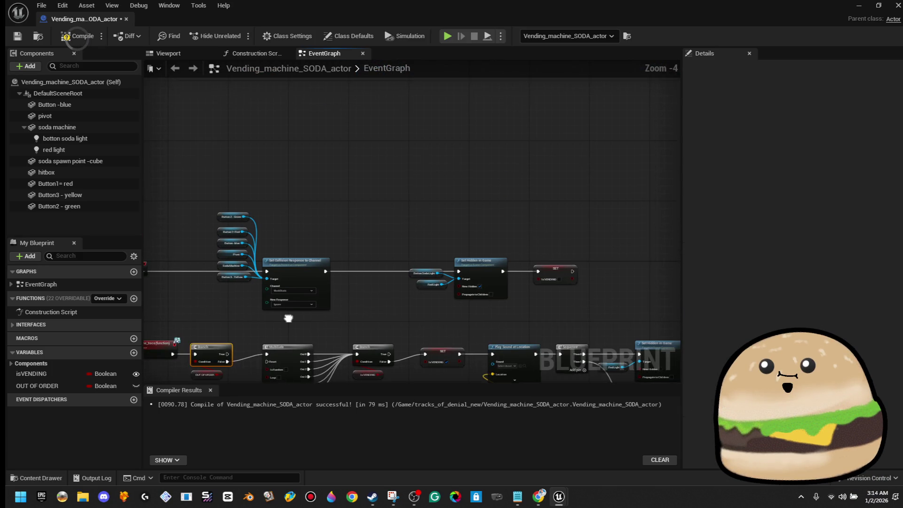
pyautogui.scroll(4, 514, 217)
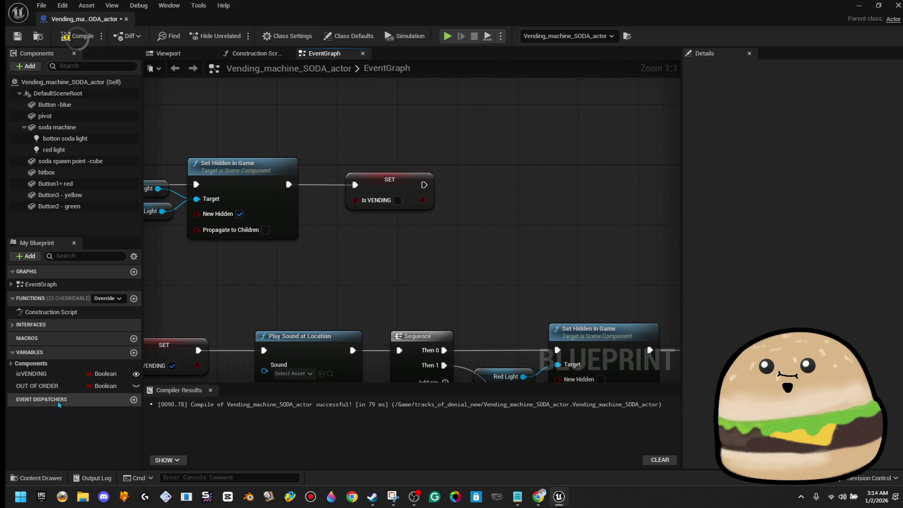
# Step: Add a Set OUT OF ORDER node after the Set Is VENDING node
pyautogui.click(55, 387)
pyautogui.moveTo(55, 387)
pyautogui.mouseDown()
pyautogui.moveTo(471, 207)
pyautogui.moveTo(425, 185)
pyautogui.mouseUp()
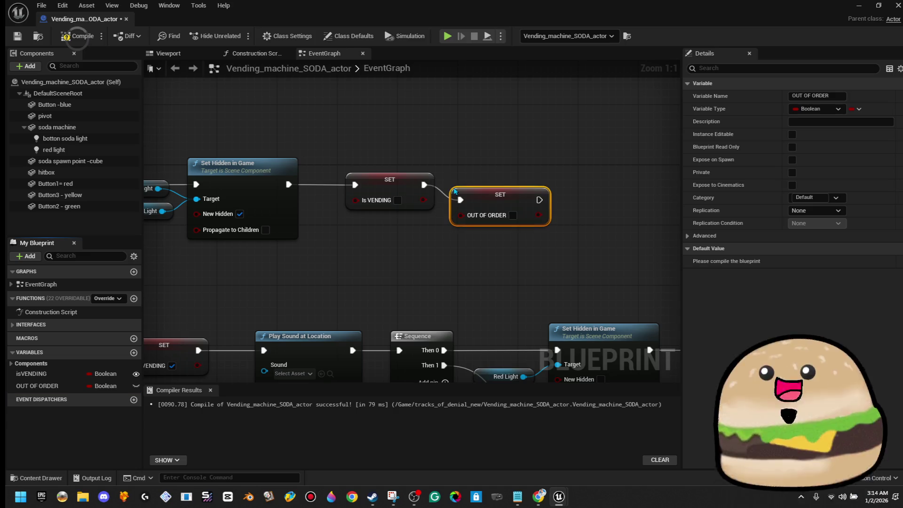
pyautogui.scroll(-7, 498, 189)
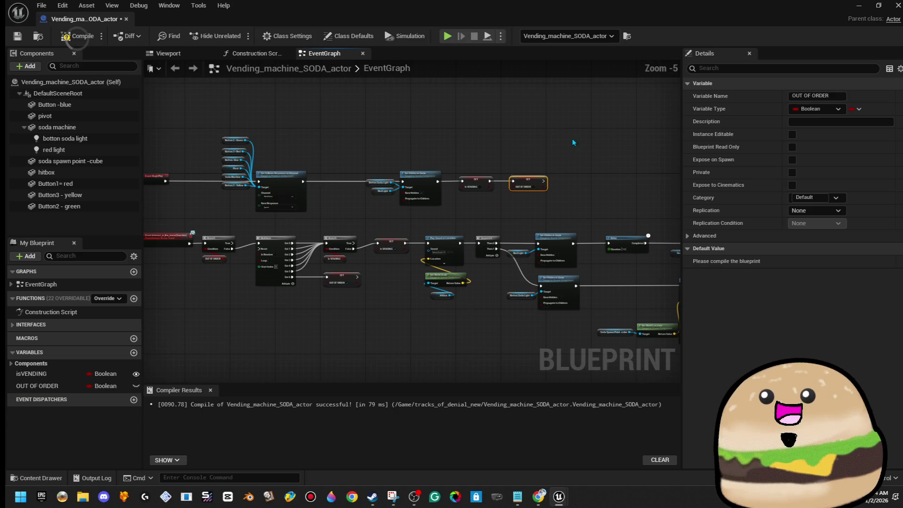
# Step: Wrap the top row of start-up nodes in a comment box coloured dark red
pyautogui.moveTo(574, 129); pyautogui.dragTo(277, 184)
pyautogui.press('c')
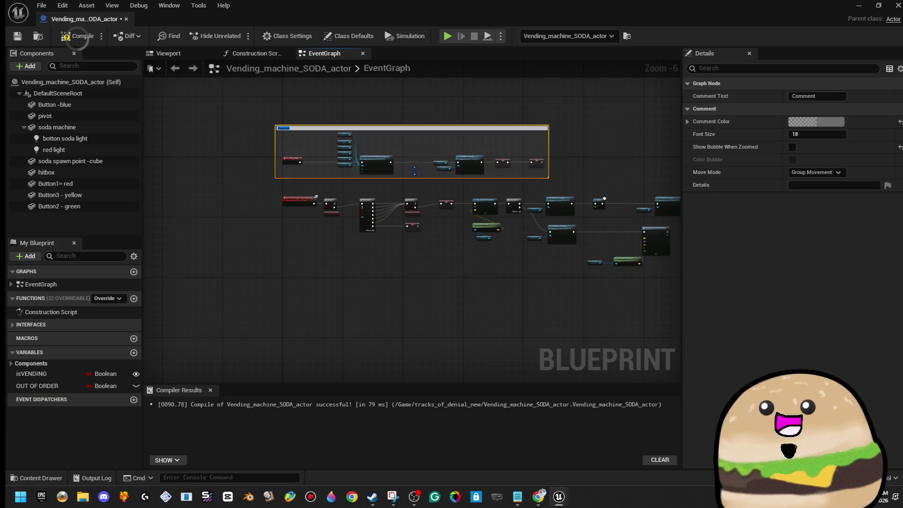
pyautogui.click(844, 122)
pyautogui.moveTo(750, 205); pyautogui.dragTo(750, 146)
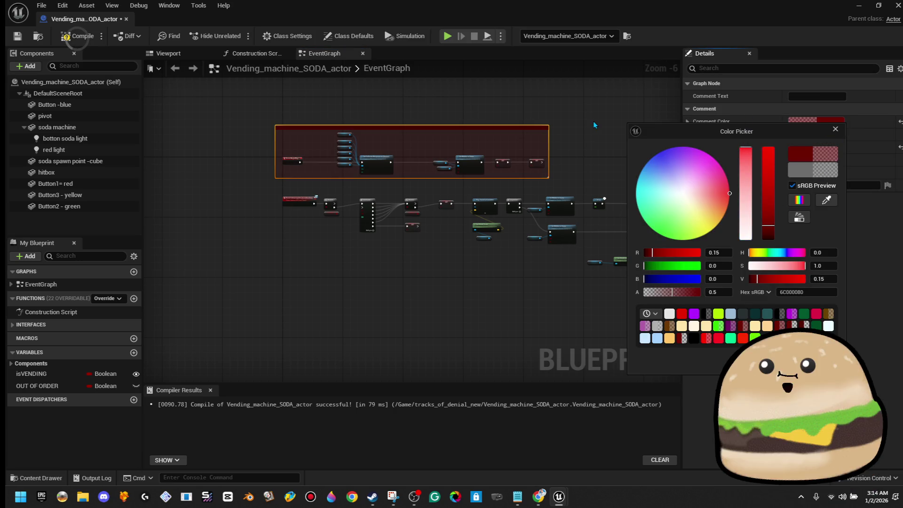
pyautogui.click(594, 126)
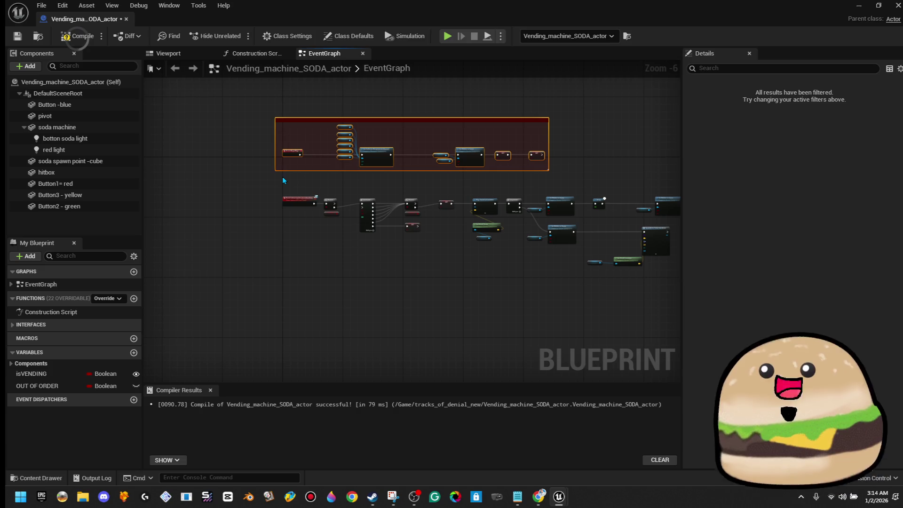
pyautogui.click(261, 181)
# Step: Review the Is VENDING and OUT OF ORDER setters and the event, Branch and MultiGate chain
pyautogui.scroll(3, 262, 181)
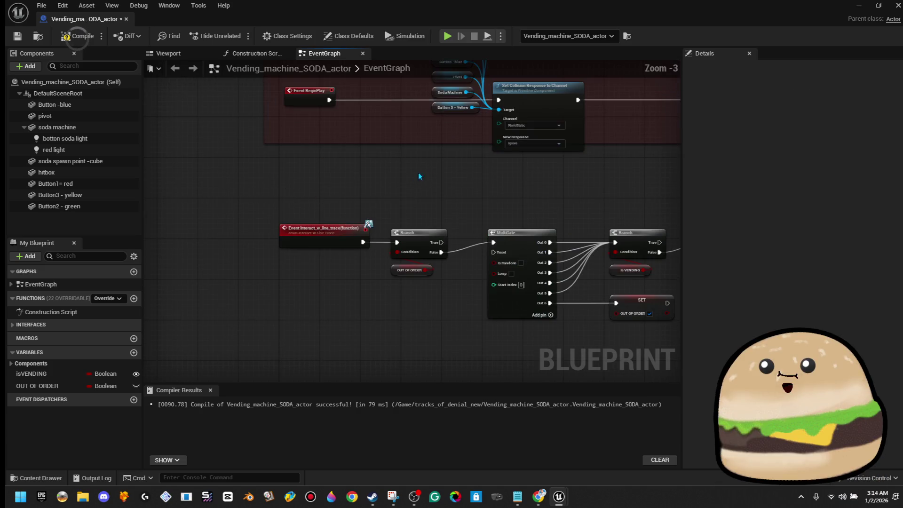
pyautogui.scroll(4, 418, 176)
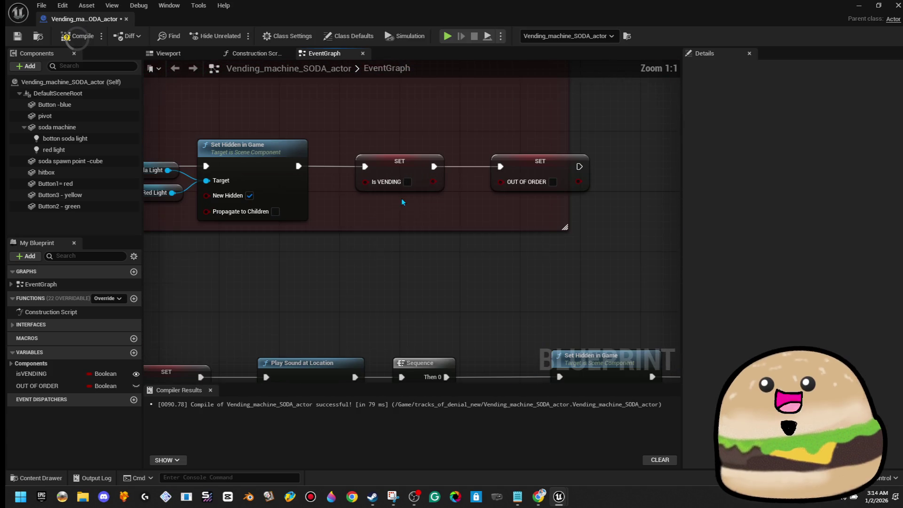
pyautogui.click(413, 174)
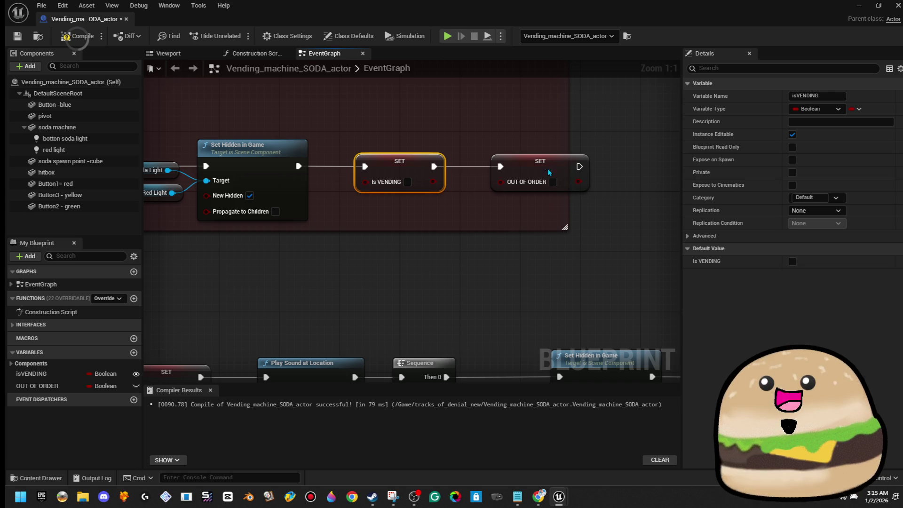
pyautogui.click(548, 173)
pyautogui.scroll(-4, 548, 173)
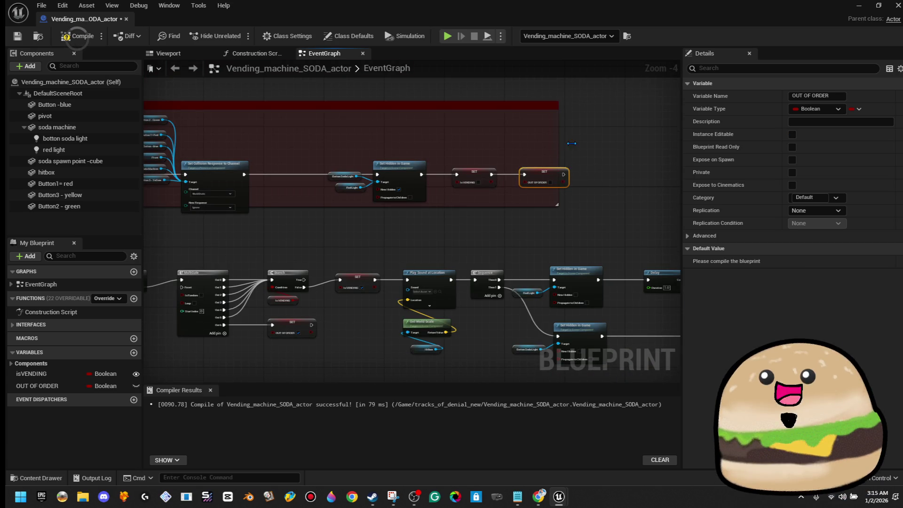
pyautogui.scroll(4, 460, 239)
pyautogui.moveTo(264, 246)
pyautogui.mouseDown()
pyautogui.moveTo(363, 228)
pyautogui.moveTo(532, 236)
pyautogui.mouseUp()
pyautogui.moveTo(468, 119); pyautogui.dragTo(468, 147)
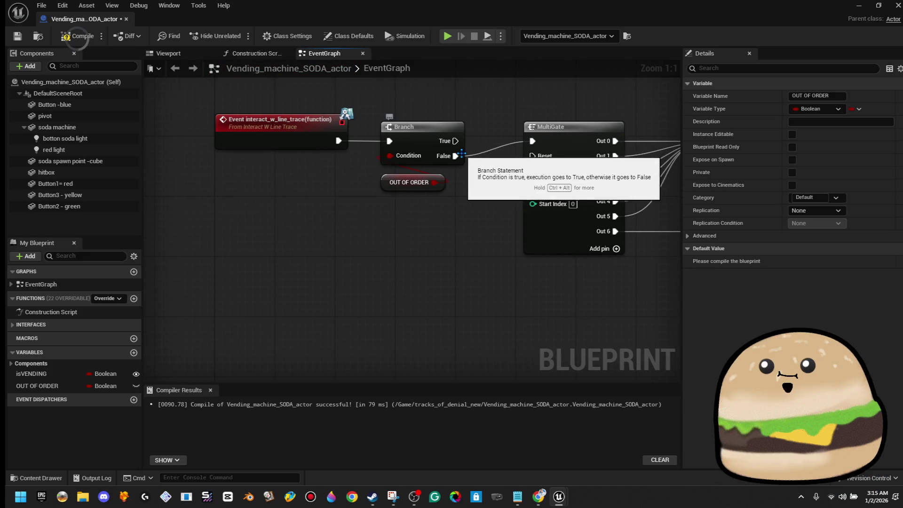
pyautogui.scroll(-3, 343, 167)
pyautogui.scroll(1, 509, 263)
# Step: Compile the blueprint, minimise the editor and orbit around the vending machine in the level
pyautogui.click(78, 36)
pyautogui.click(17, 36)
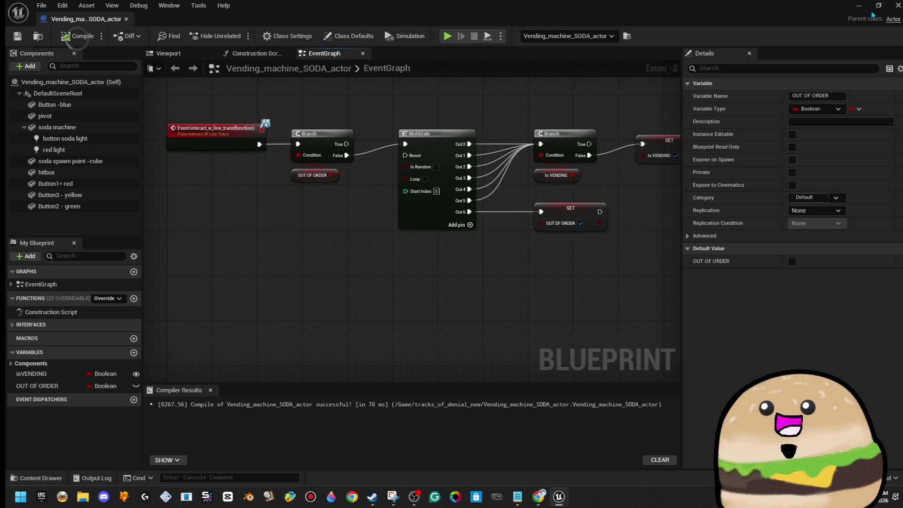
pyautogui.click(859, 5)
pyautogui.moveTo(473, 252)
pyautogui.mouseDown()
pyautogui.moveTo(239, 418)
pyautogui.moveTo(244, 430)
pyautogui.moveTo(251, 405)
pyautogui.moveTo(256, 423)
pyautogui.moveTo(263, 414)
pyautogui.moveTo(266, 447)
pyautogui.mouseUp()
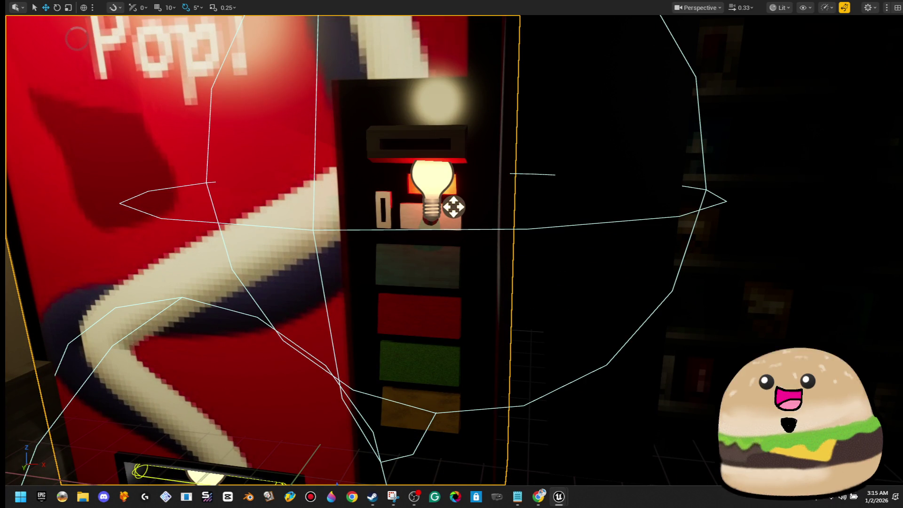
pyautogui.moveTo(266, 447); pyautogui.dragTo(260, 483)
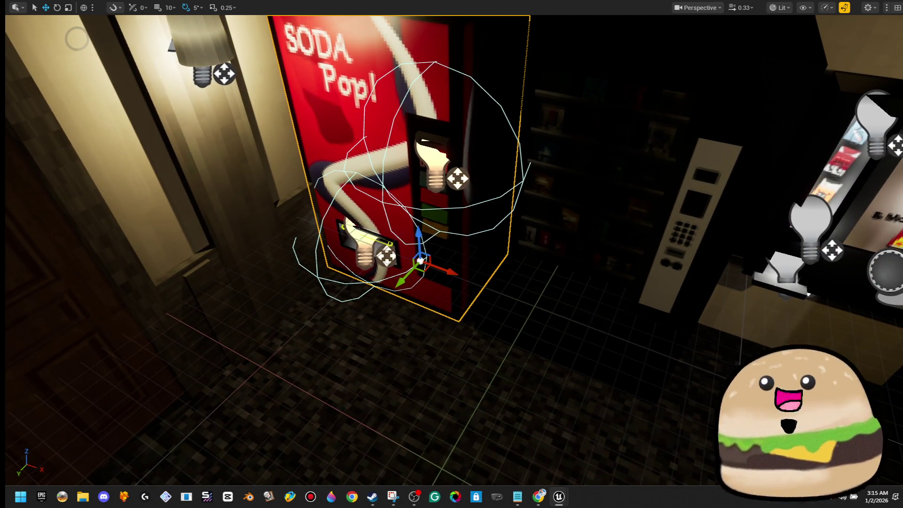
pyautogui.hotkey('alt', 'Tab')
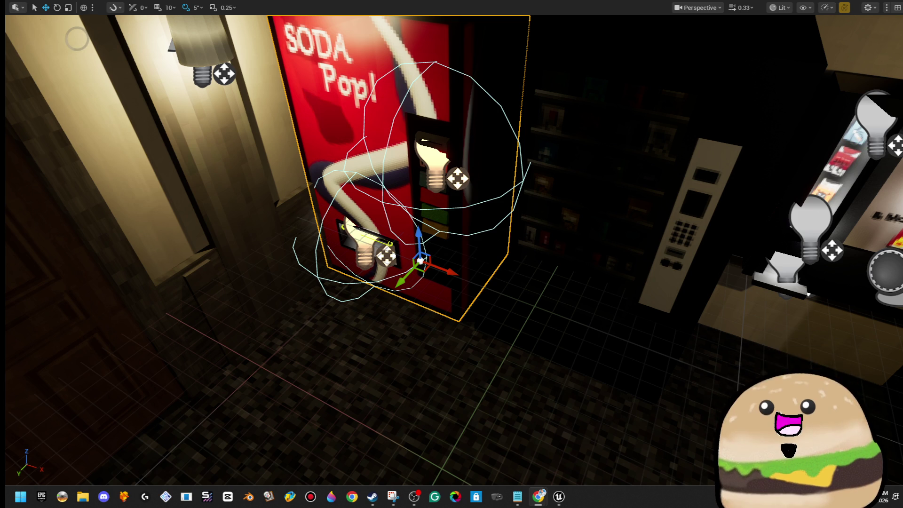
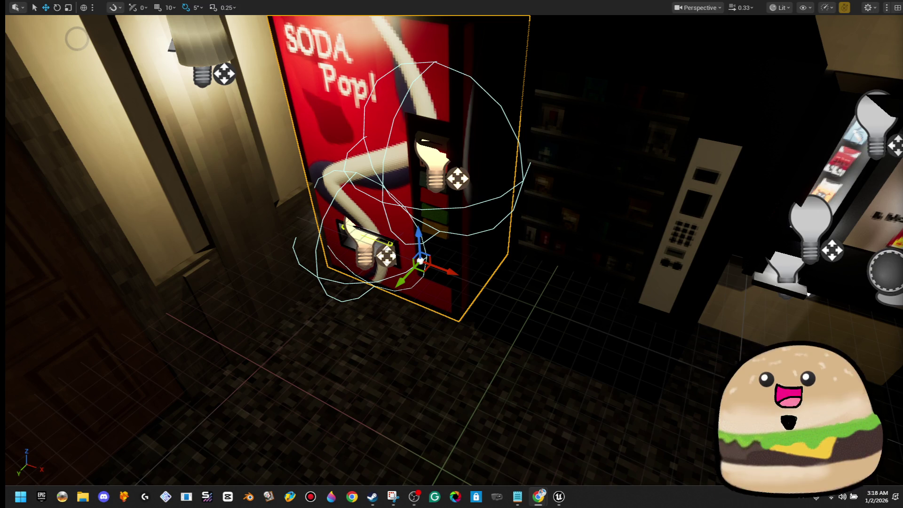
# Step: Leave fullscreen and start playing the level from the floor spot with Play From Here
pyautogui.rightClick(432, 112)
pyautogui.moveTo(450, 100); pyautogui.dragTo(451, 156)
pyautogui.press('F11')
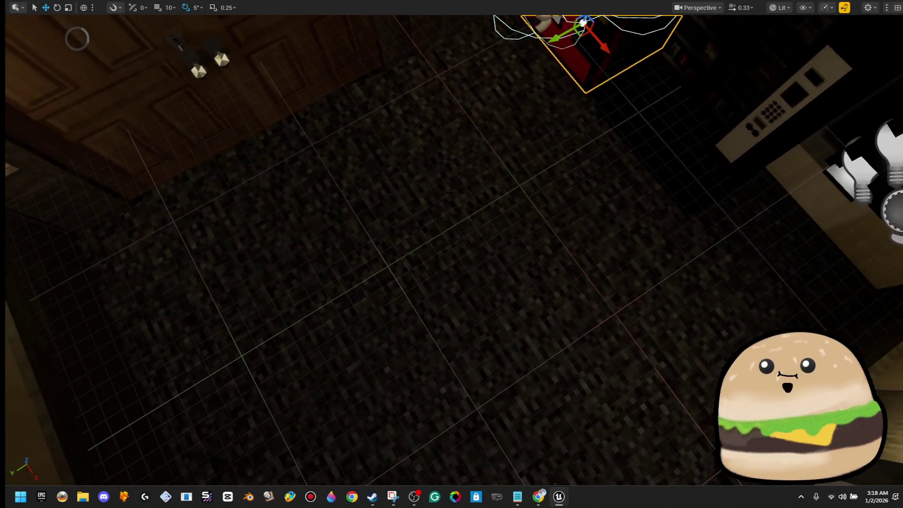
pyautogui.rightClick(449, 191)
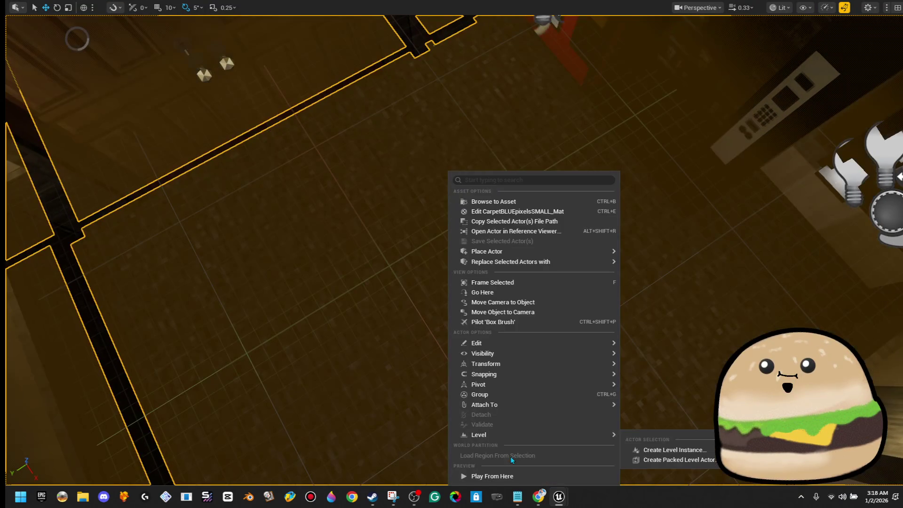
pyautogui.click(513, 474)
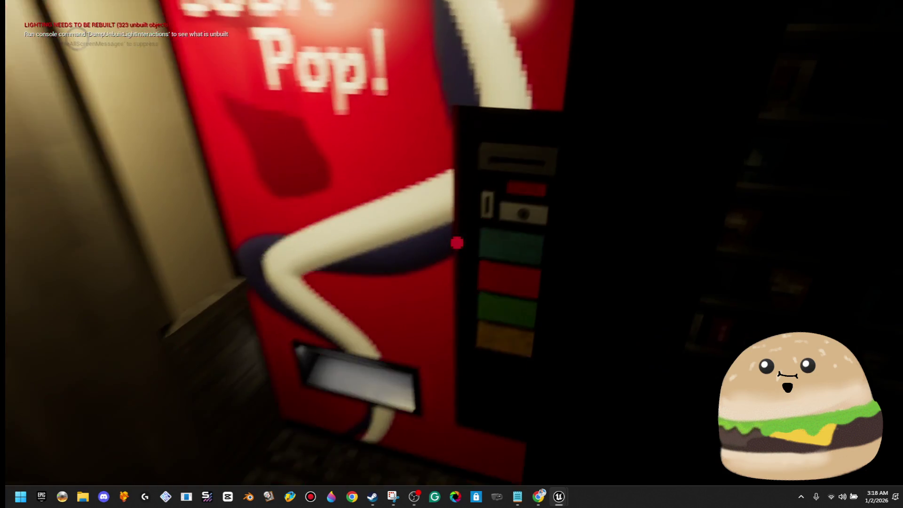
# Step: Make the vending machine drop two soda cans, walk back and forth to inspect them, then exit play
pyautogui.click(456, 243)
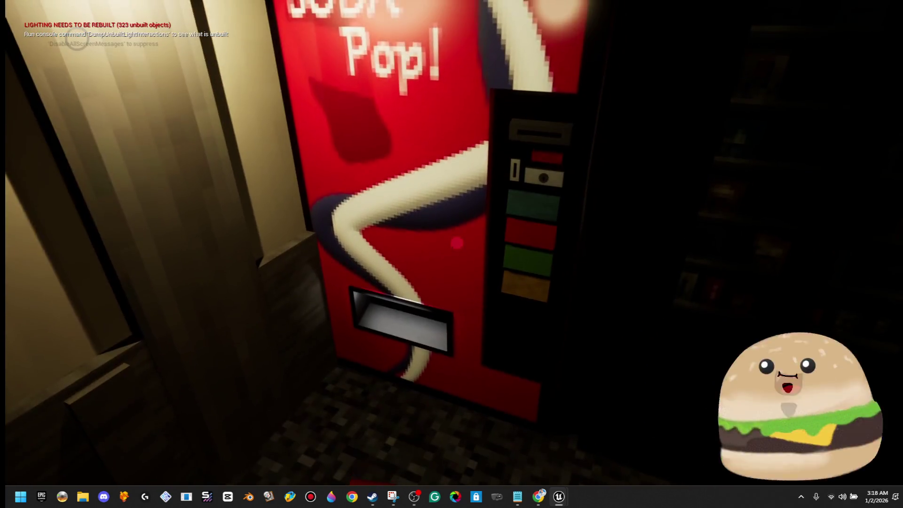
pyautogui.click(456, 243)
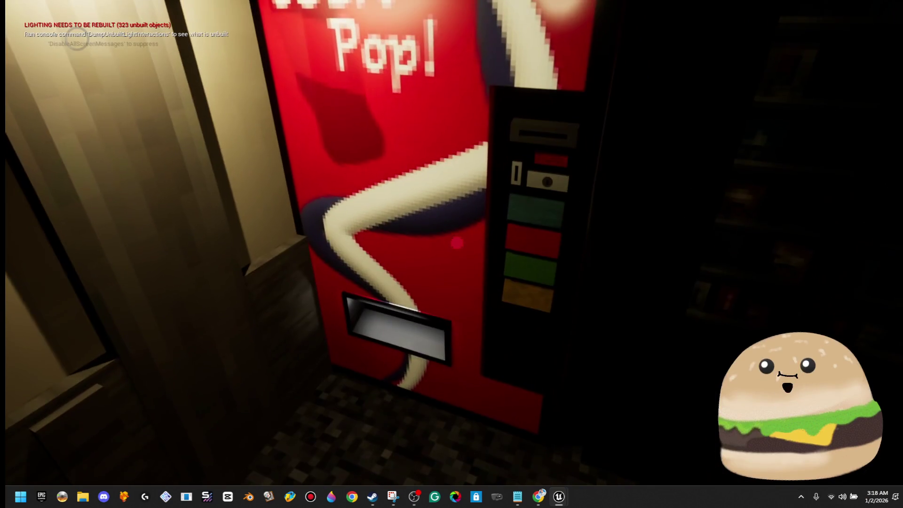
pyautogui.press('w')
pyautogui.press('s')
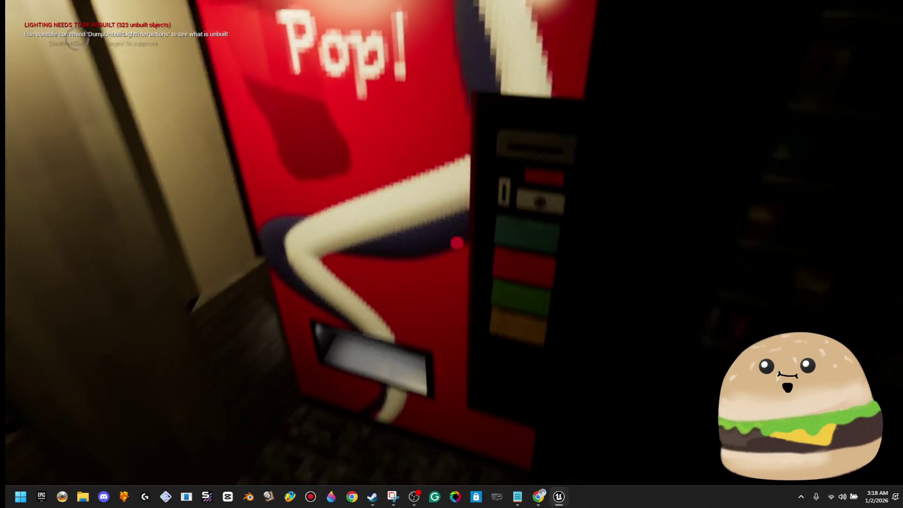
pyautogui.press('w')
pyautogui.press('s')
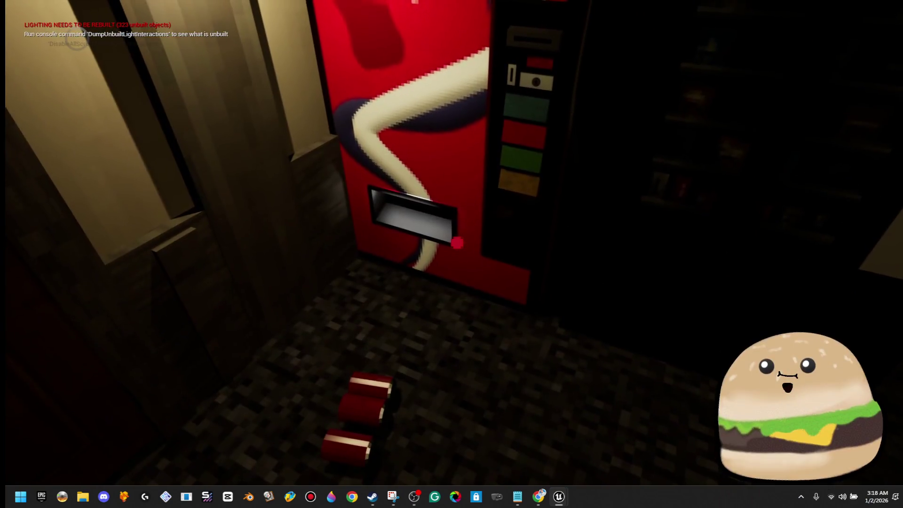
pyautogui.press('w')
pyautogui.press('s')
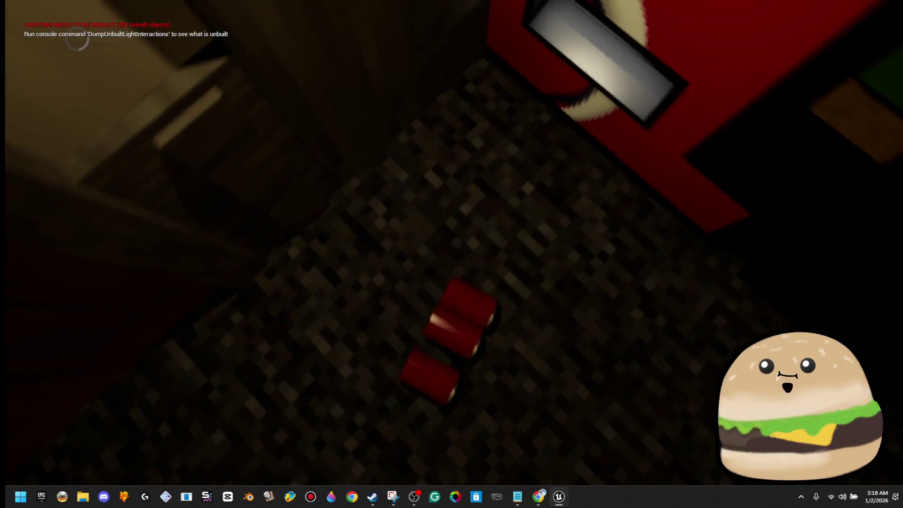
pyautogui.press('Escape')
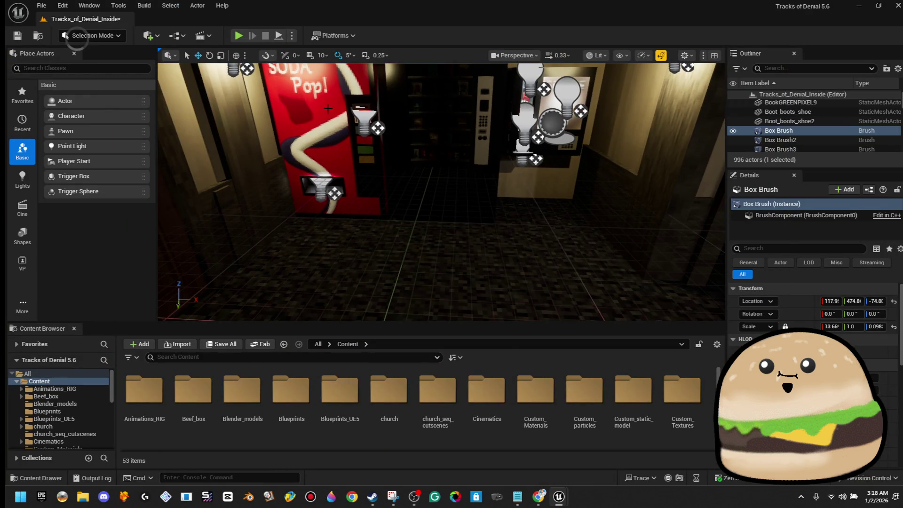
pyautogui.rightClick(328, 109)
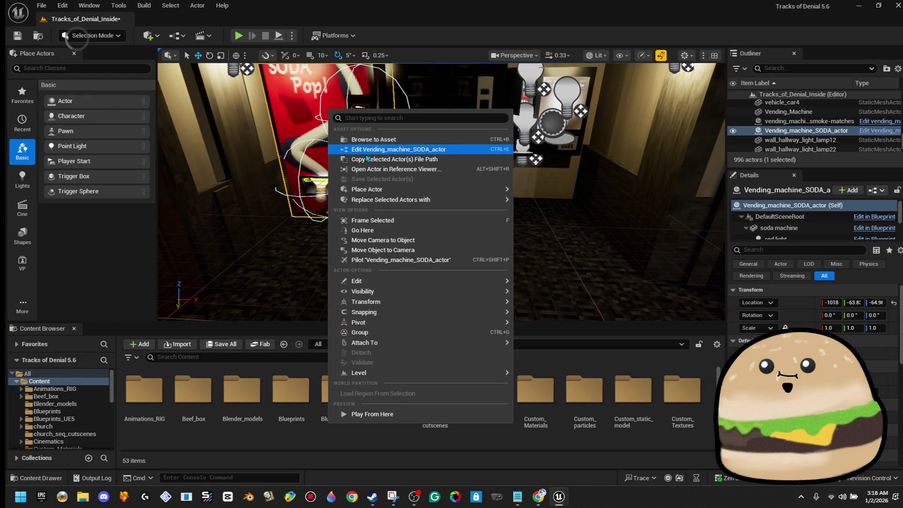
# Step: Open the Vending_machine_SODA_actor Blueprint and dismiss the viewer poll window
pyautogui.click(393, 149)
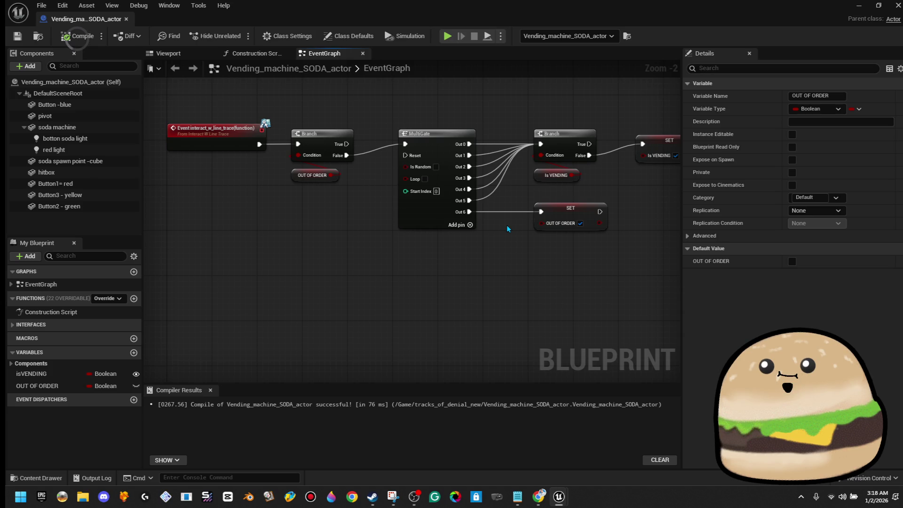
pyautogui.scroll(-3, 504, 220)
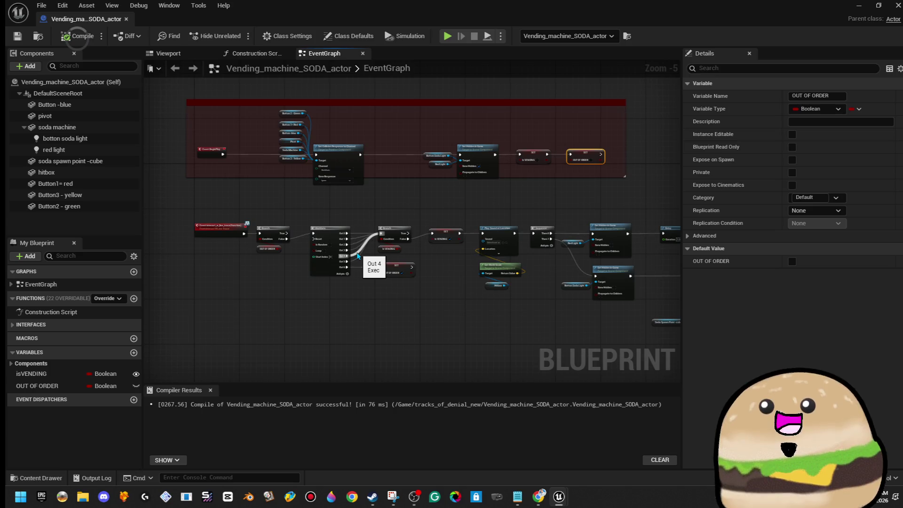
pyautogui.scroll(5, 362, 254)
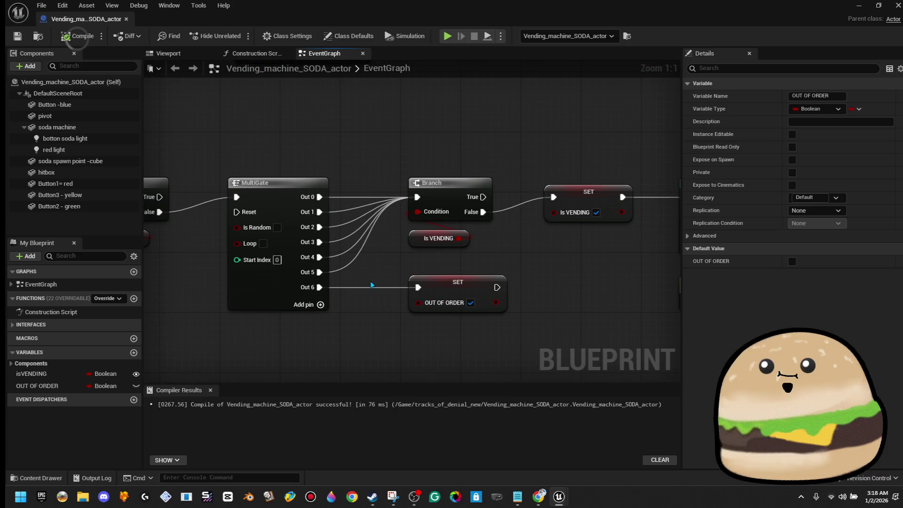
pyautogui.scroll(-2, 371, 282)
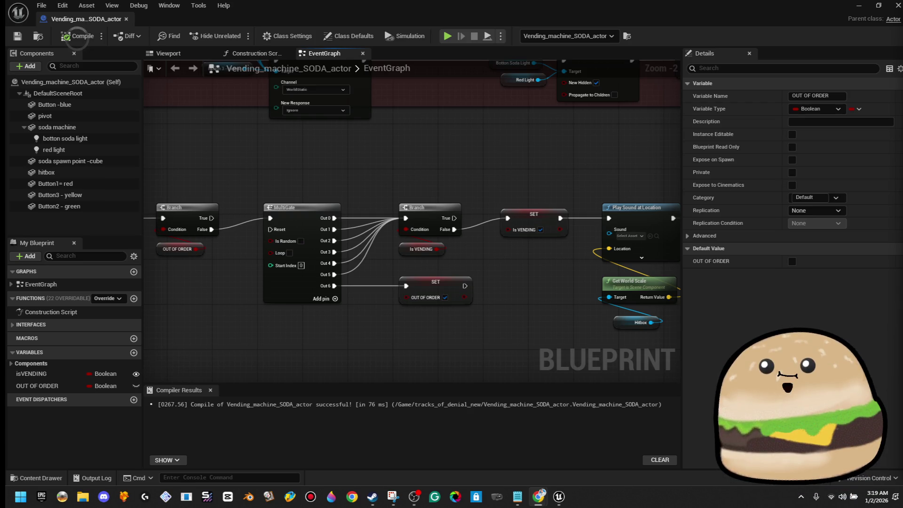
pyautogui.moveTo(902, 96)
pyautogui.mouseDown()
pyautogui.moveTo(395, 97)
pyautogui.moveTo(188, 66)
pyautogui.mouseUp()
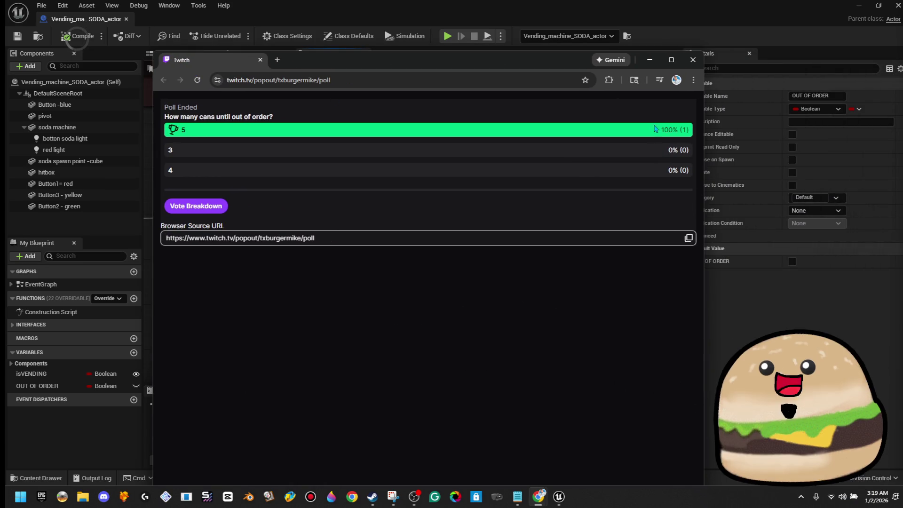
pyautogui.click(693, 60)
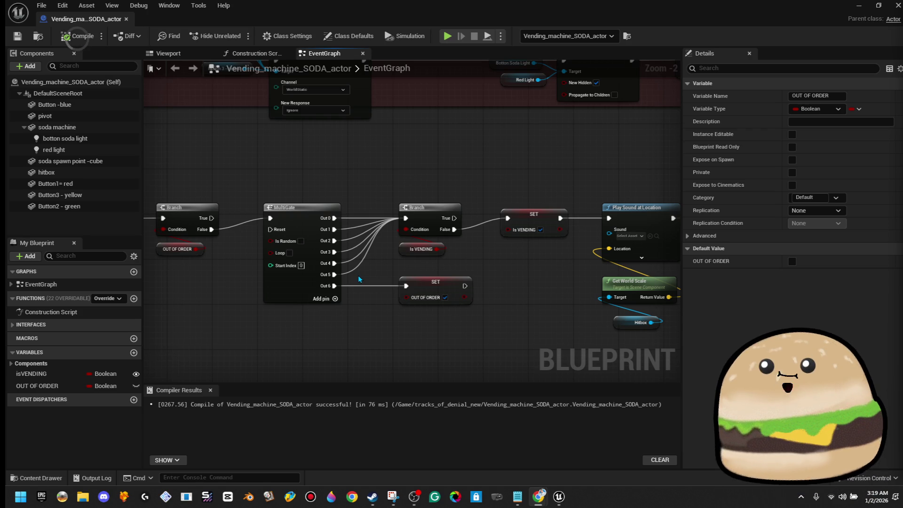
# Step: Pan the EventGraph to review the OUT OF ORDER Branch and MultiGate nodes, then view the Construction Script
pyautogui.scroll(1, 359, 278)
pyautogui.scroll(-4, 359, 279)
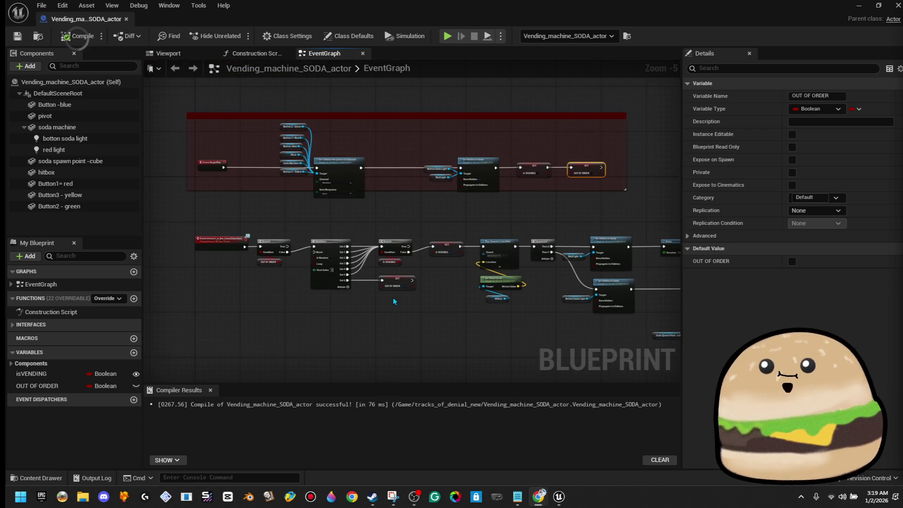
pyautogui.moveTo(550, 294)
pyautogui.mouseDown()
pyautogui.moveTo(518, 297)
pyautogui.moveTo(320, 242)
pyautogui.mouseUp()
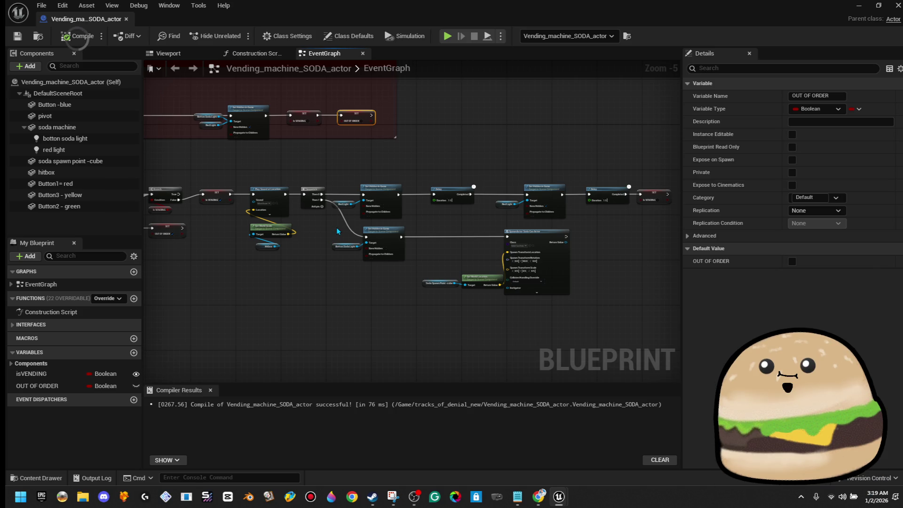
pyautogui.scroll(2, 224, 268)
pyautogui.moveTo(217, 259)
pyautogui.mouseDown()
pyautogui.moveTo(352, 282)
pyautogui.moveTo(460, 318)
pyautogui.mouseUp()
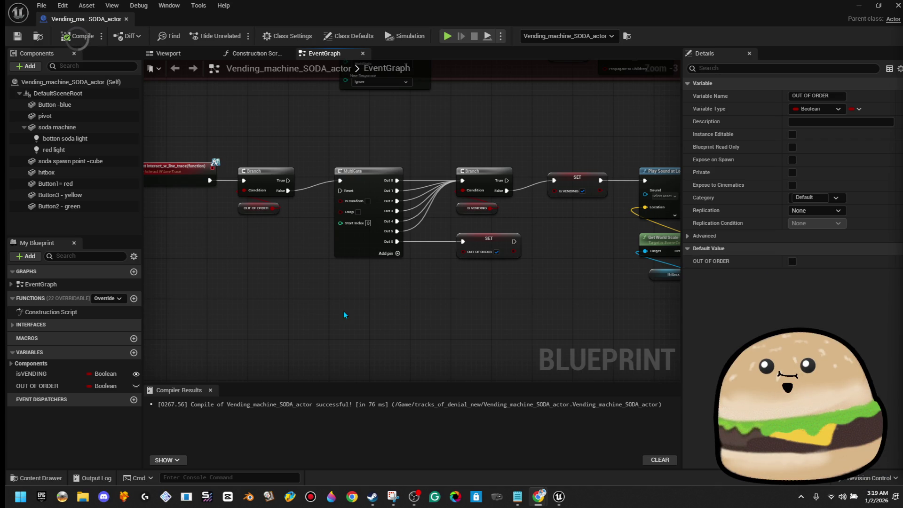
pyautogui.click(250, 54)
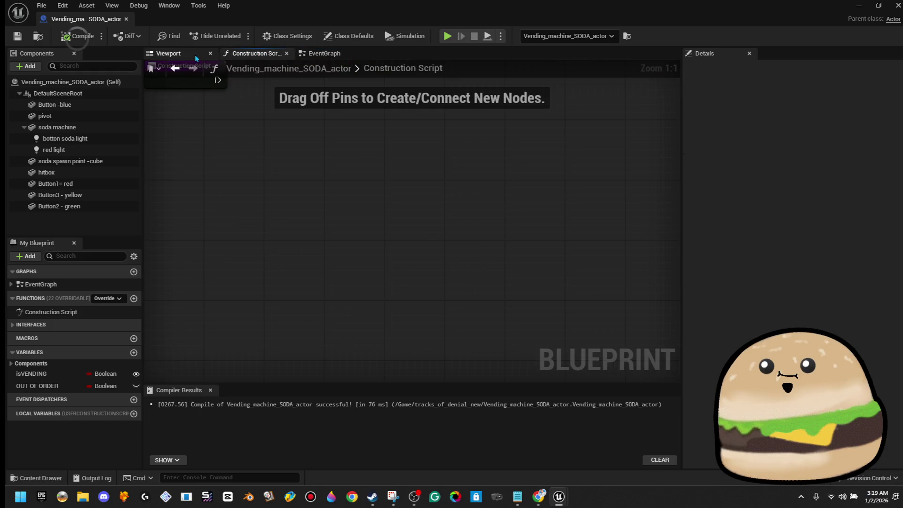
# Step: Zoom onto the button panel in the Blueprint Viewport, revisit the EventGraph, then return to the level editor
pyautogui.click(193, 55)
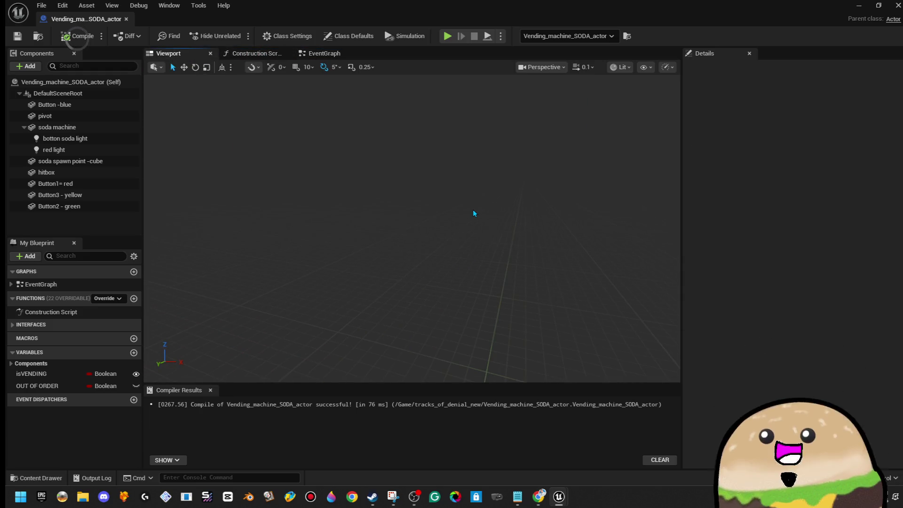
pyautogui.scroll(5, 473, 209)
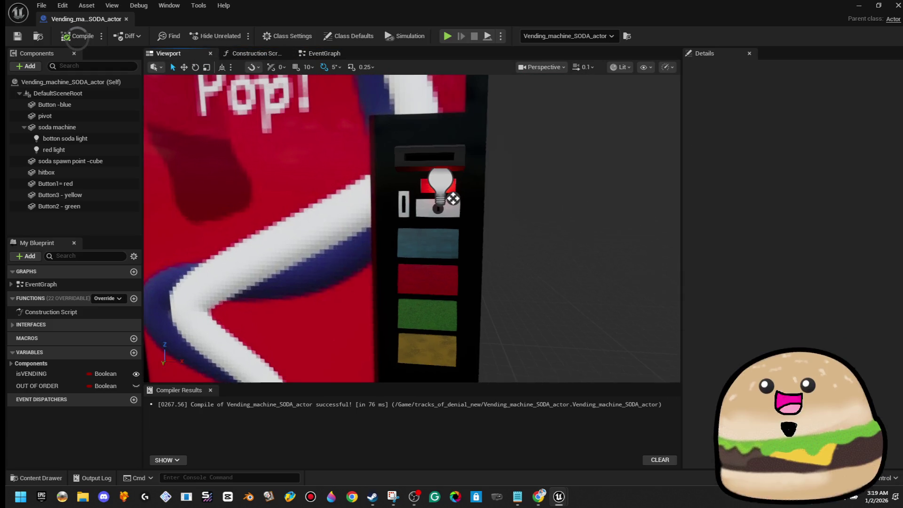
pyautogui.scroll(5, 428, 225)
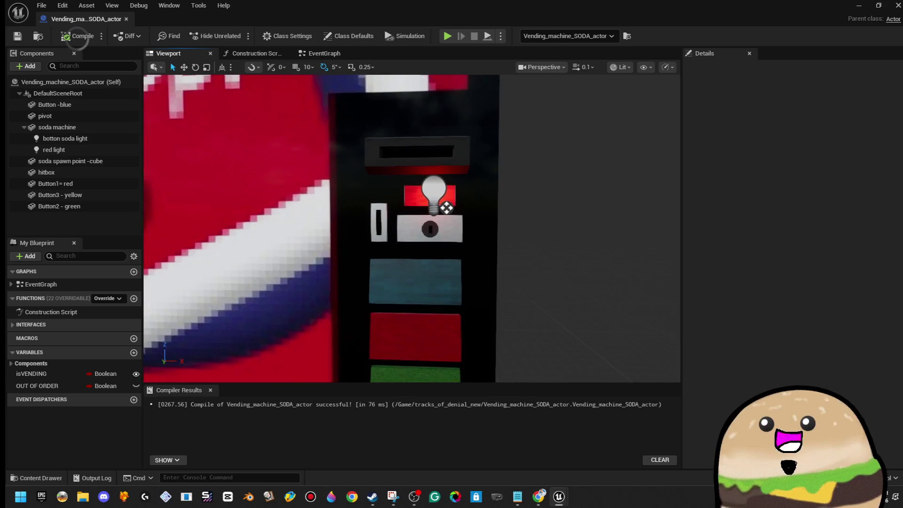
pyautogui.scroll(-5, 326, 80)
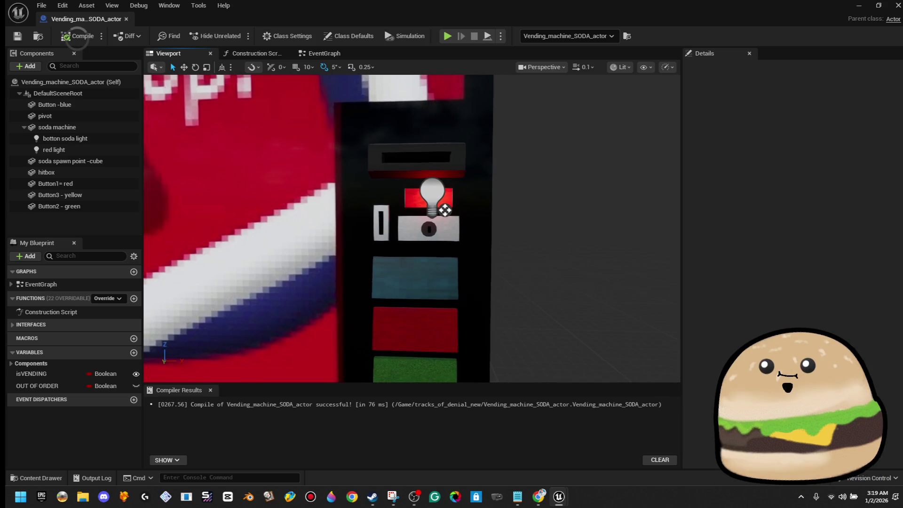
pyautogui.click(332, 57)
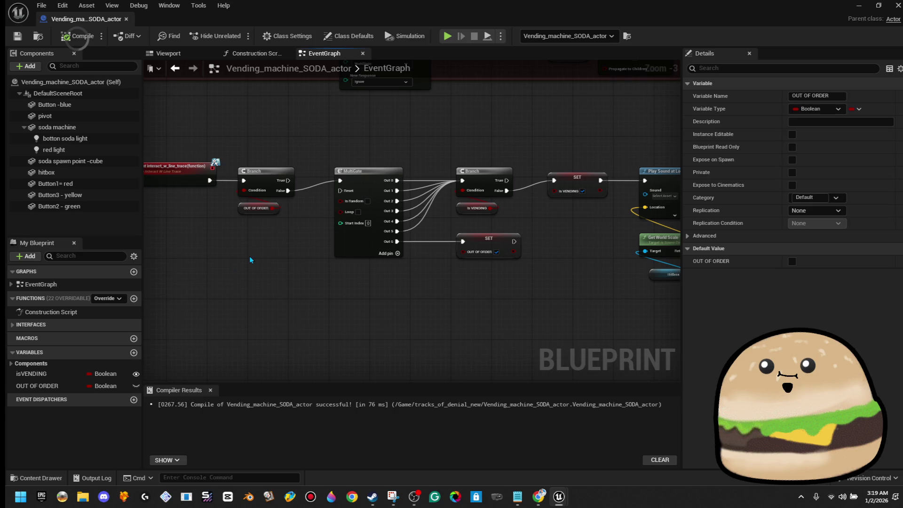
pyautogui.scroll(1, 363, 264)
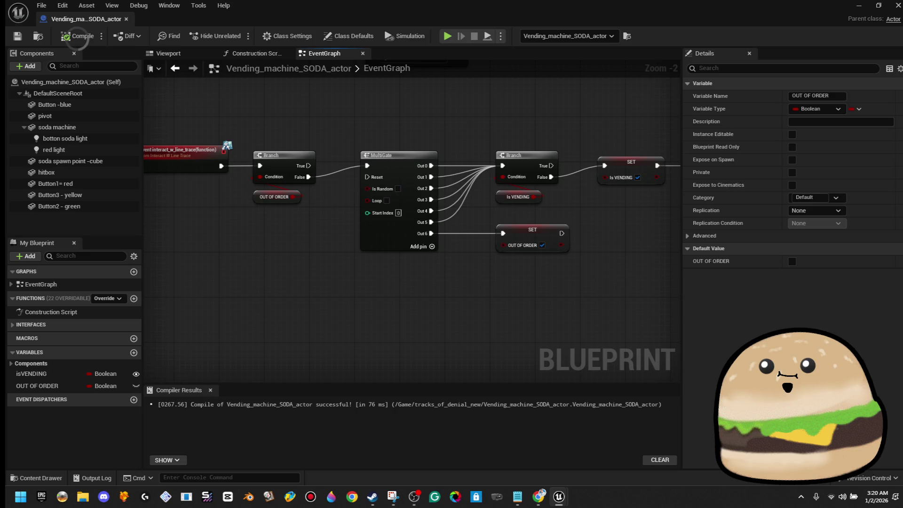
pyautogui.hotkey('alt', 'Tab')
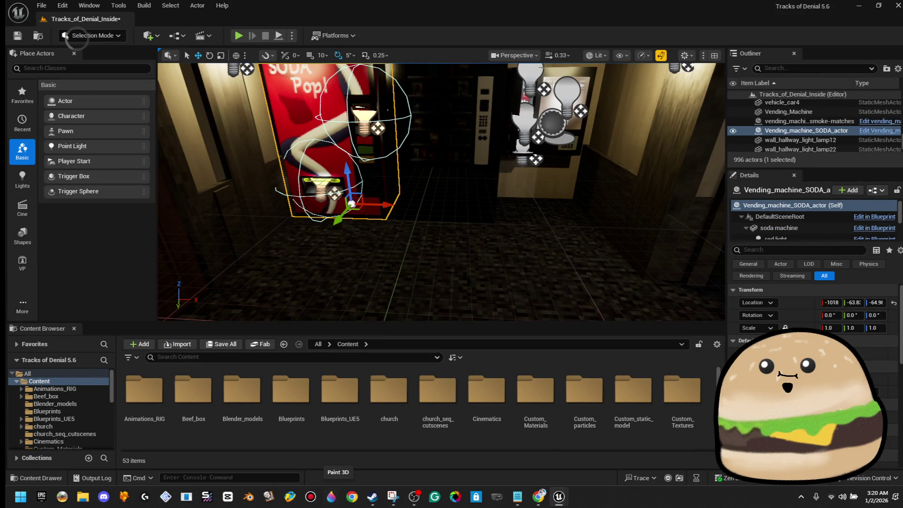
# Step: Frame the vending machine's glowing display panel in the level view, launching Paint 3D alongside
pyautogui.press('f')
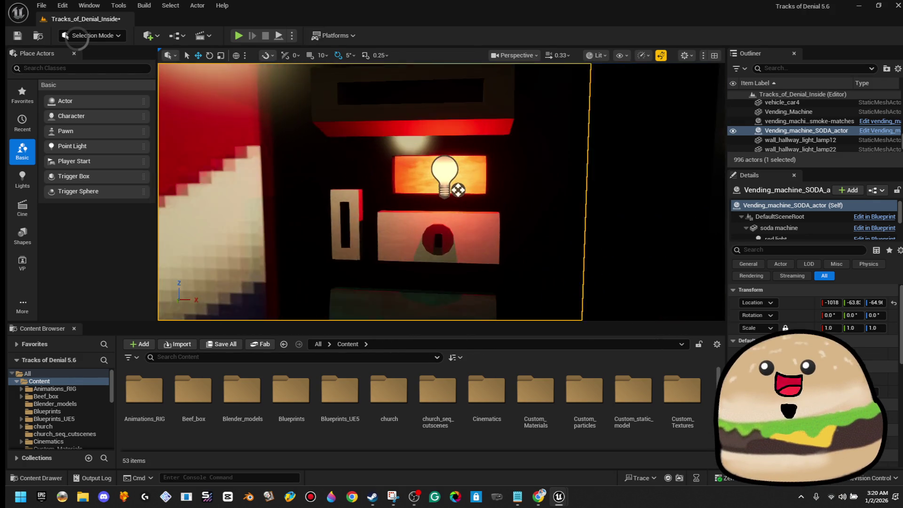
pyautogui.press('f')
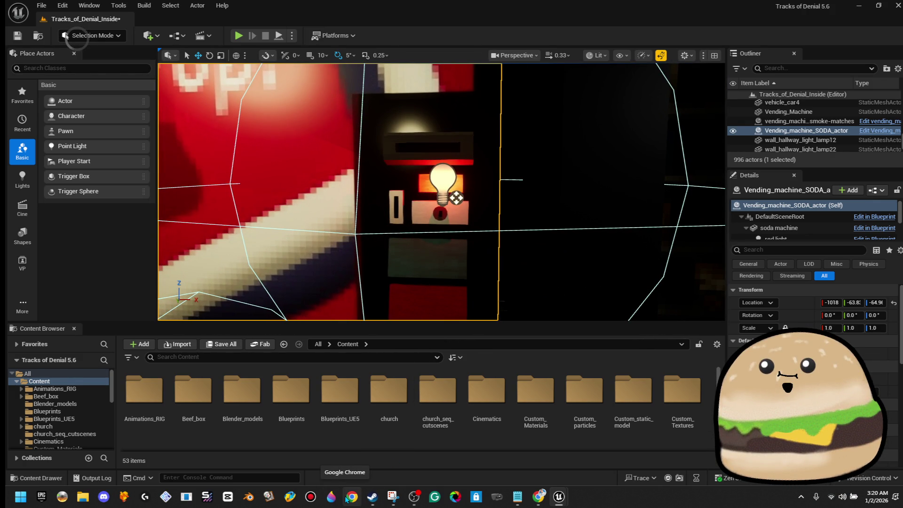
pyautogui.click(331, 496)
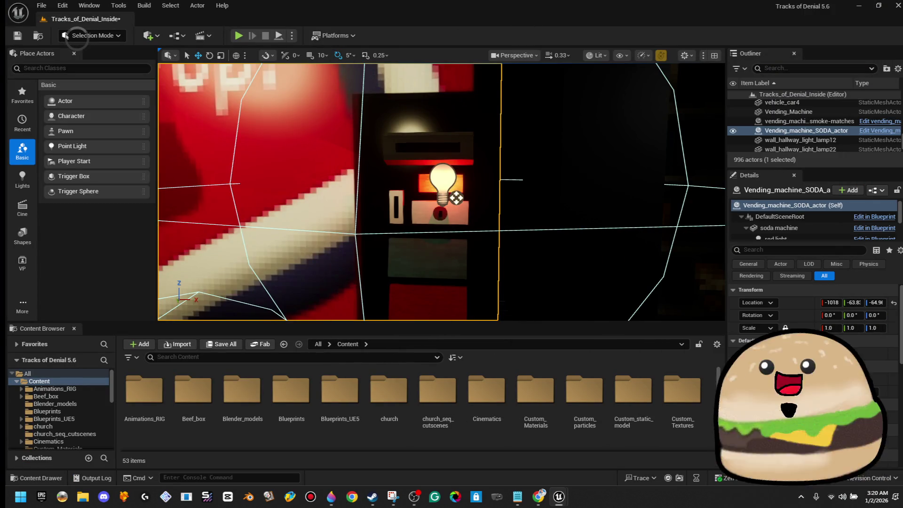
pyautogui.press('f')
pyautogui.press('f')
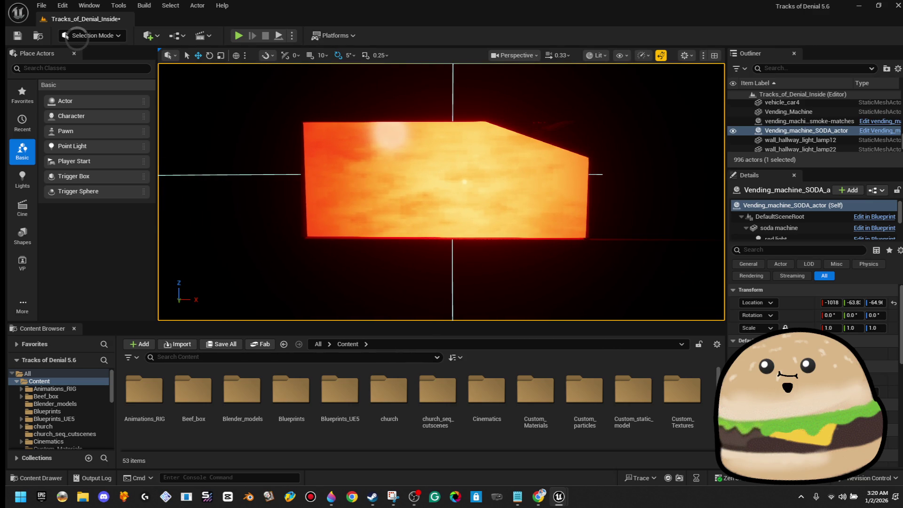
pyautogui.press('super')
# Step: Launch Snipping Tool via search, snip the viewport's orange-lit panel area, and copy it
pyautogui.write('snip')
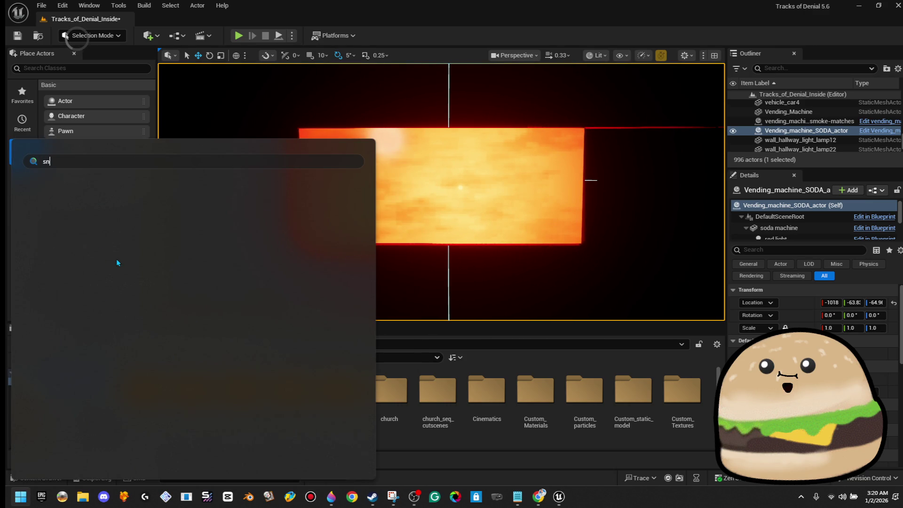
pyautogui.press('Return')
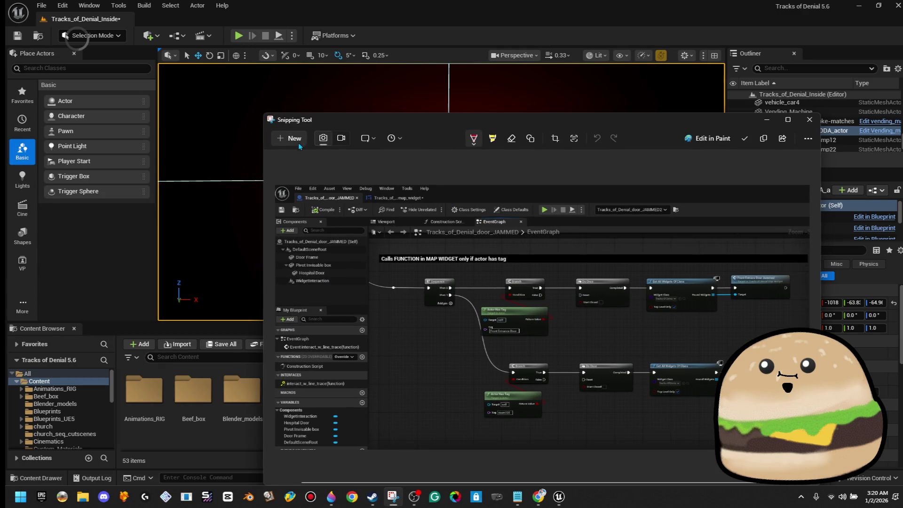
pyautogui.click(298, 144)
pyautogui.moveTo(289, 118)
pyautogui.mouseDown()
pyautogui.moveTo(621, 268)
pyautogui.moveTo(594, 267)
pyautogui.mouseUp()
pyautogui.rightClick(595, 241)
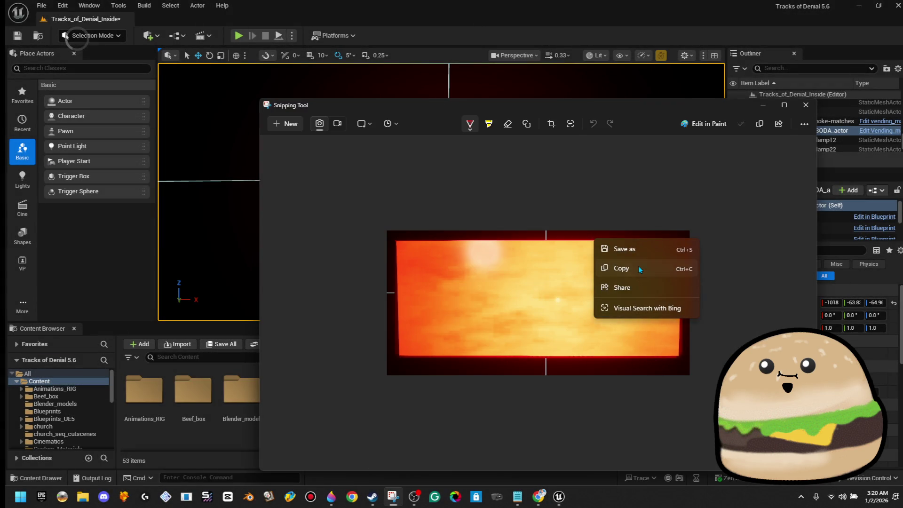
pyautogui.click(640, 269)
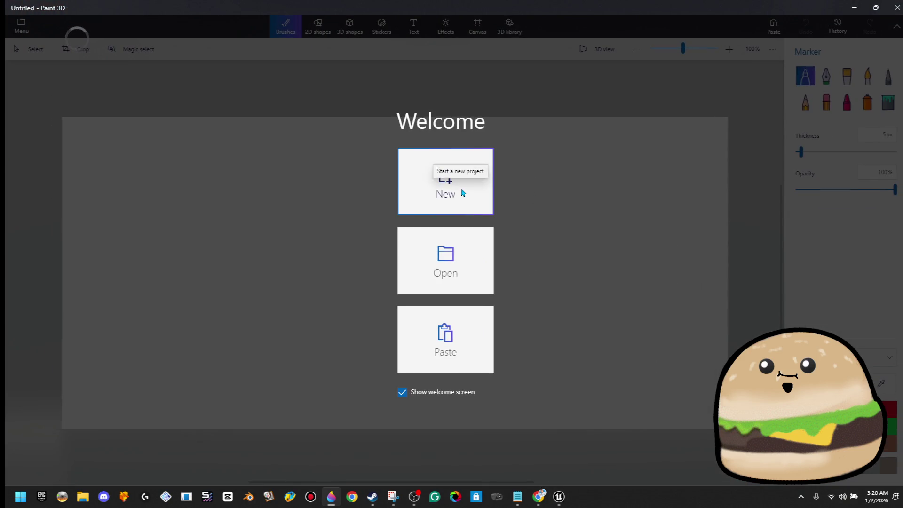
# Step: Paste the snip into a new project, crop the canvas to 625×266 px, then erase the image
pyautogui.click(463, 193)
pyautogui.hotkey('ctrl', 'v')
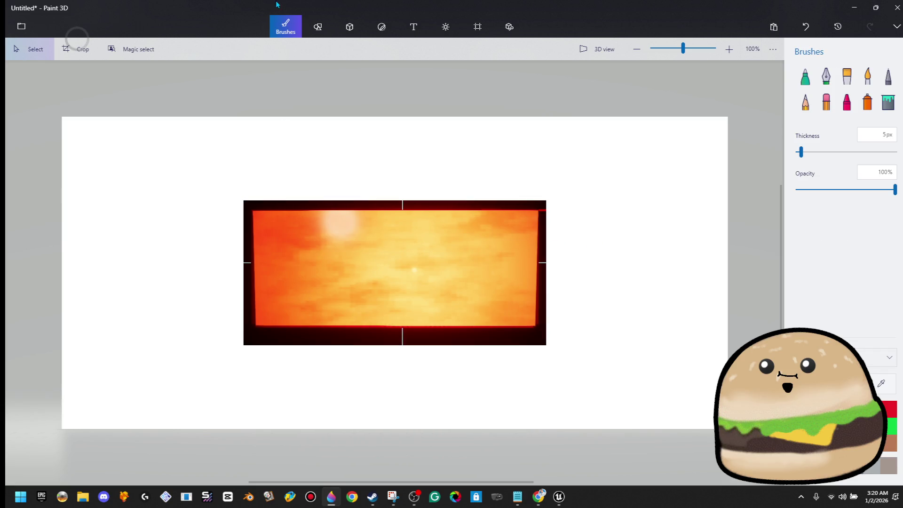
pyautogui.click(478, 26)
pyautogui.moveTo(63, 428)
pyautogui.mouseDown()
pyautogui.moveTo(259, 338)
pyautogui.moveTo(247, 331)
pyautogui.mouseUp()
pyautogui.moveTo(634, 166); pyautogui.dragTo(451, 260)
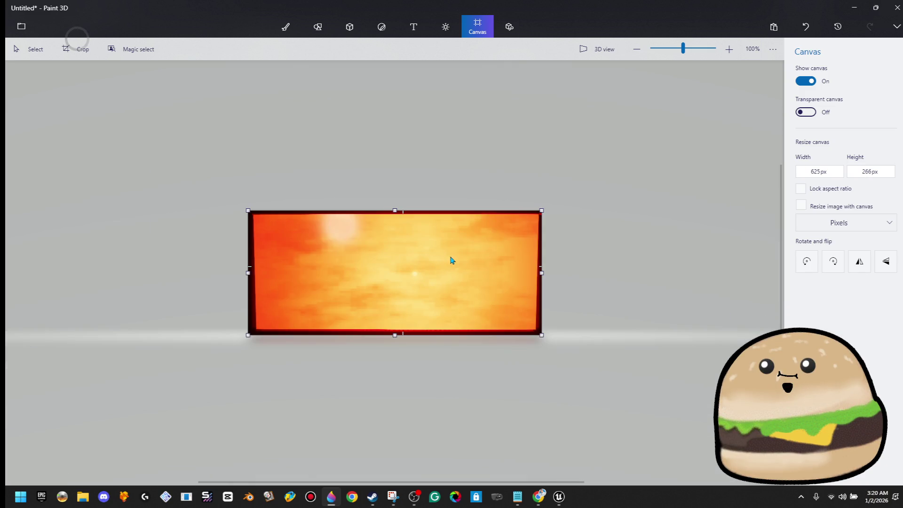
pyautogui.moveTo(465, 226); pyautogui.dragTo(550, 383)
pyautogui.press('Delete')
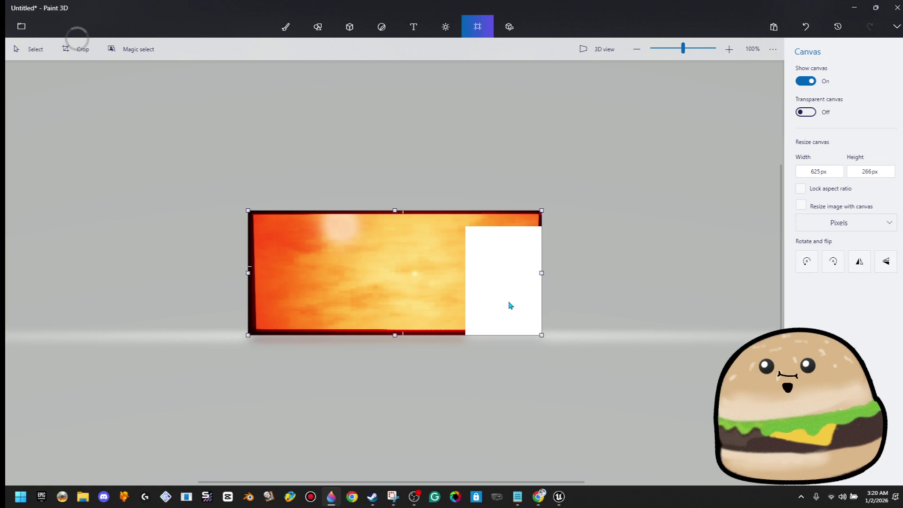
pyautogui.moveTo(513, 262); pyautogui.dragTo(248, 335)
pyautogui.press('Delete')
pyautogui.moveTo(494, 310)
pyautogui.mouseDown()
pyautogui.moveTo(317, 220)
pyautogui.moveTo(248, 209)
pyautogui.mouseUp()
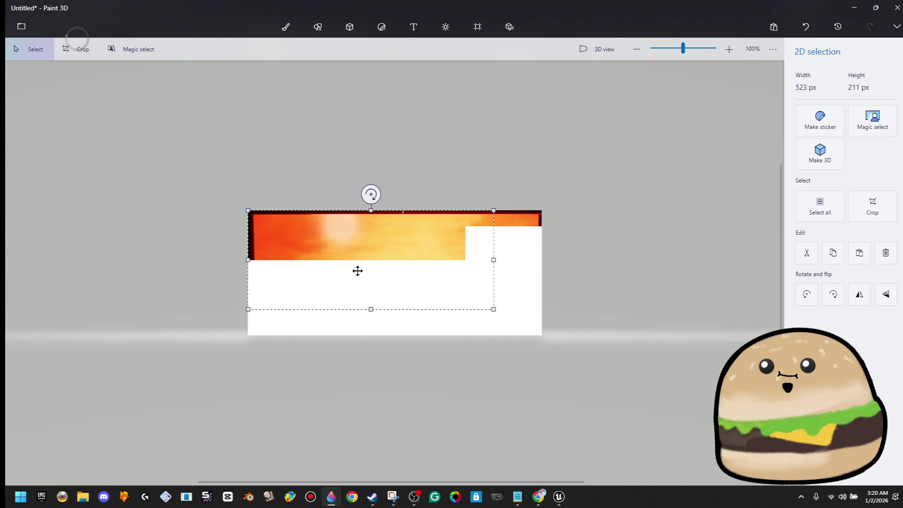
pyautogui.press('Delete')
pyautogui.press('Delete')
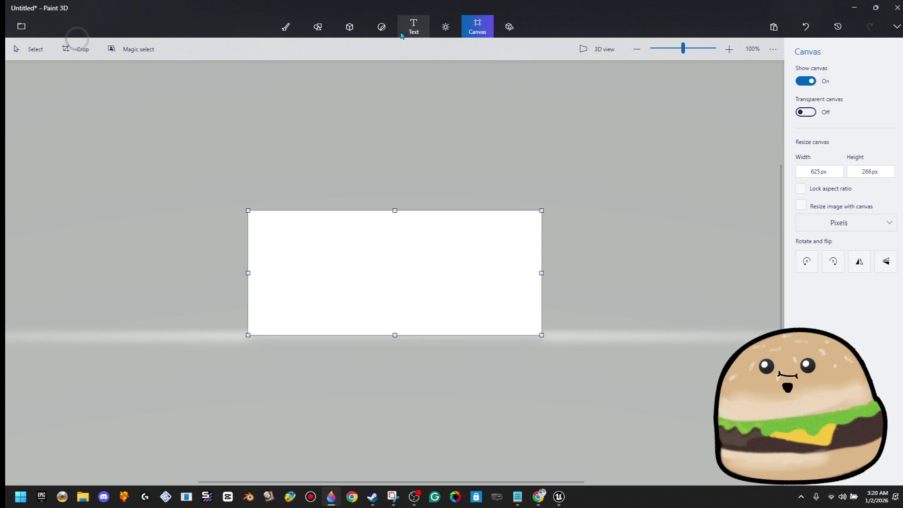
# Step: Set the text tool to the EXPixelPerfect pixel font at size 48
pyautogui.click(413, 27)
pyautogui.click(862, 124)
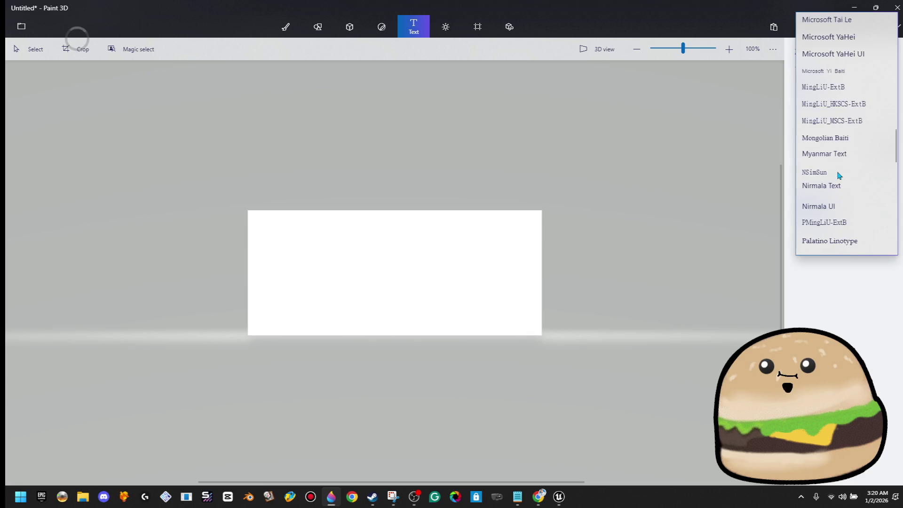
pyautogui.scroll(10, 840, 175)
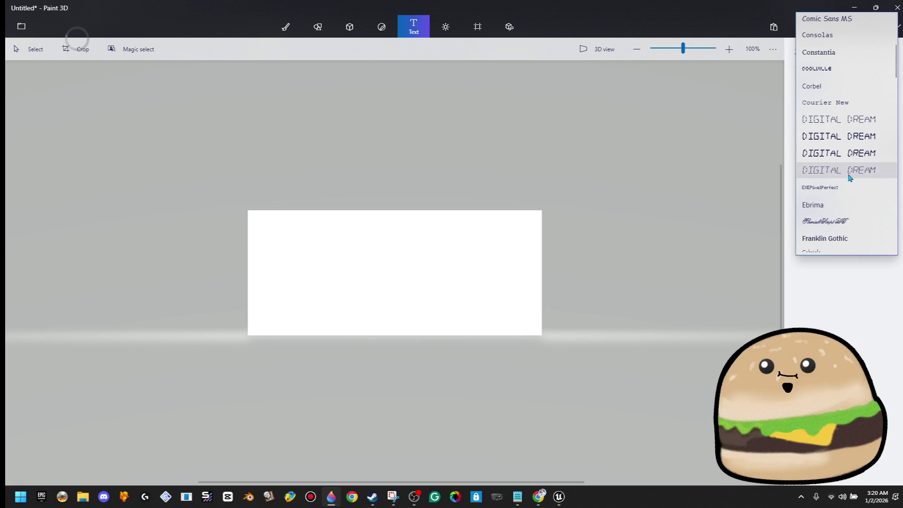
pyautogui.click(849, 186)
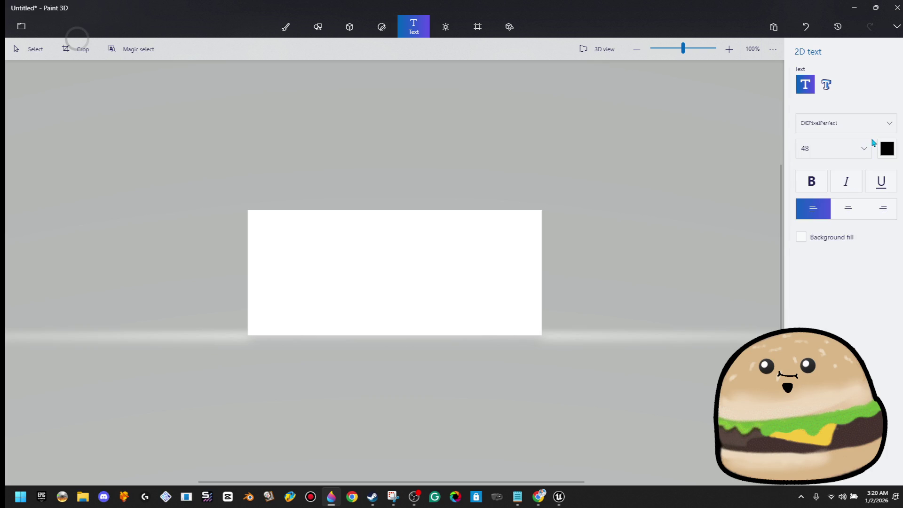
# Step: Type 'DUDE STOP' and 'OUT OF ORDER' on two centre-aligned lines, centred on the canvas
pyautogui.click(377, 274)
pyautogui.write('g')
pyautogui.press('BackSpace')
pyautogui.write('DUDE STOP')
pyautogui.press('Return')
pyautogui.write('OUT OF ORDER')
pyautogui.hotkey('ctrl', 'a')
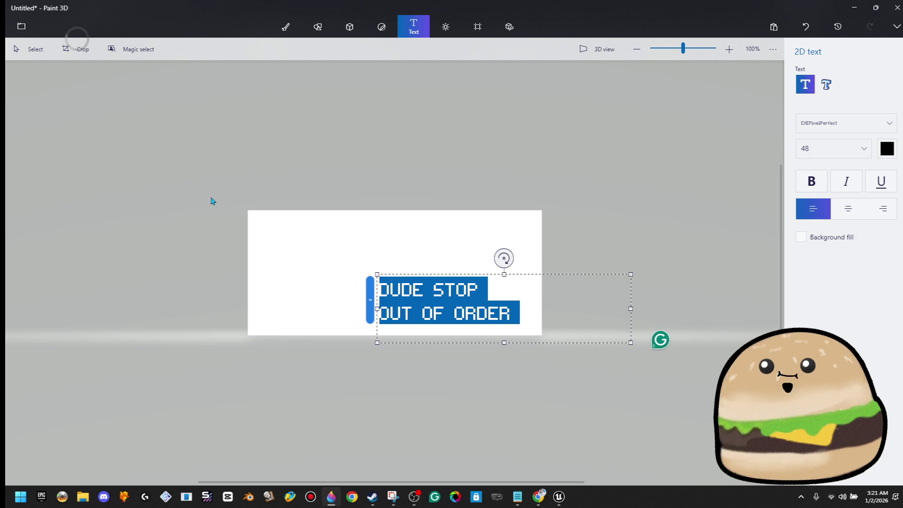
pyautogui.click(857, 216)
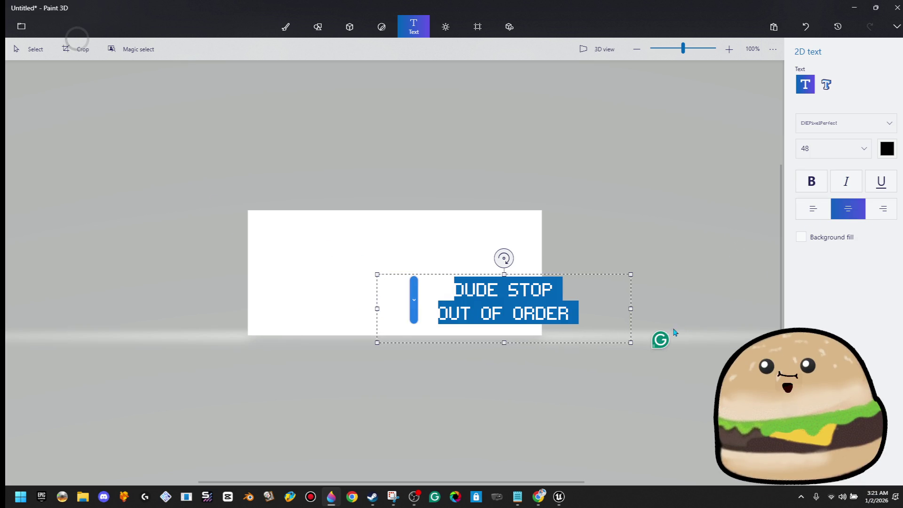
pyautogui.click(568, 292)
pyautogui.moveTo(581, 270)
pyautogui.mouseDown()
pyautogui.moveTo(494, 224)
pyautogui.moveTo(504, 236)
pyautogui.mouseUp()
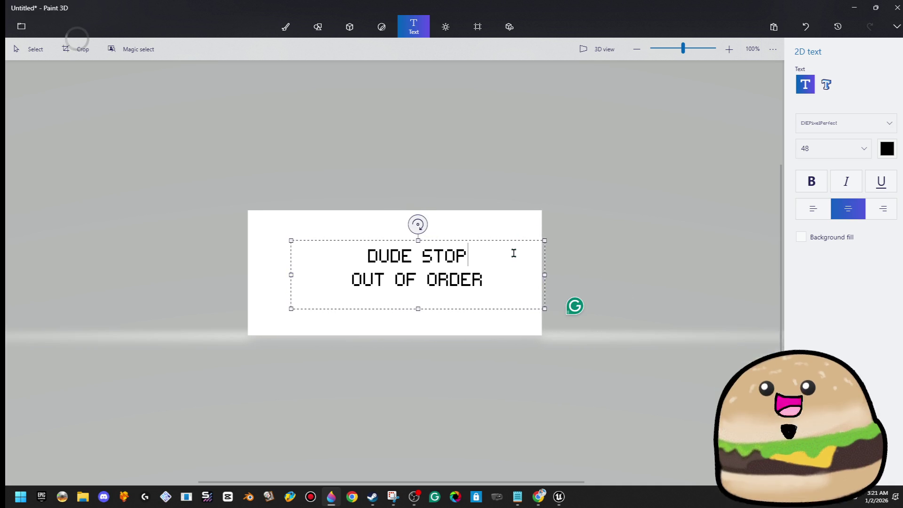
# Step: Colour the sign text red and commit it, then move it up-left and delete it
pyautogui.moveTo(500, 292); pyautogui.dragTo(208, 192)
pyautogui.click(885, 150)
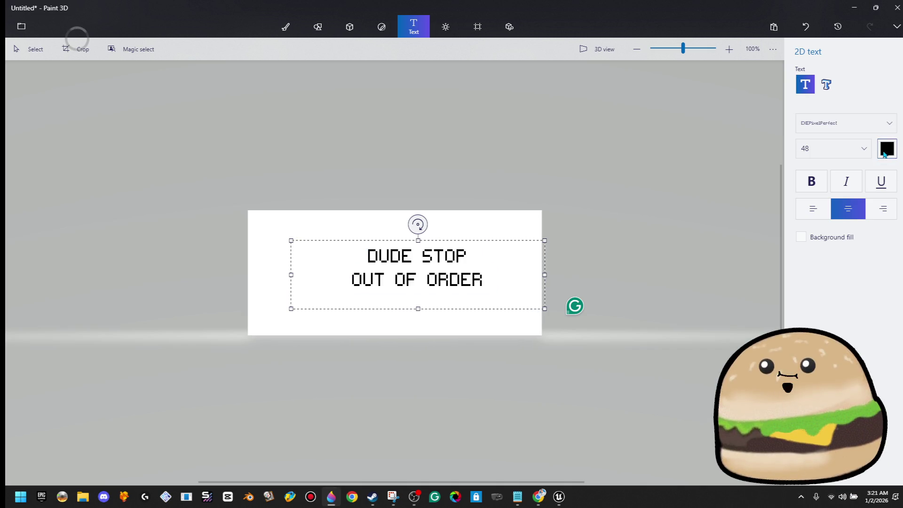
pyautogui.click(872, 189)
pyautogui.click(499, 263)
pyautogui.click(518, 168)
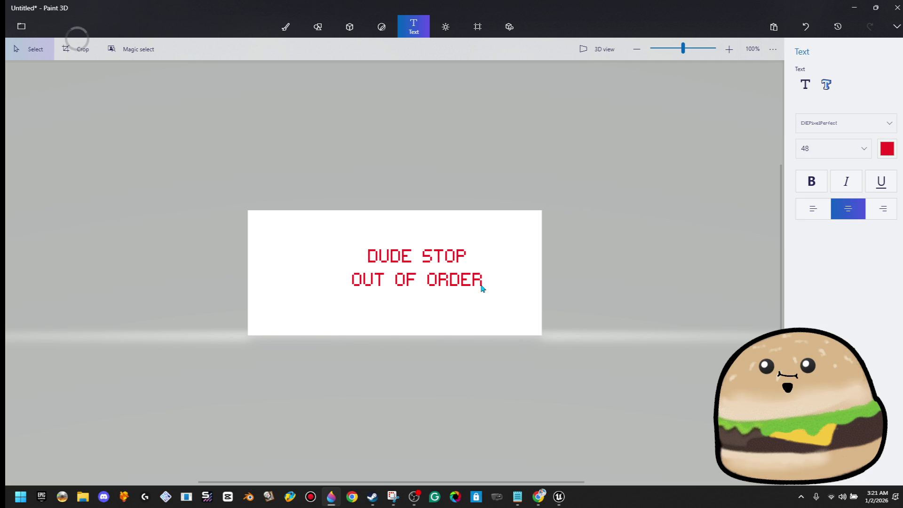
pyautogui.moveTo(532, 191); pyautogui.dragTo(255, 353)
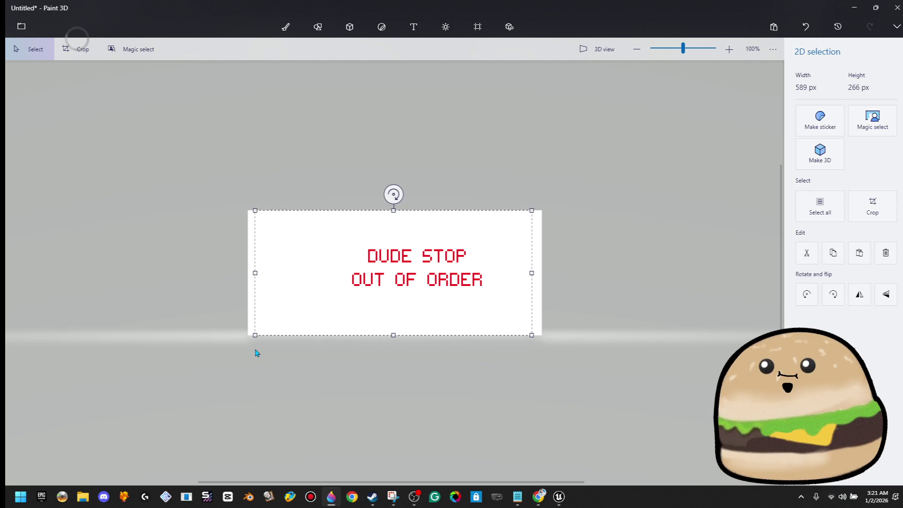
pyautogui.moveTo(476, 301)
pyautogui.mouseDown()
pyautogui.moveTo(345, 236)
pyautogui.moveTo(422, 308)
pyautogui.mouseUp()
pyautogui.press('Delete')
pyautogui.click(413, 26)
# Step: Set up 3D text in the bold pixel font and place a text box on the canvas
pyautogui.click(826, 84)
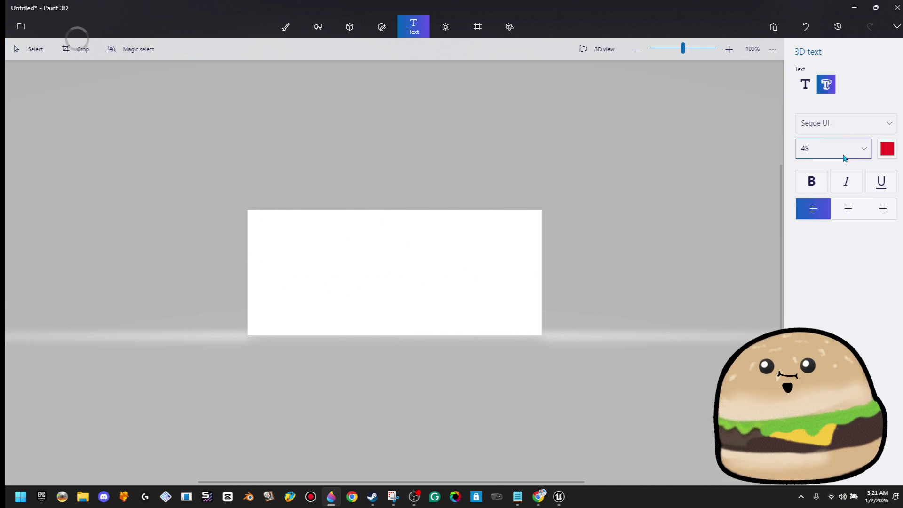
pyautogui.click(863, 131)
pyautogui.scroll(10, 879, 155)
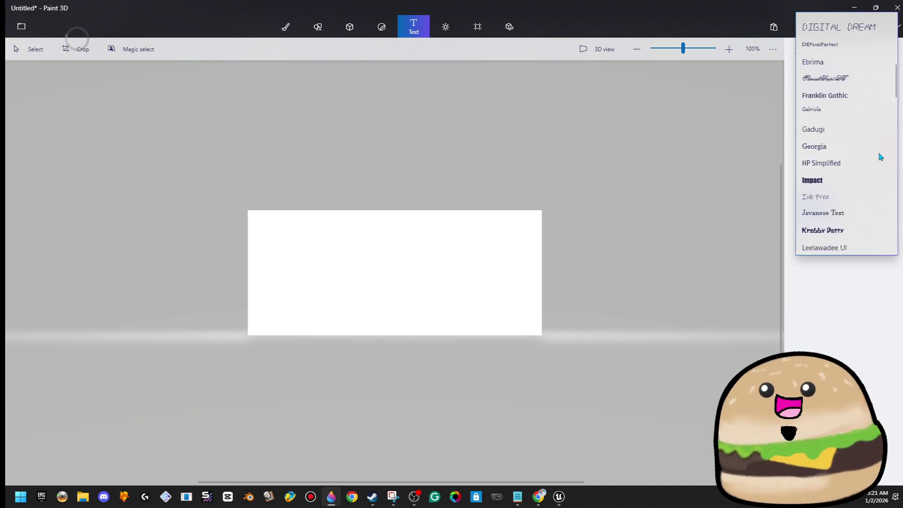
pyautogui.click(868, 82)
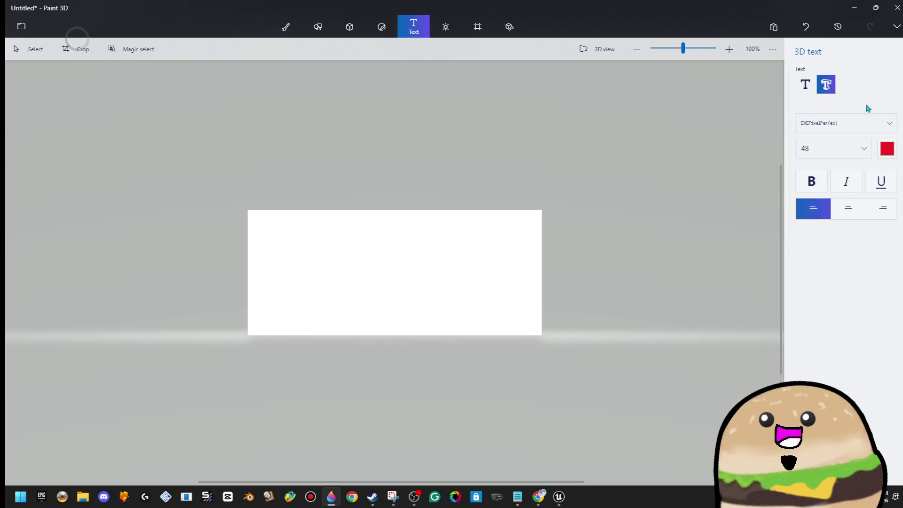
pyautogui.click(815, 181)
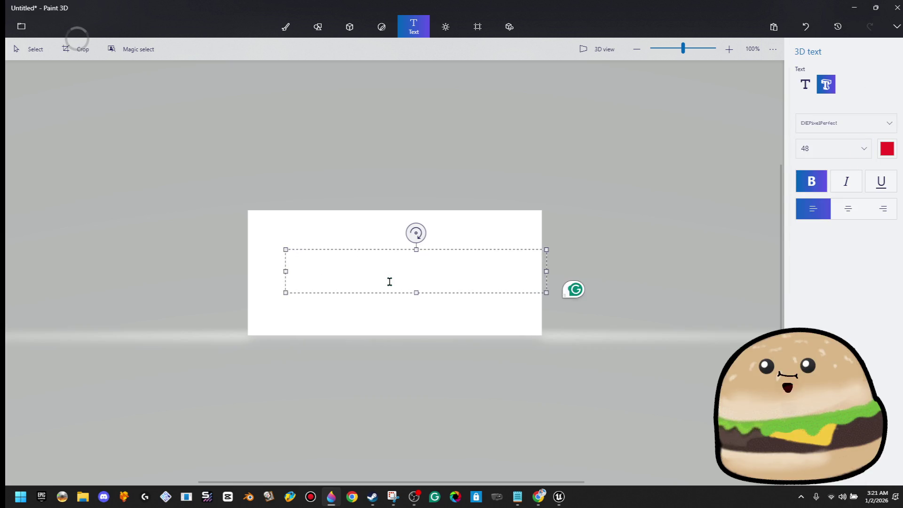
pyautogui.click(802, 181)
pyautogui.write('DUDE STOP')
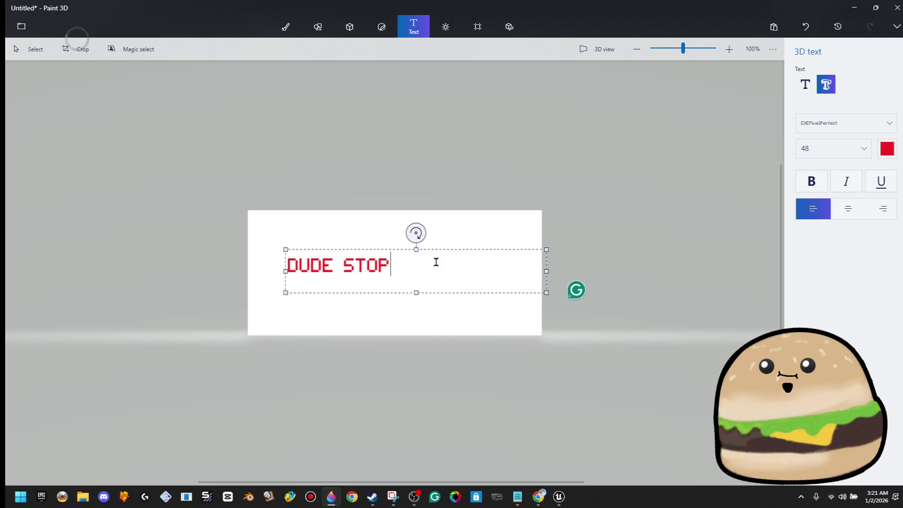
# Step: Type the two-line DUDE STOP / OUT OF ORDER sign, centre it, commit, and enlarge it to fill the canvas
pyautogui.write('.')
pyautogui.press('Return')
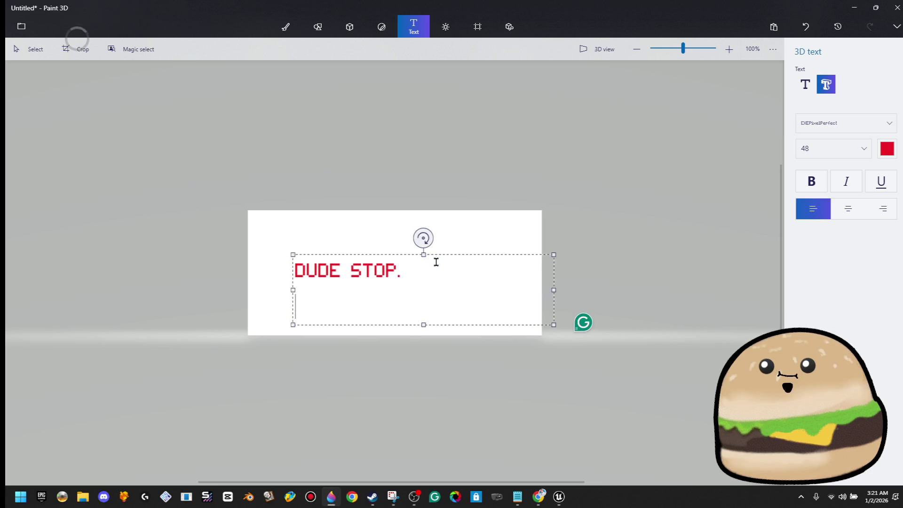
pyautogui.write('ORDER.')
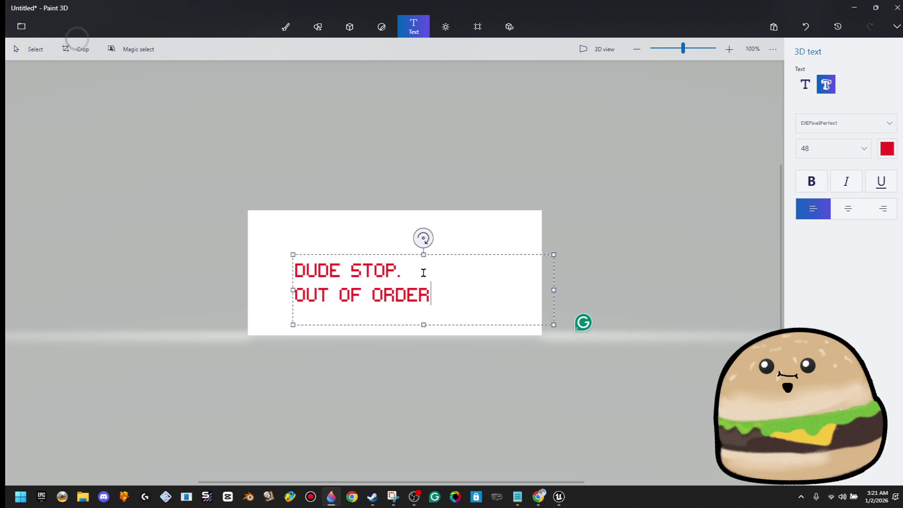
pyautogui.moveTo(537, 299); pyautogui.dragTo(218, 239)
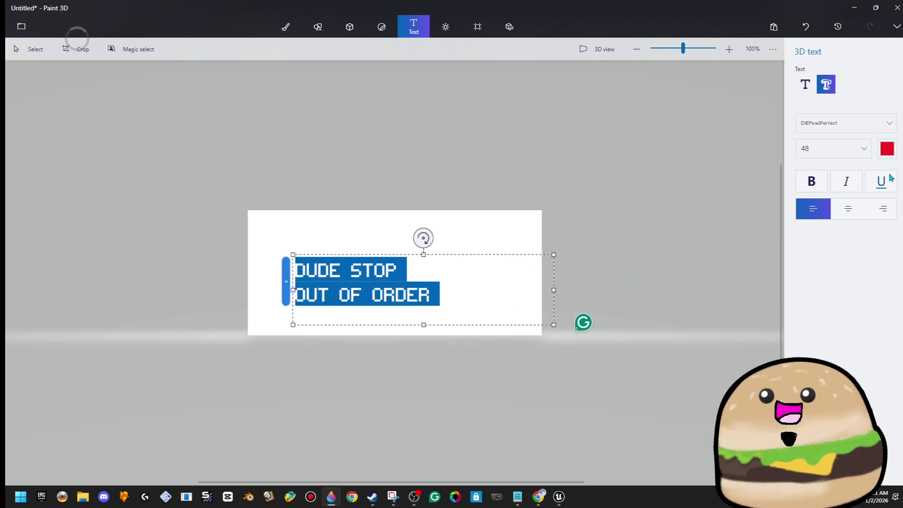
pyautogui.hotkey('ctrl', 'e')
pyautogui.click(471, 189)
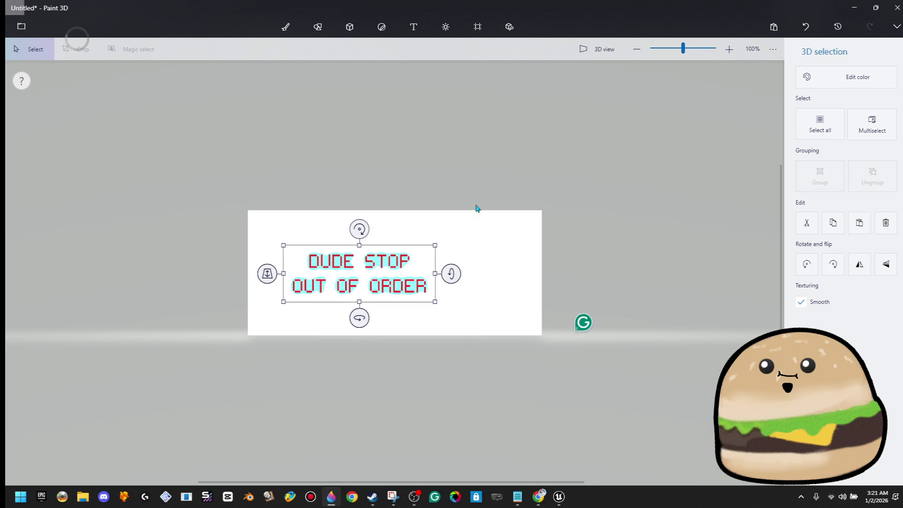
pyautogui.moveTo(399, 282)
pyautogui.mouseDown()
pyautogui.moveTo(360, 251)
pyautogui.moveTo(532, 328)
pyautogui.mouseUp()
pyautogui.moveTo(497, 297); pyautogui.dragTo(503, 311)
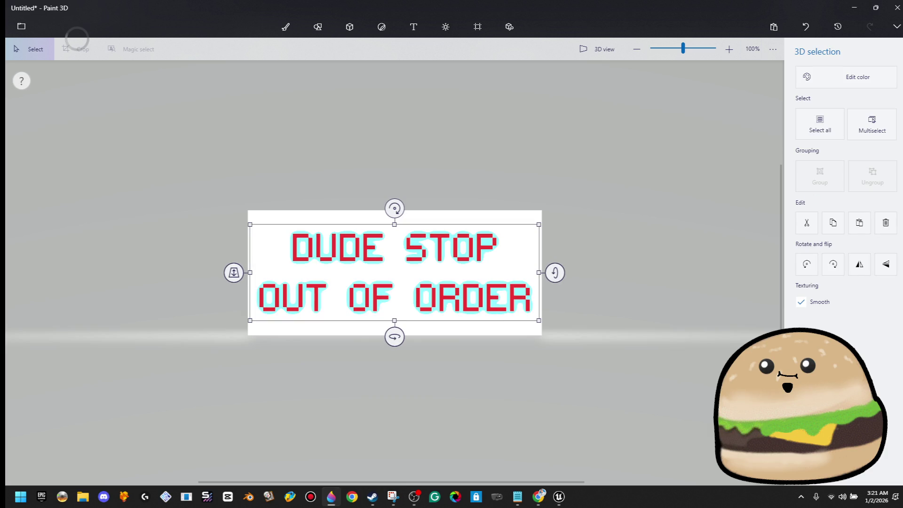
pyautogui.press('t')
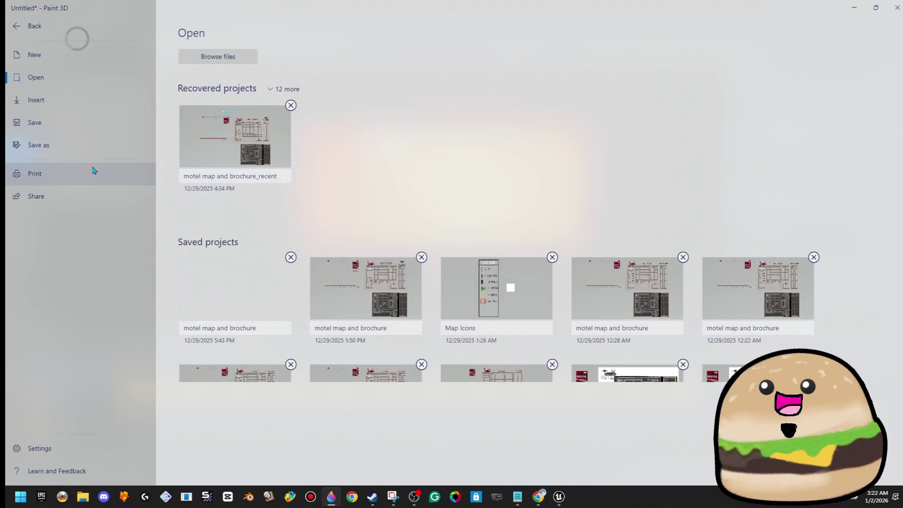
# Step: Export the sign as an image file with a transparent background
pyautogui.click(76, 146)
pyautogui.click(202, 84)
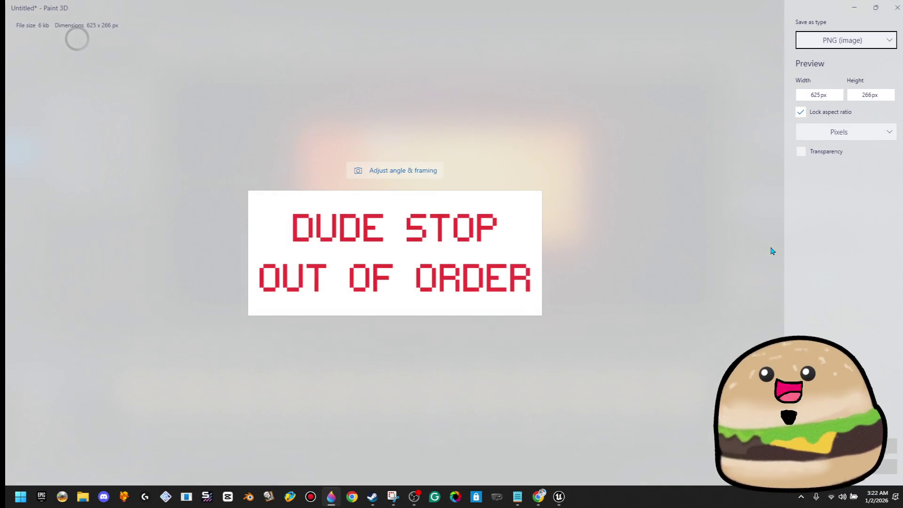
pyautogui.click(801, 154)
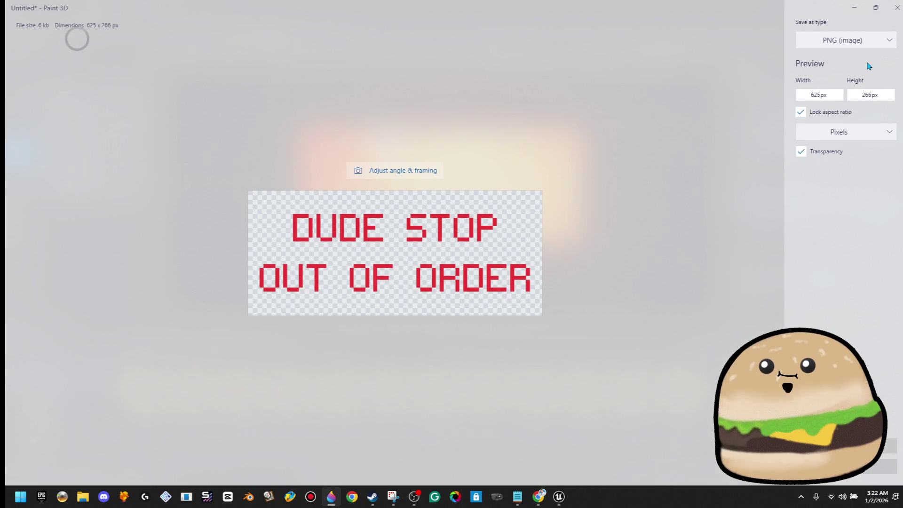
pyautogui.click(842, 446)
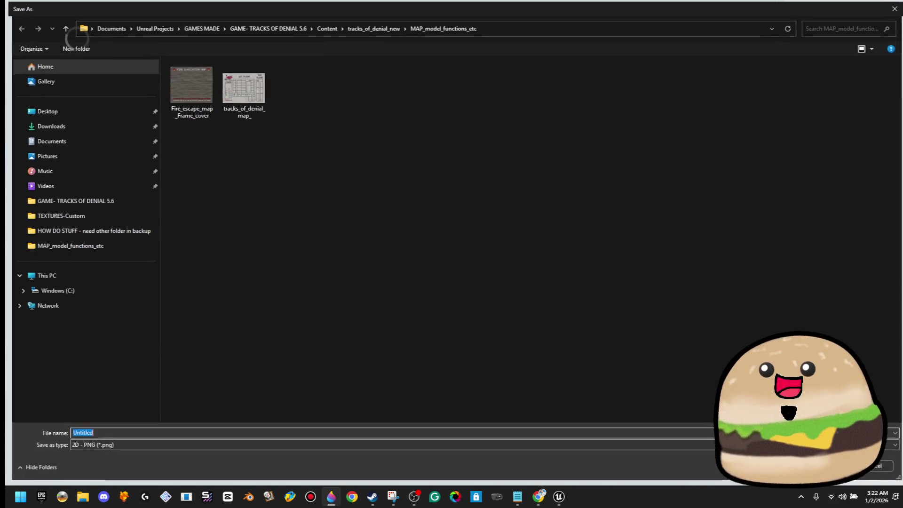
# Step: Save it as PNG 'dude stop out of order' in TEXTURES-Custom and return to Unreal
pyautogui.click(379, 29)
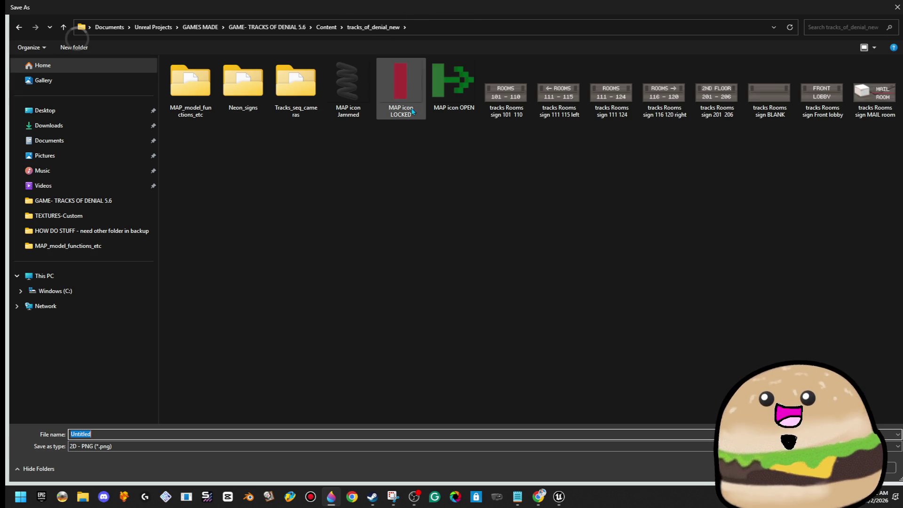
pyautogui.click(326, 27)
pyautogui.scroll(-5, 284, 283)
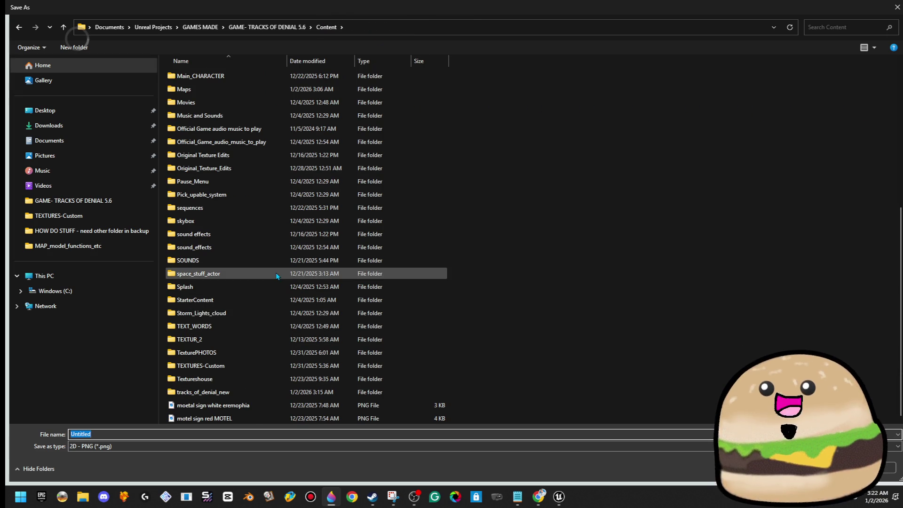
pyautogui.doubleClick(255, 366)
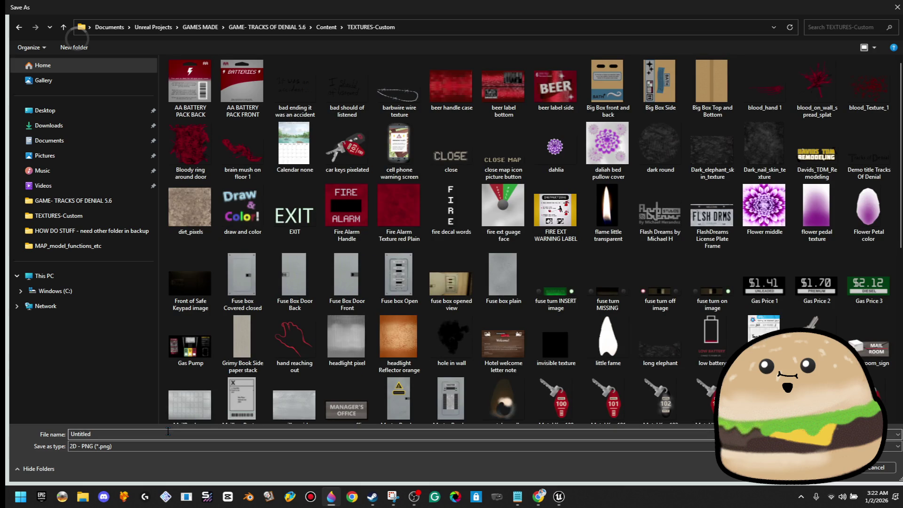
pyautogui.write('dude stop out of order')
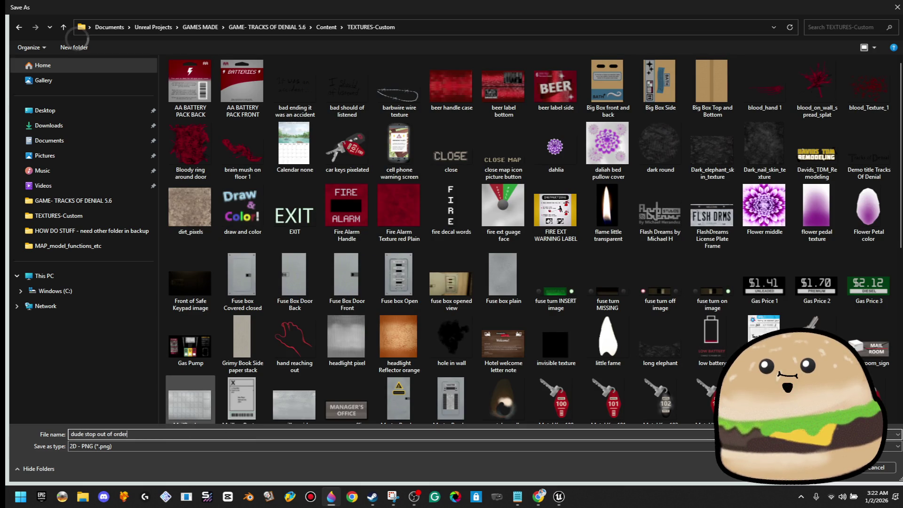
pyautogui.press('Return')
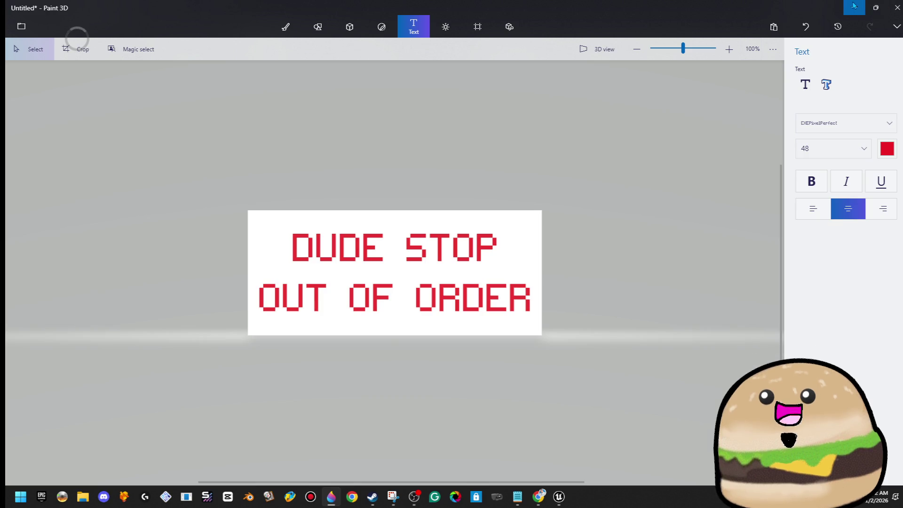
pyautogui.hotkey('alt', 'Tab')
pyautogui.press('f')
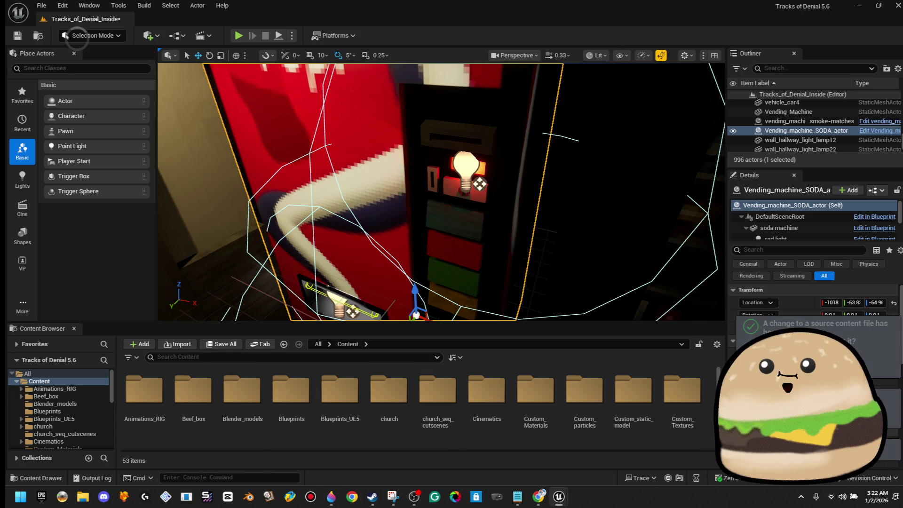
# Step: Reopen the vending machine Blueprint, check its Viewport and EventGraph, then minimize it
pyautogui.rightClick(429, 172)
pyautogui.click(549, 216)
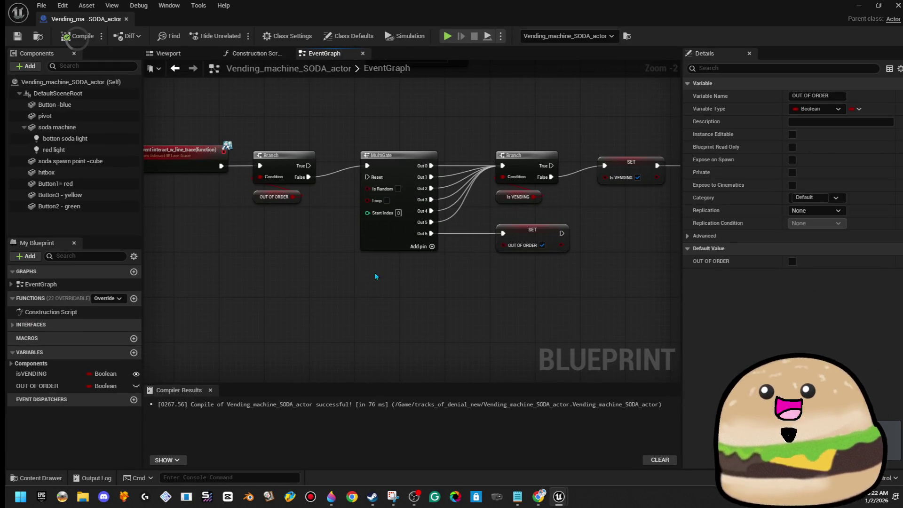
pyautogui.click(192, 56)
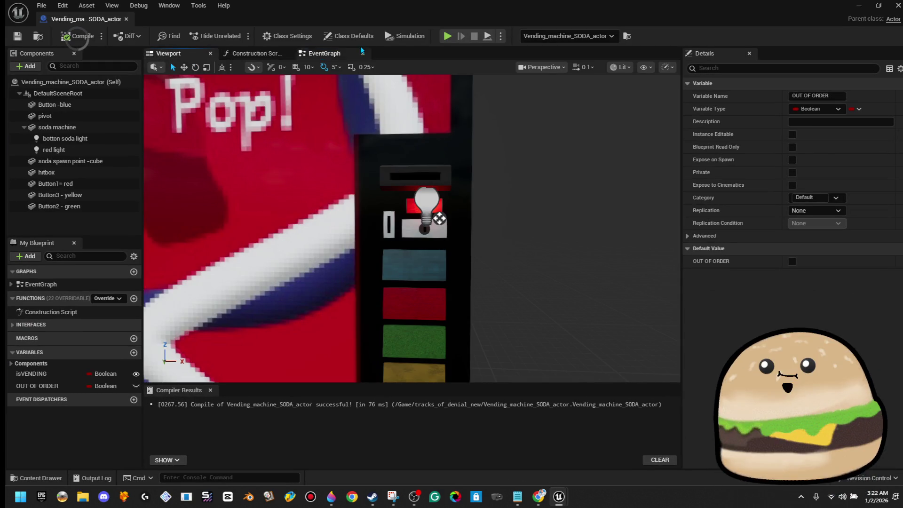
pyautogui.click(339, 54)
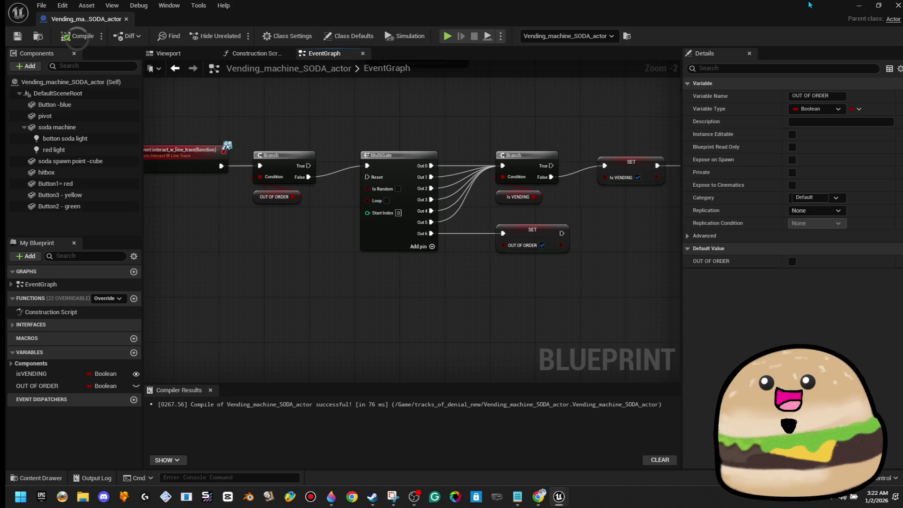
pyautogui.click(859, 6)
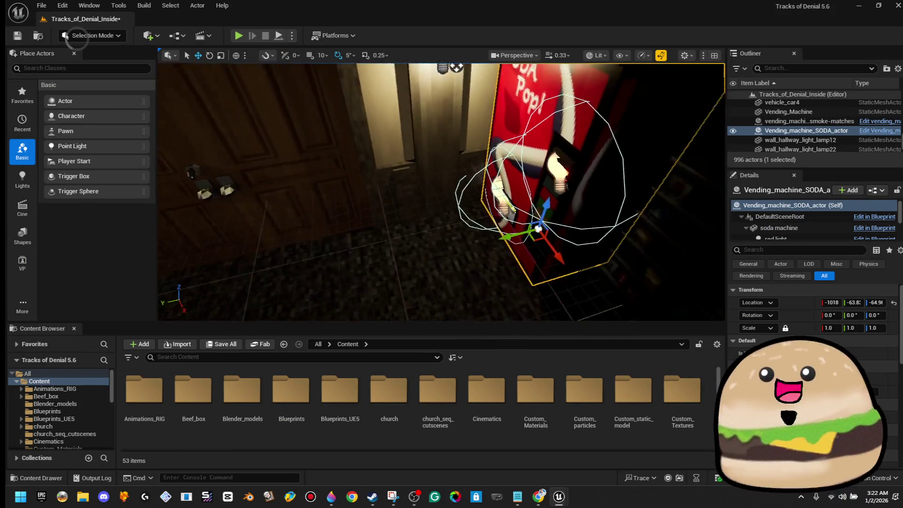
# Step: Search the Content Browser for 'glow' and open glow_activity_3 in the material editor
pyautogui.click(270, 357)
pyautogui.write('glow')
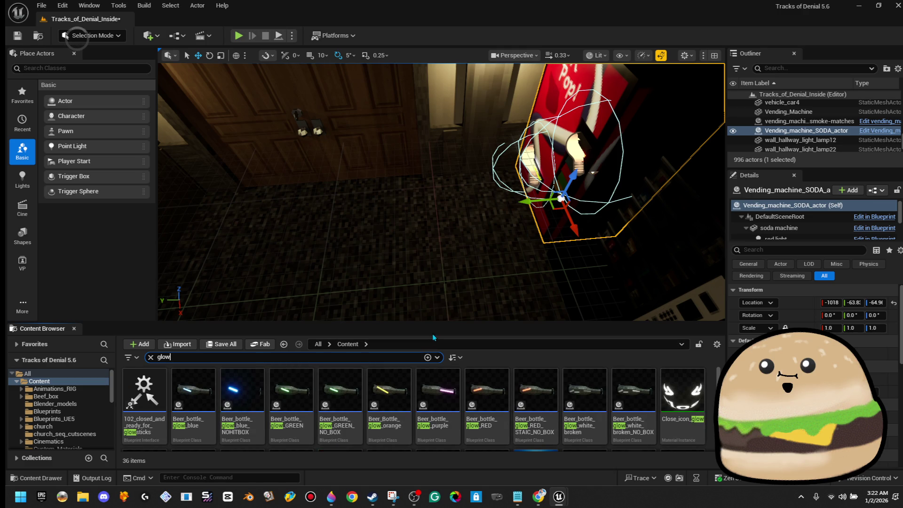
pyautogui.moveTo(440, 327); pyautogui.dragTo(440, 239)
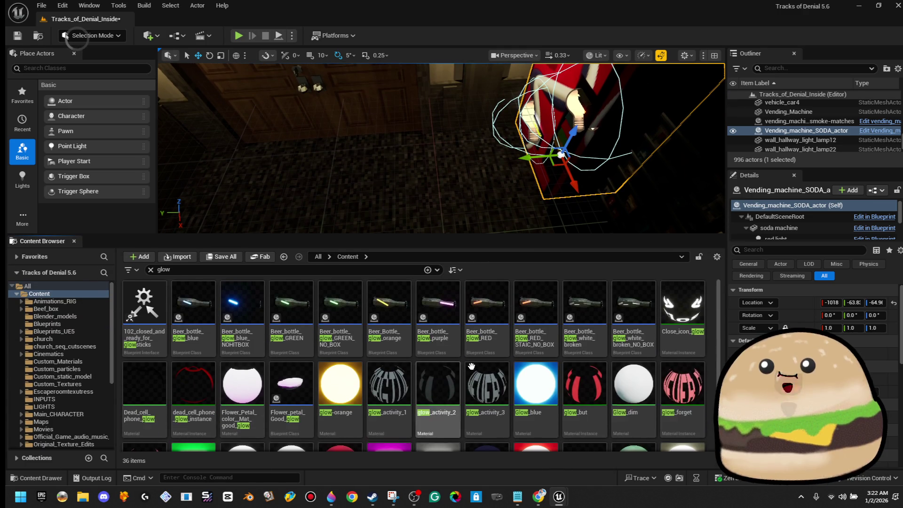
pyautogui.scroll(-3, 437, 399)
pyautogui.click(486, 315)
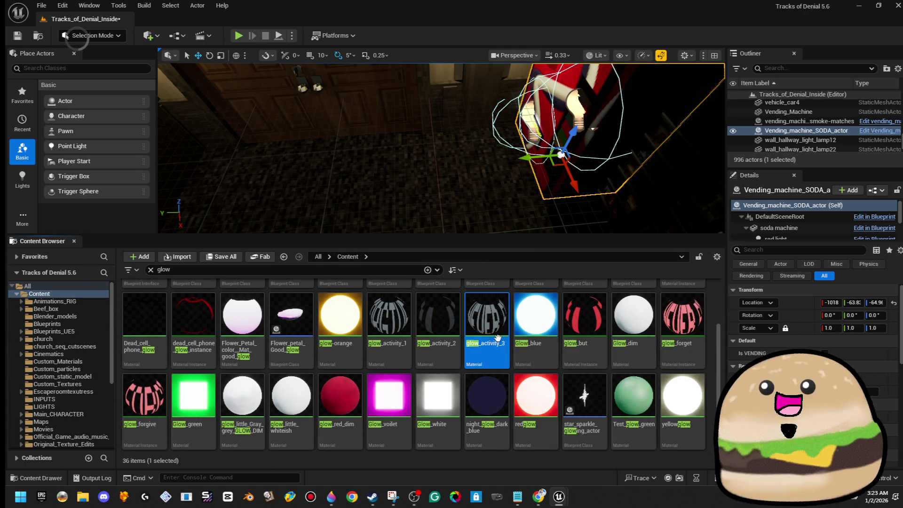
pyautogui.rightClick(484, 320)
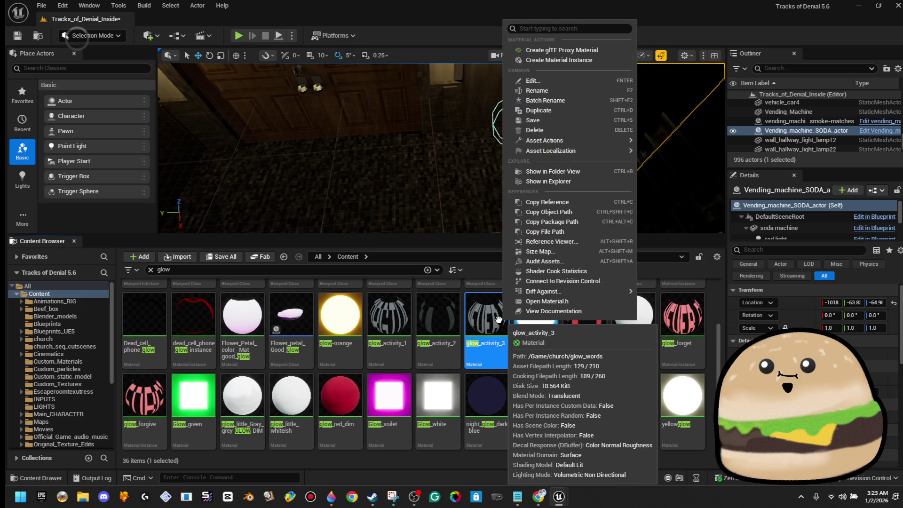
pyautogui.press('Escape')
pyautogui.doubleClick(484, 320)
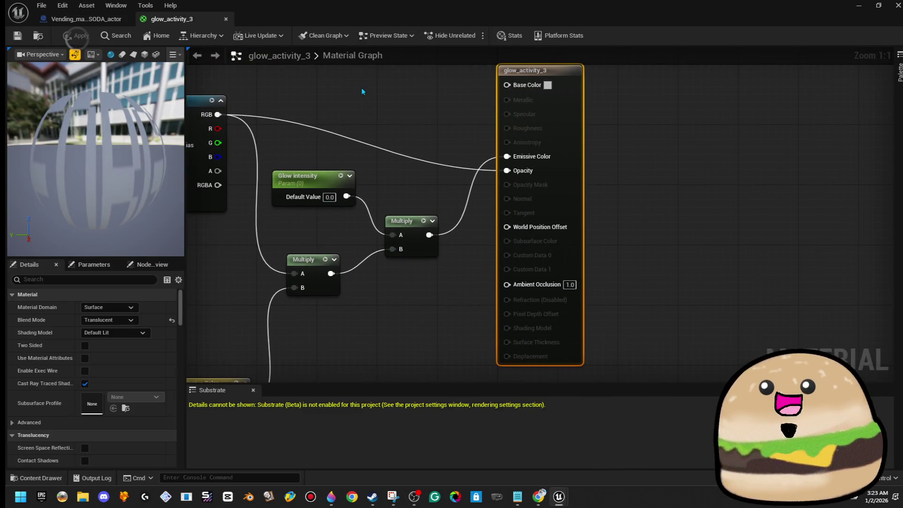
# Step: Look over the glow_activity_3 material graph, then close it and the Blueprint editor
pyautogui.moveTo(381, 152); pyautogui.dragTo(475, 159)
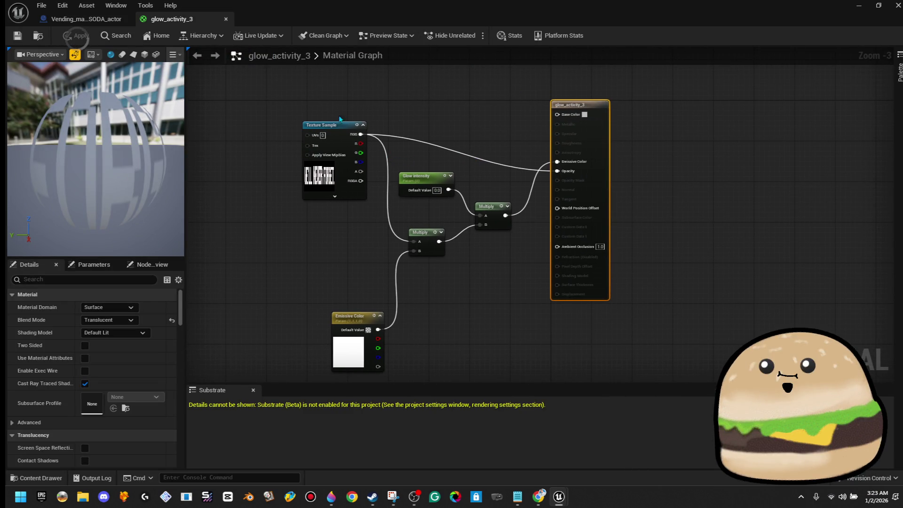
pyautogui.click(226, 19)
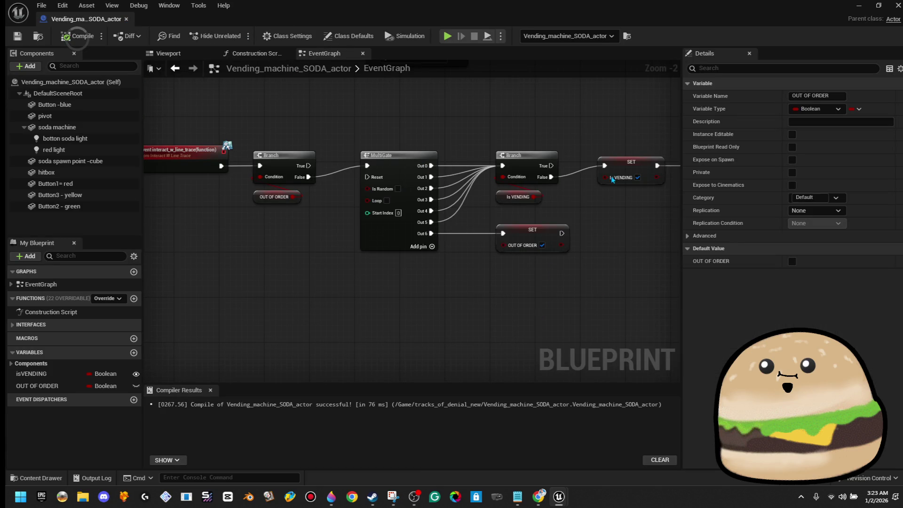
pyautogui.click(857, 6)
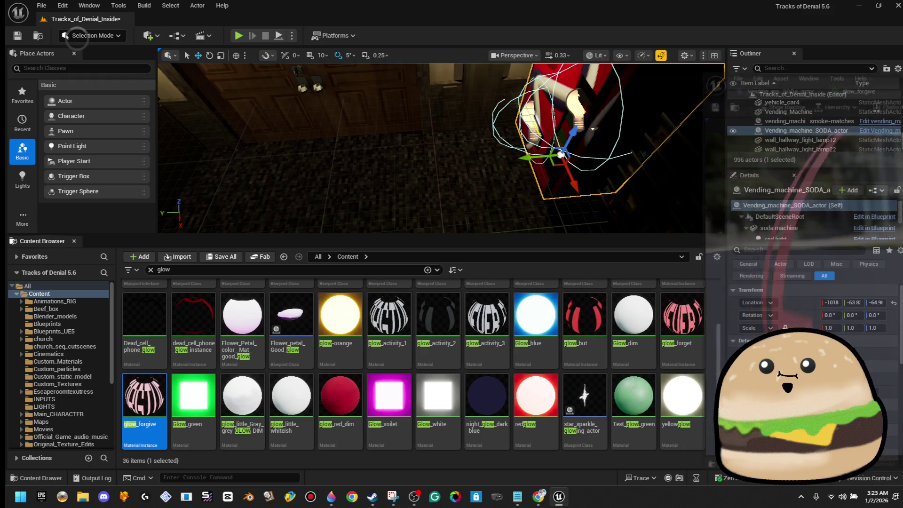
# Step: Search the Content Browser for 'neon' and open the MOTEL neon materials, including Neon_sign_MOTEL_white_ere
pyautogui.scroll(2, 644, 419)
pyautogui.scroll(-2, 635, 405)
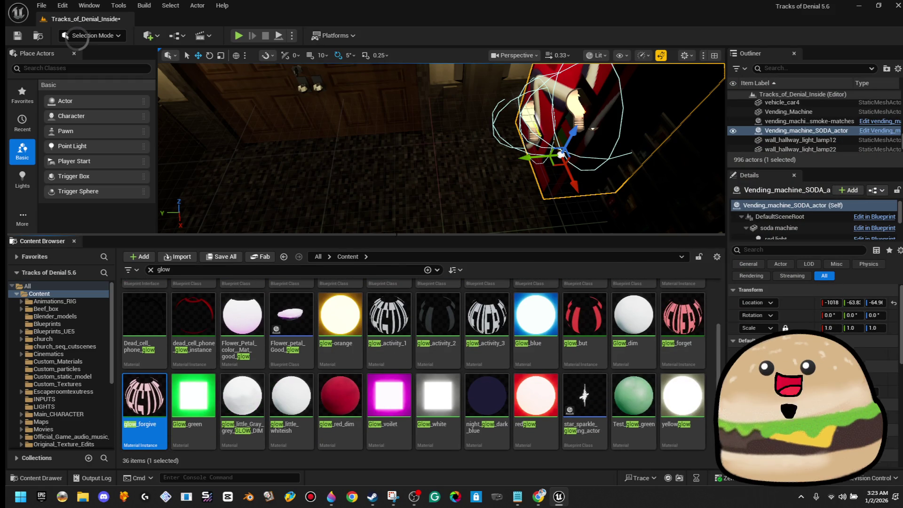
pyautogui.write('neon')
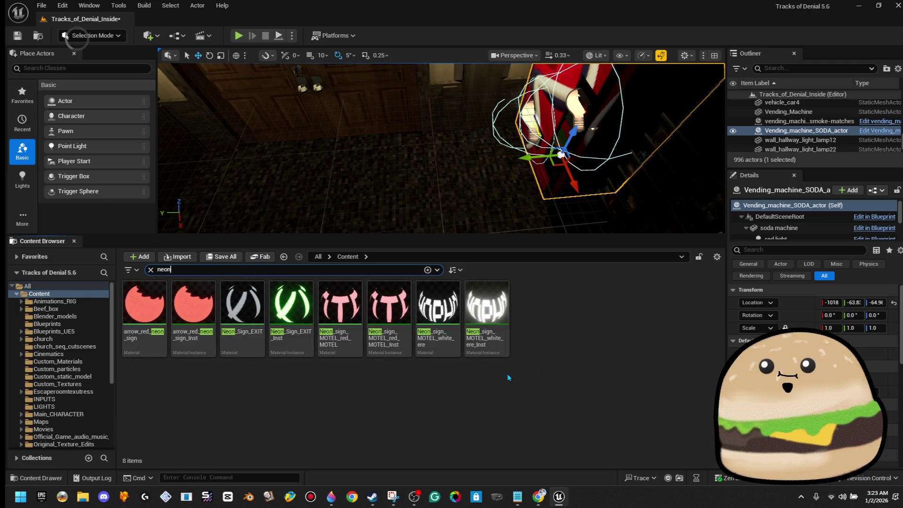
pyautogui.click(402, 306)
pyautogui.doubleClick(402, 306)
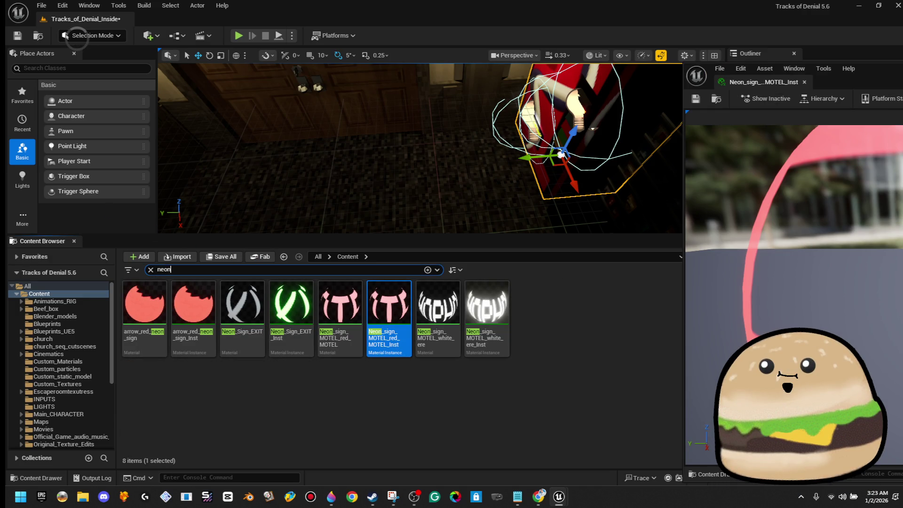
pyautogui.doubleClick(455, 347)
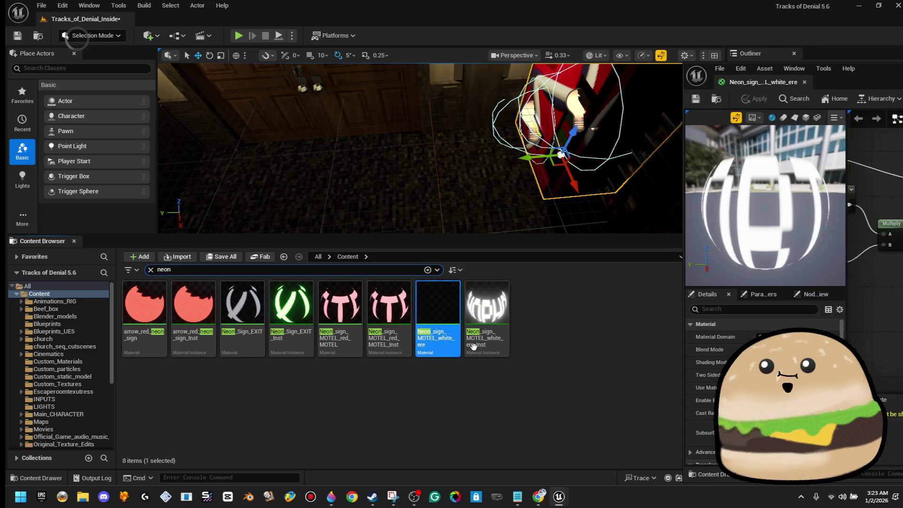
# Step: Duplicate Neon_sign_MOTEL_white_ere as dude_stop_outofoder and open the copy in the material editor
pyautogui.click(563, 289)
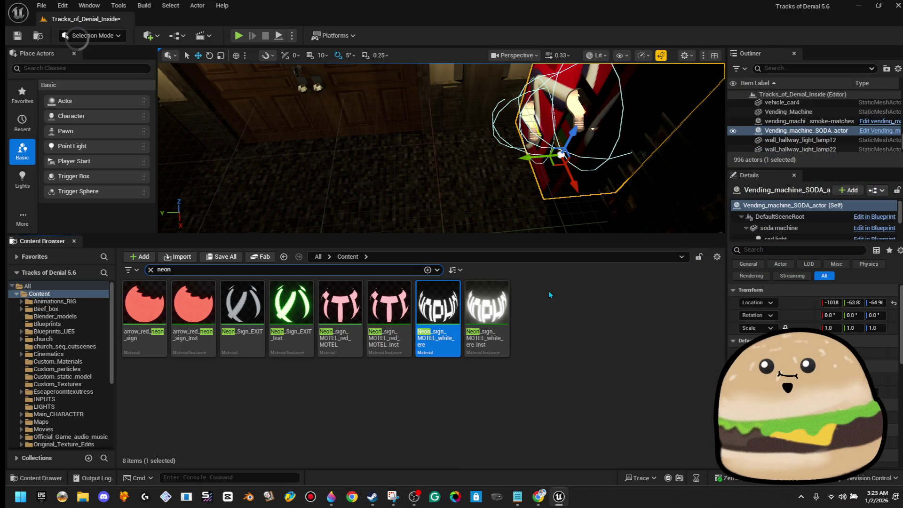
pyautogui.rightClick(445, 310)
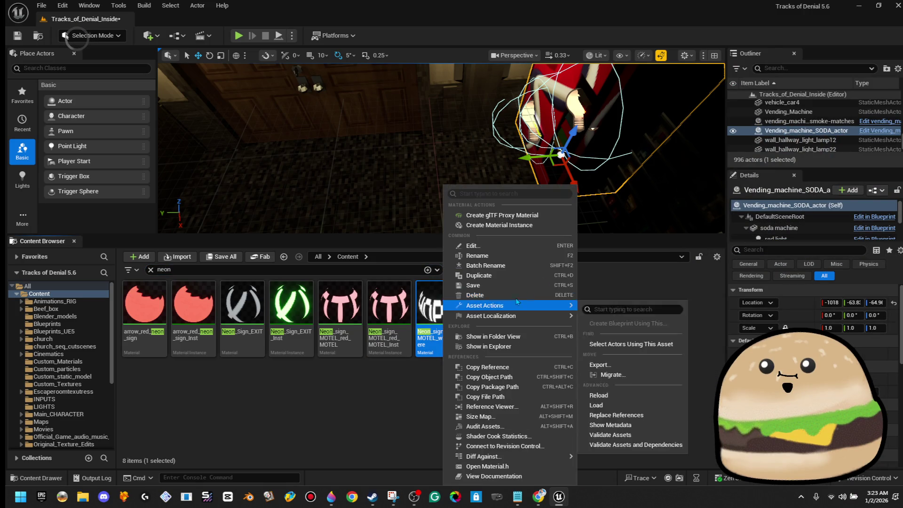
pyautogui.click(545, 275)
pyautogui.write('dude_stop_')
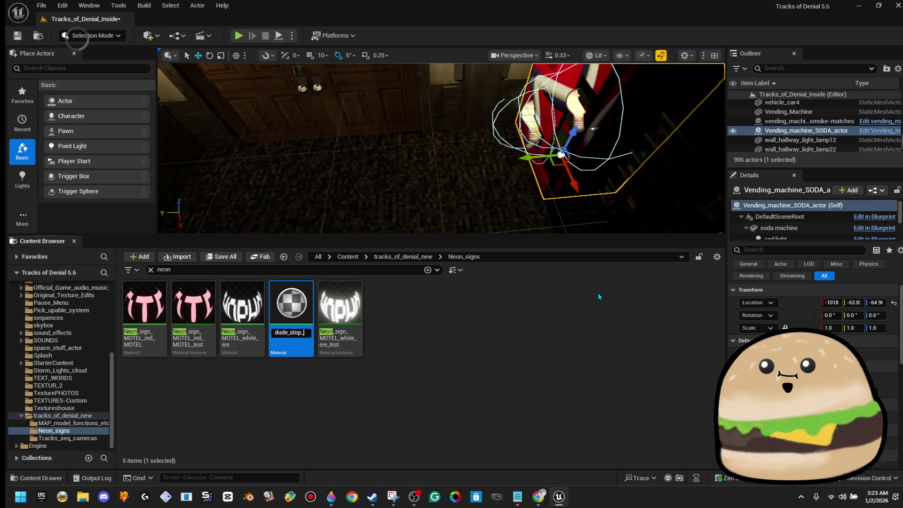
pyautogui.write('ofoder')
pyautogui.press('Return')
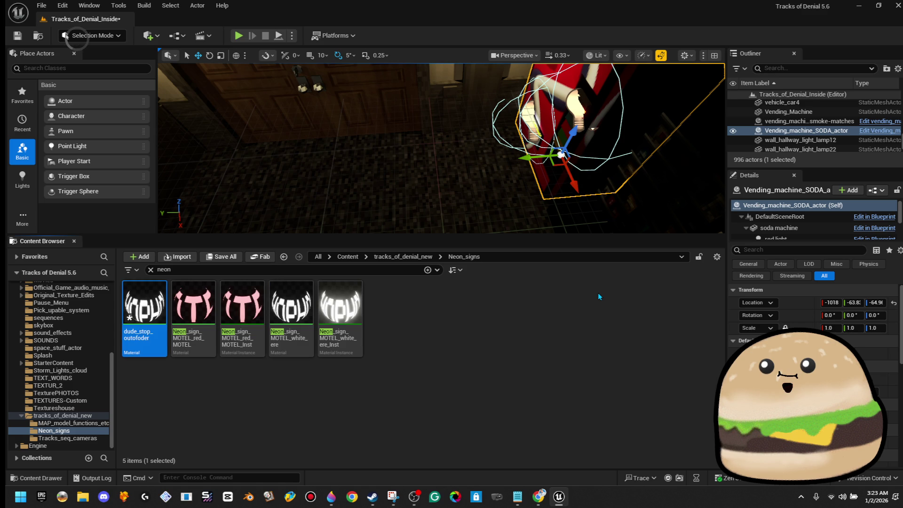
pyautogui.doubleClick(144, 306)
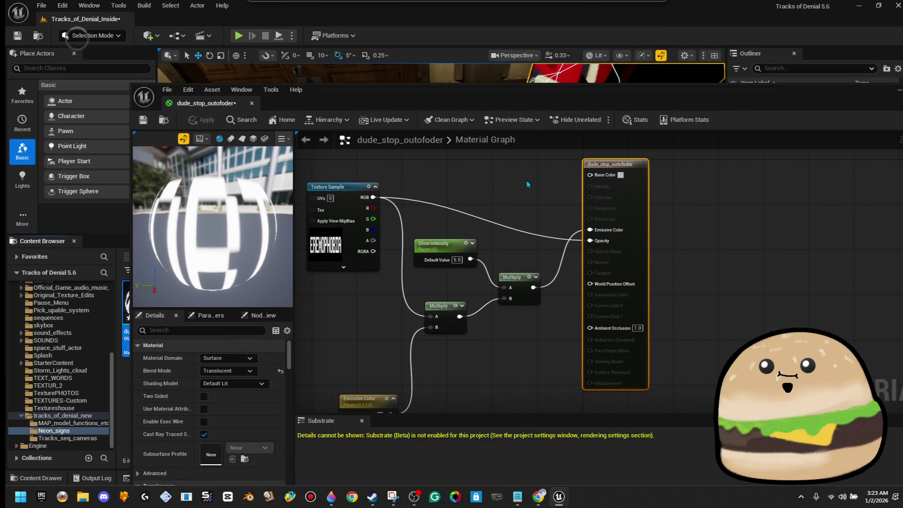
# Step: Assign the DUDE STOP OUT OF ORDER texture to the Texture Sample node and apply
pyautogui.click(326, 244)
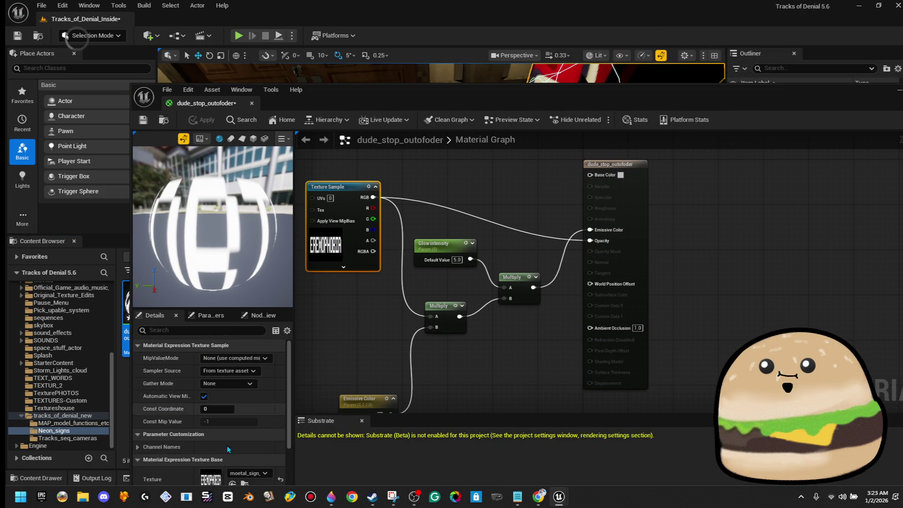
pyautogui.click(245, 478)
pyautogui.write('dud')
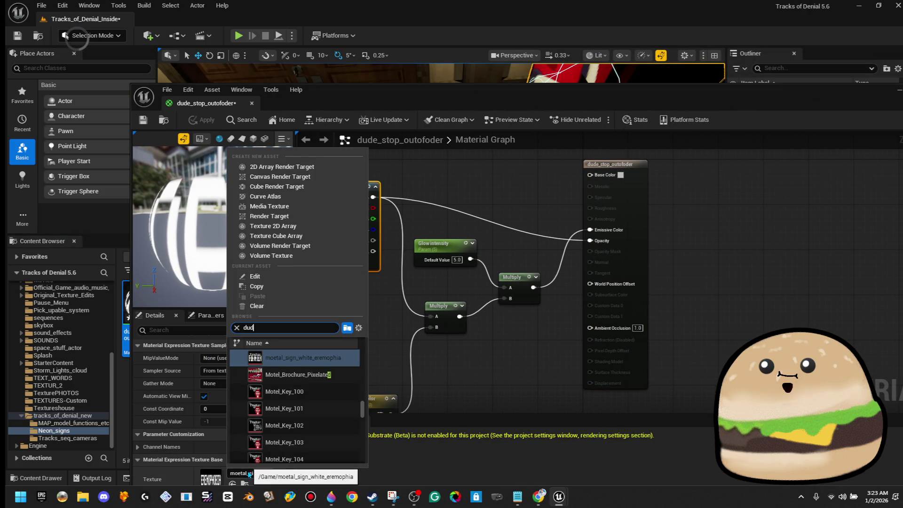
pyautogui.click(322, 355)
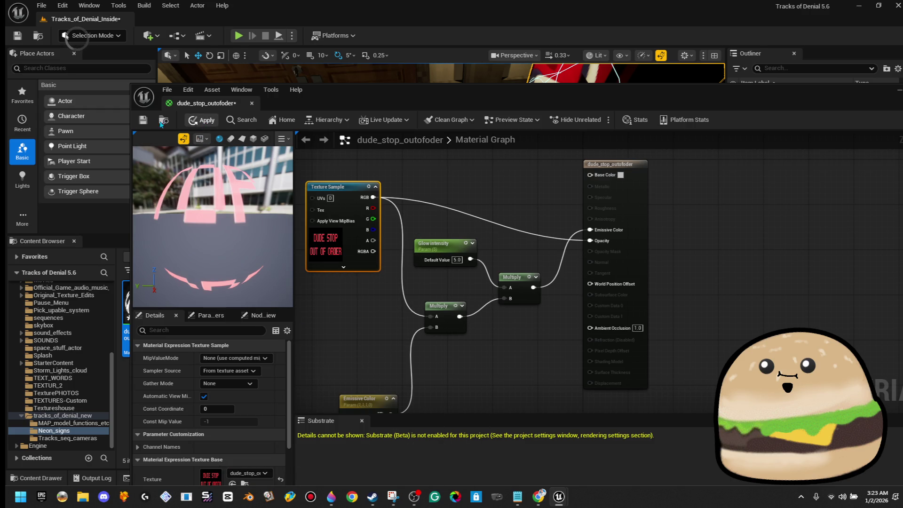
pyautogui.click(144, 120)
# Step: Set Glow intensity to 50 and wire it into the Multiply node's A input
pyautogui.moveTo(466, 354)
pyautogui.mouseDown()
pyautogui.moveTo(504, 271)
pyautogui.moveTo(472, 404)
pyautogui.mouseUp()
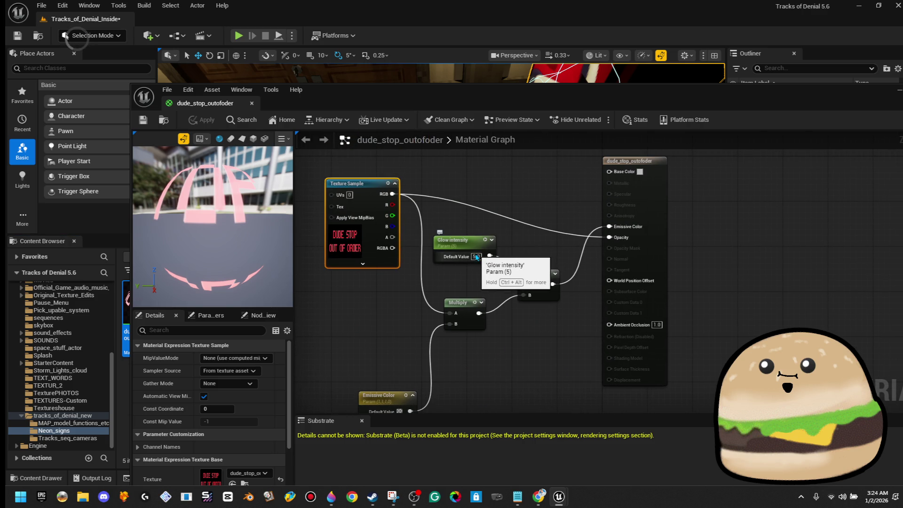
pyautogui.moveTo(534, 352); pyautogui.dragTo(552, 283)
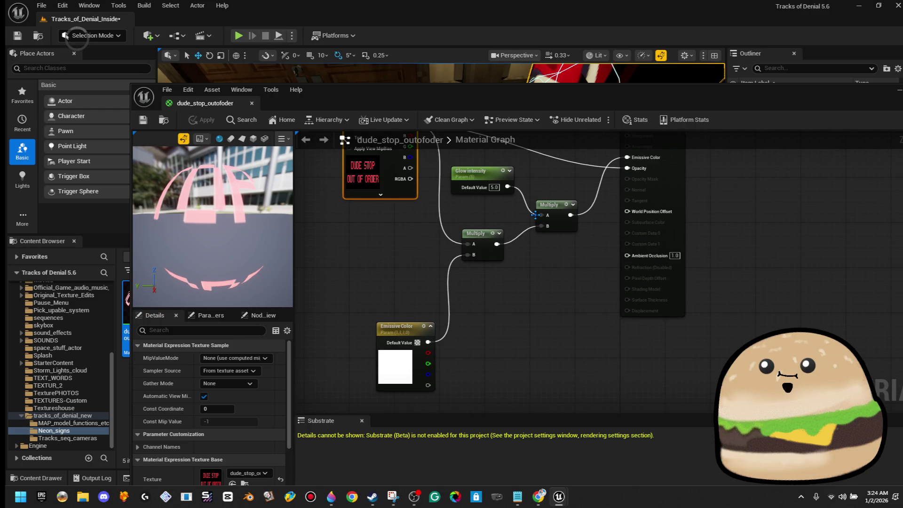
pyautogui.write('50')
pyautogui.press('Return')
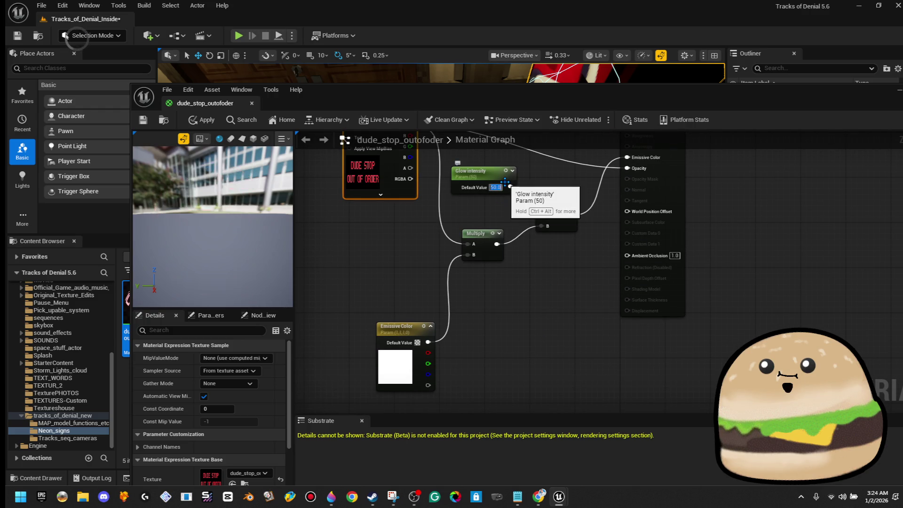
pyautogui.moveTo(510, 187); pyautogui.dragTo(542, 215)
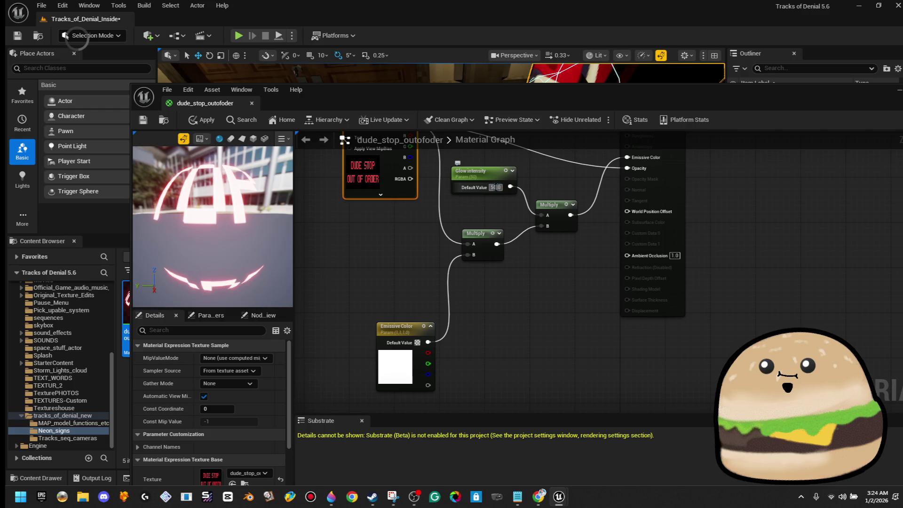
# Step: Try glow intensities 3, 10, 1 and 0.5, settle on 5, then apply and close the editor
pyautogui.write('3')
pyautogui.press('Return')
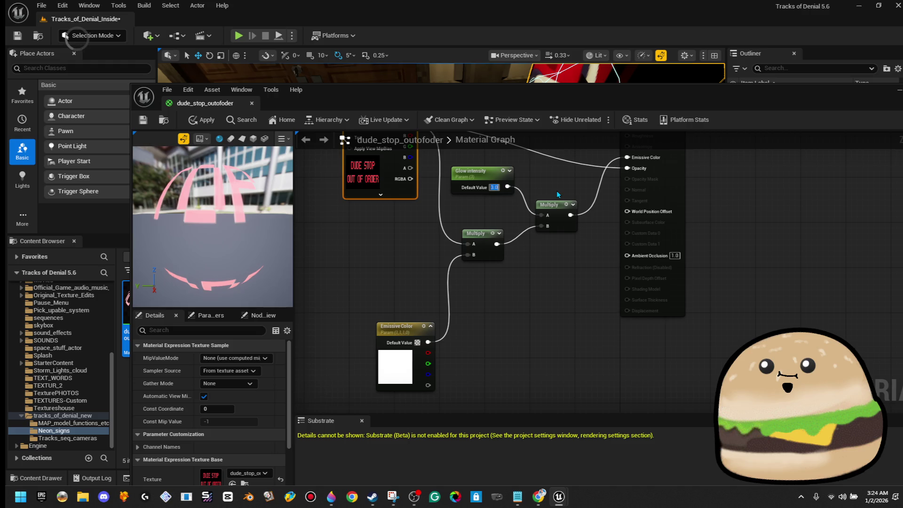
pyautogui.write('10')
pyautogui.press('Return')
pyautogui.write('5')
pyautogui.press('Return')
pyautogui.write('10')
pyautogui.press('Return')
pyautogui.write('1')
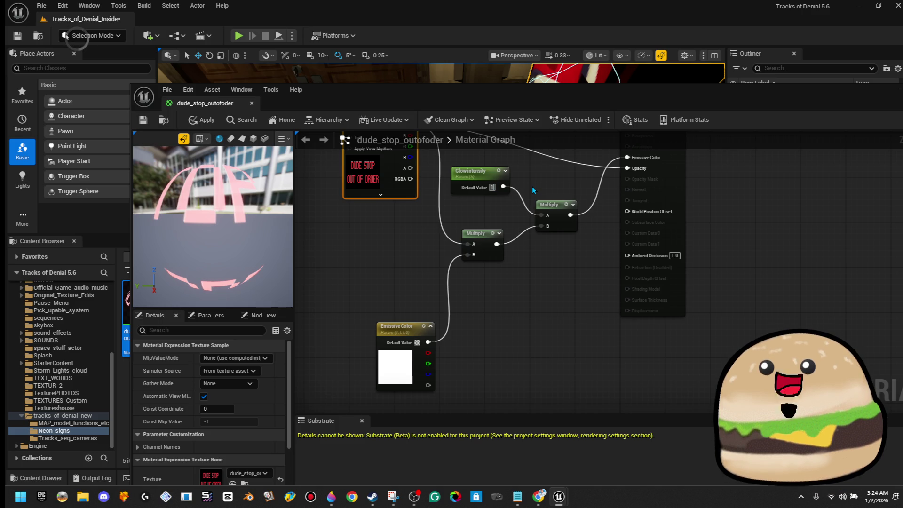
pyautogui.press('Return')
pyautogui.write('0.5')
pyautogui.press('Return')
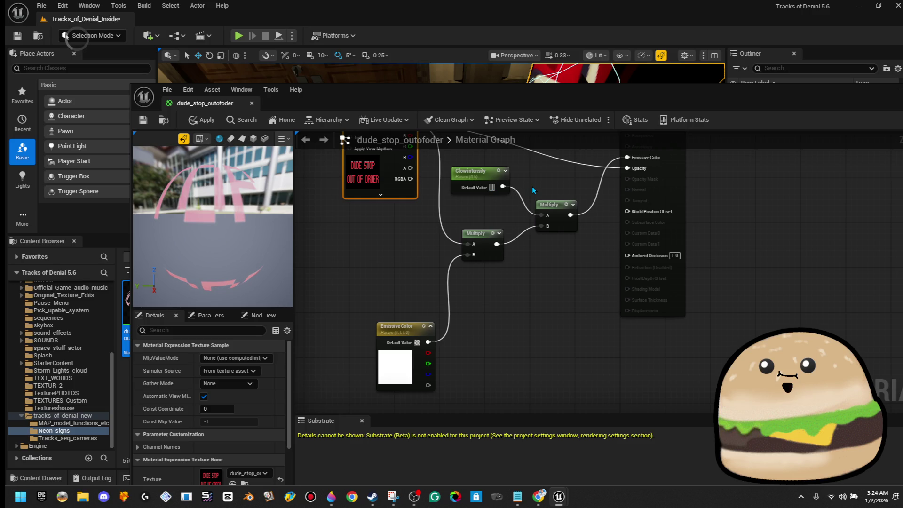
pyautogui.write('5')
pyautogui.press('Return')
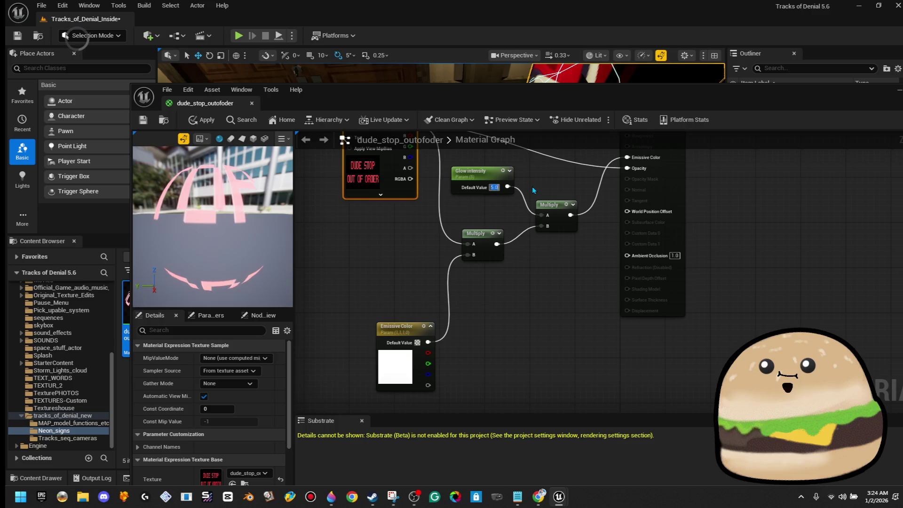
pyautogui.click(205, 121)
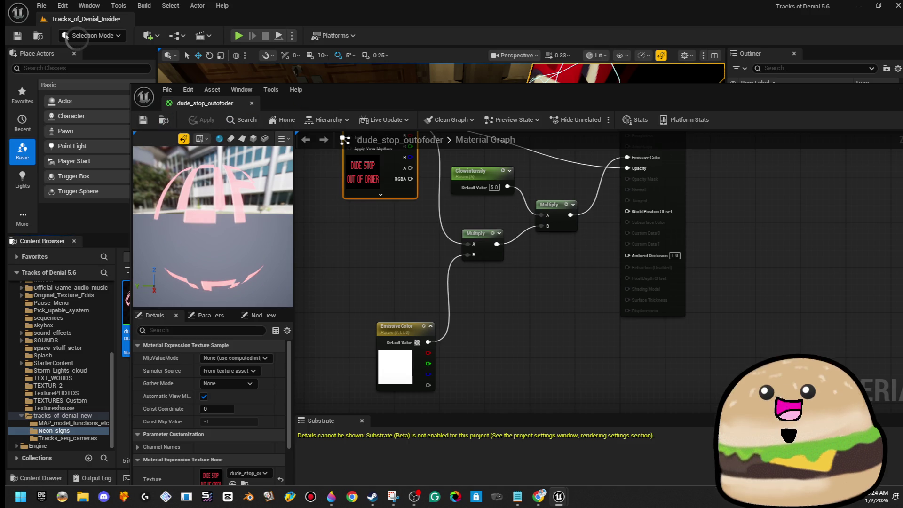
pyautogui.click(898, 89)
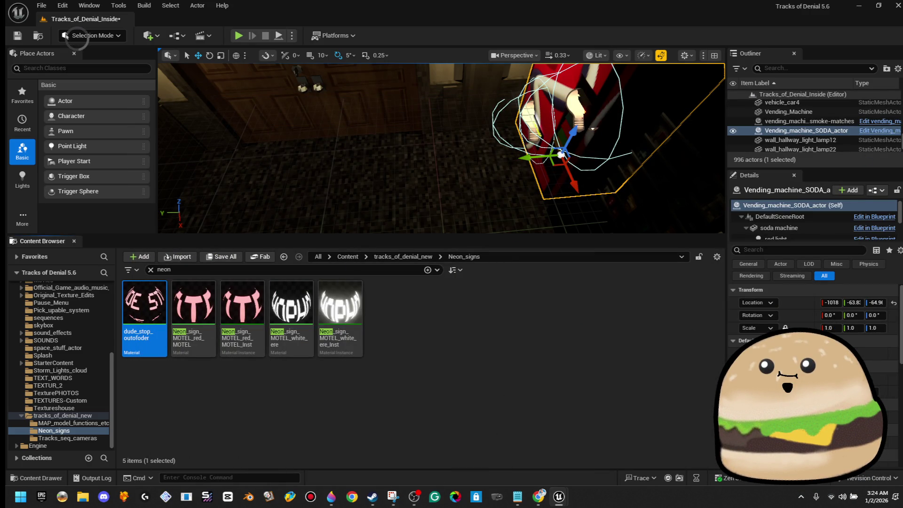
# Step: Frame the soda machine and open the Vending_machine_SODA_actor blueprint for editing
pyautogui.press('f')
pyautogui.rightClick(458, 147)
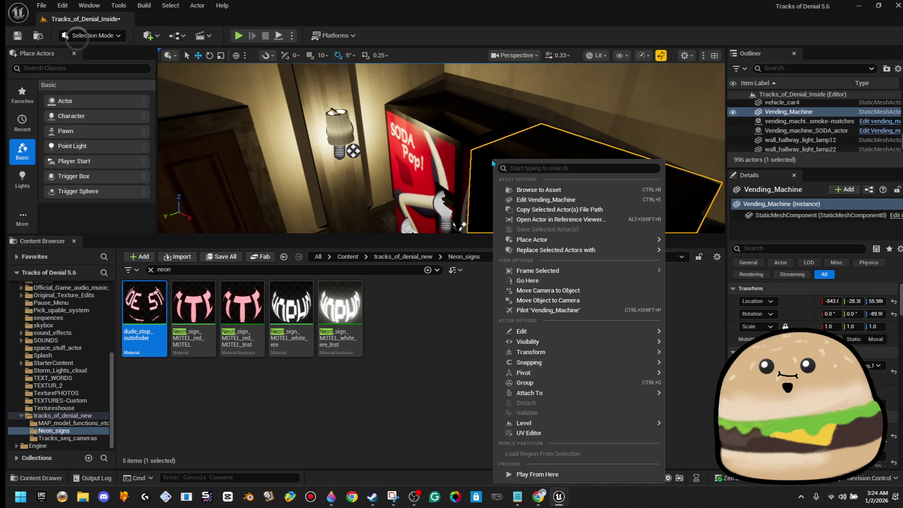
pyautogui.click(517, 185)
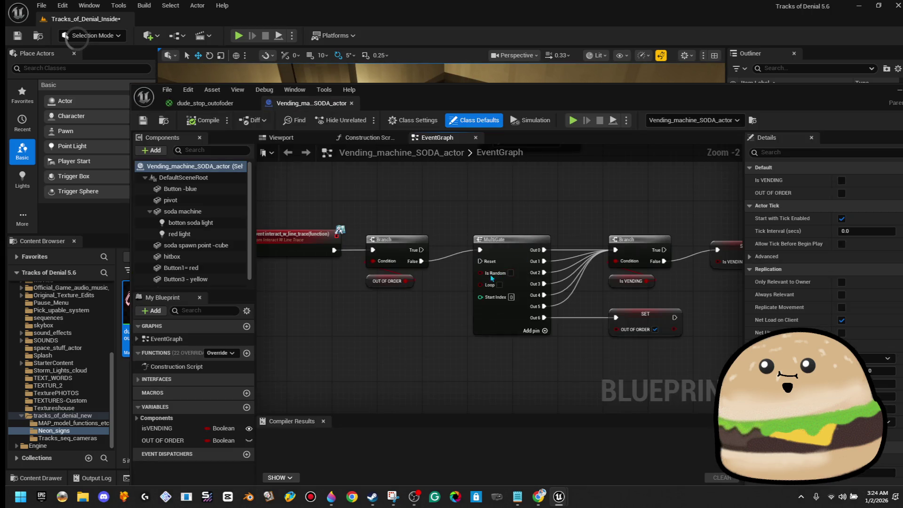
pyautogui.moveTo(368, 232)
pyautogui.mouseDown()
pyautogui.moveTo(301, 193)
pyautogui.moveTo(317, 264)
pyautogui.moveTo(343, 200)
pyautogui.moveTo(383, 245)
pyautogui.mouseUp()
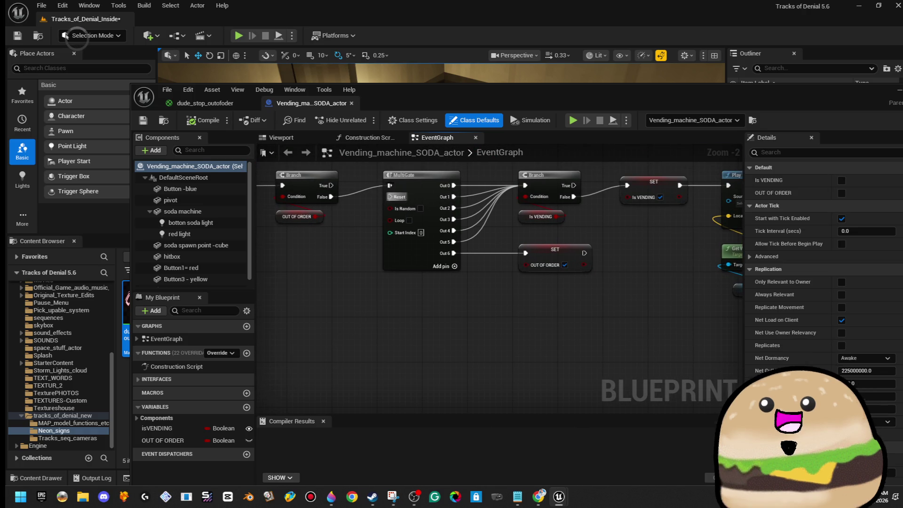
# Step: Preview the machine front in the component viewport, select the hitbox, and maximize the window
pyautogui.click(299, 141)
pyautogui.moveTo(347, 281)
pyautogui.mouseDown()
pyautogui.moveTo(390, 363)
pyautogui.moveTo(414, 313)
pyautogui.mouseUp()
pyautogui.click(197, 256)
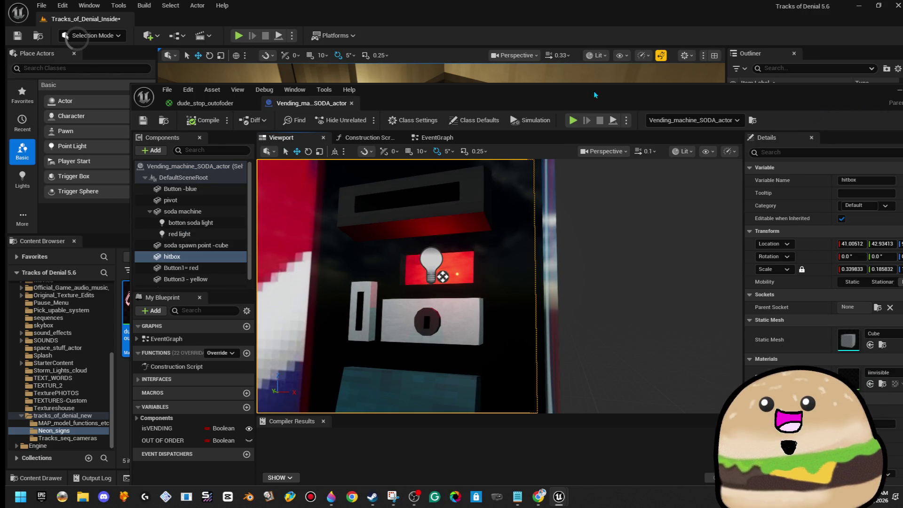
pyautogui.moveTo(568, 96); pyautogui.dragTo(494, 91)
pyautogui.doubleClick(494, 91)
pyautogui.scroll(-10, 850, 343)
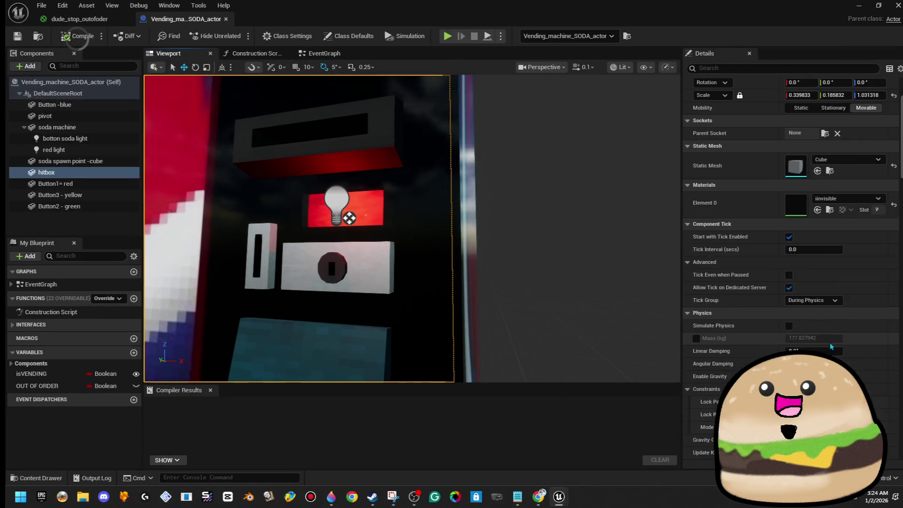
pyautogui.scroll(10, 850, 343)
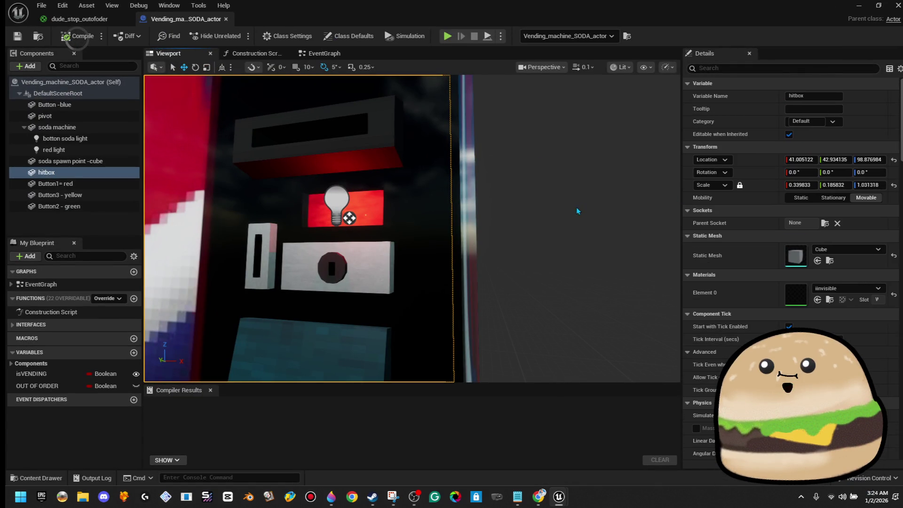
pyautogui.scroll(-5, 578, 211)
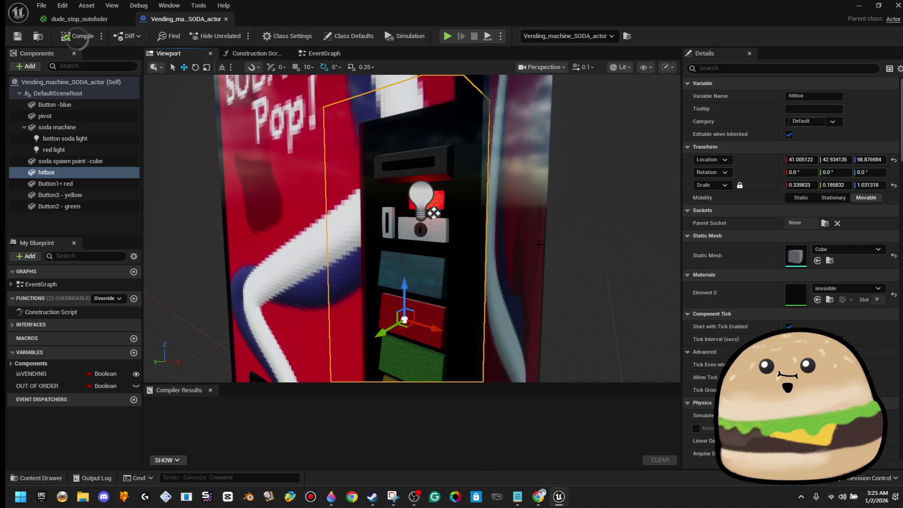
pyautogui.click(499, 179)
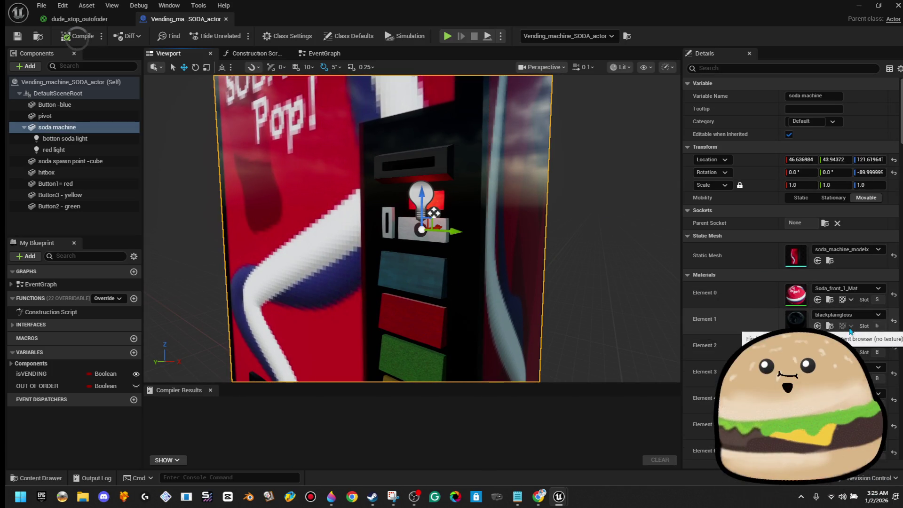
pyautogui.scroll(-2, 734, 188)
pyautogui.scroll(-2, 791, 236)
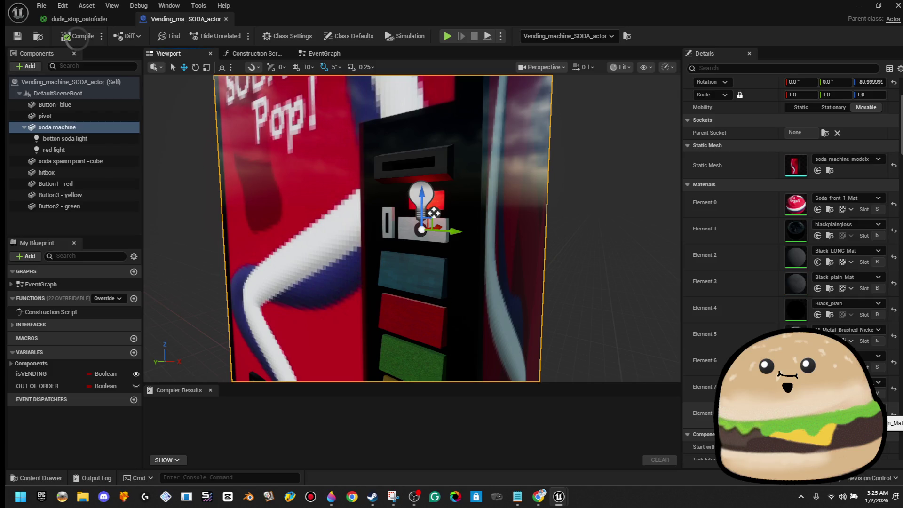
pyautogui.click(846, 409)
pyautogui.click(809, 325)
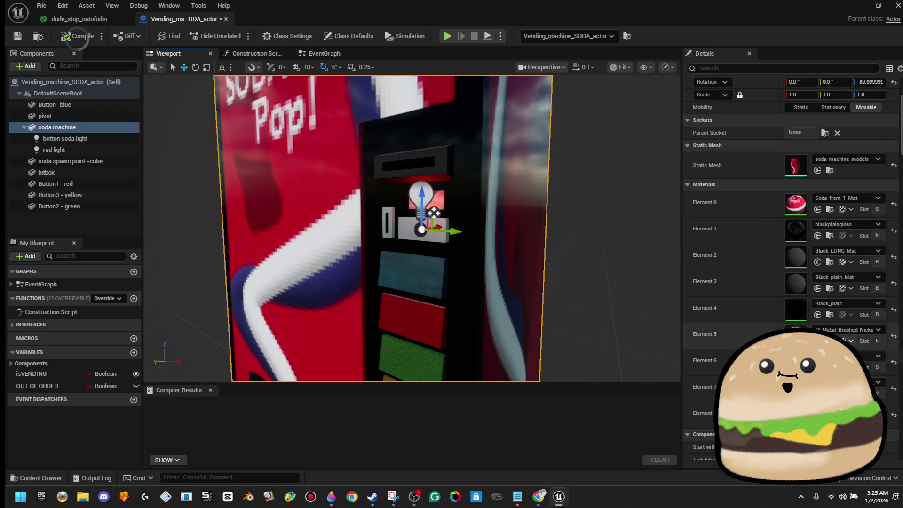
pyautogui.click(847, 409)
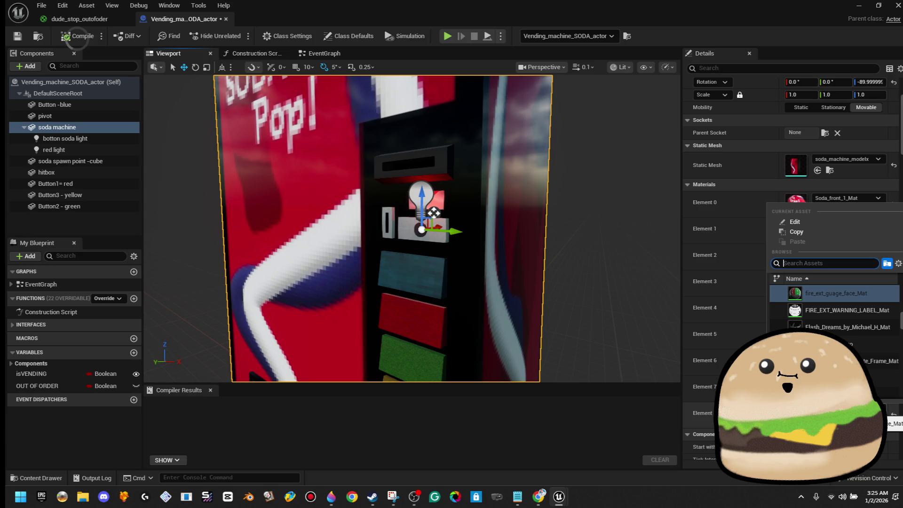
pyautogui.write('red')
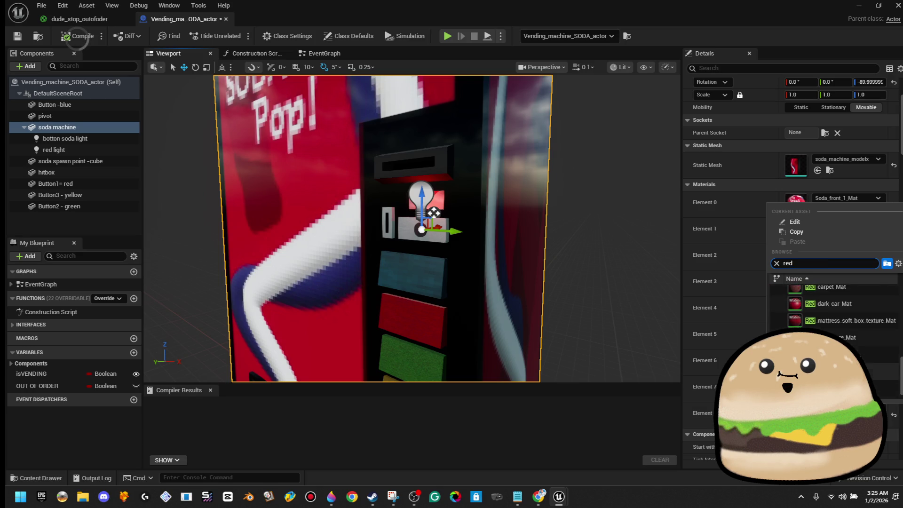
pyautogui.scroll(5, 890, 333)
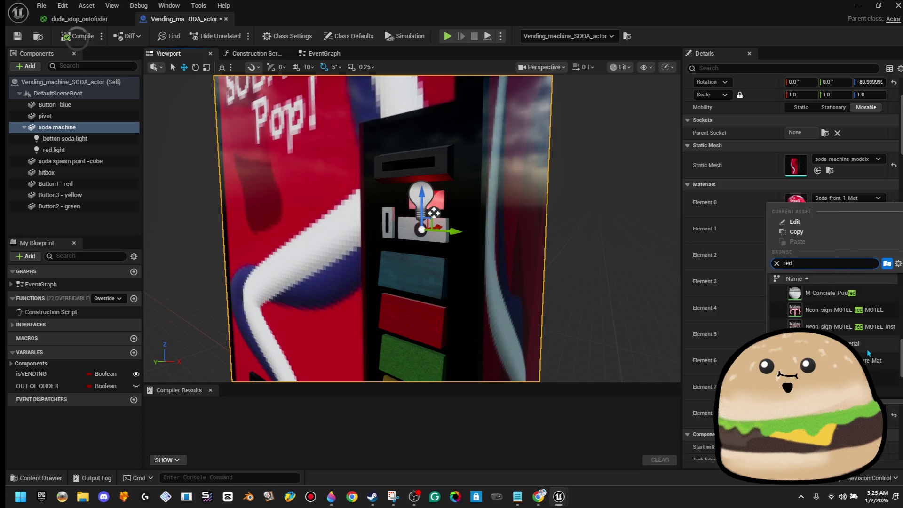
pyautogui.scroll(5, 838, 310)
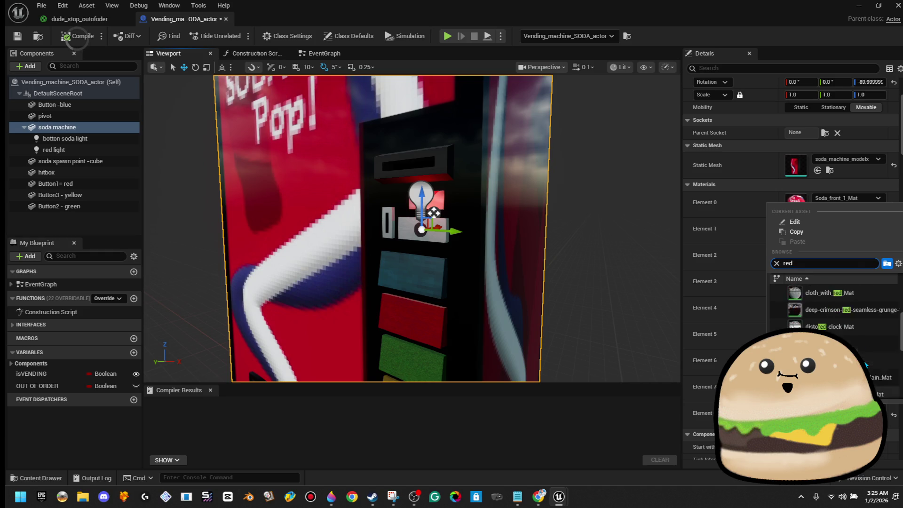
pyautogui.press('Escape')
pyautogui.scroll(2, 365, 228)
pyautogui.scroll(2, 357, 229)
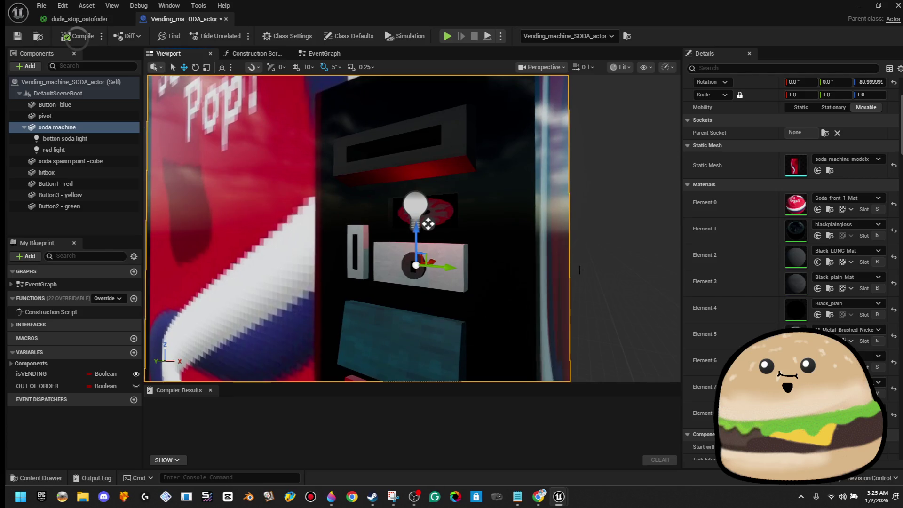
pyautogui.click(847, 197)
pyautogui.write('red')
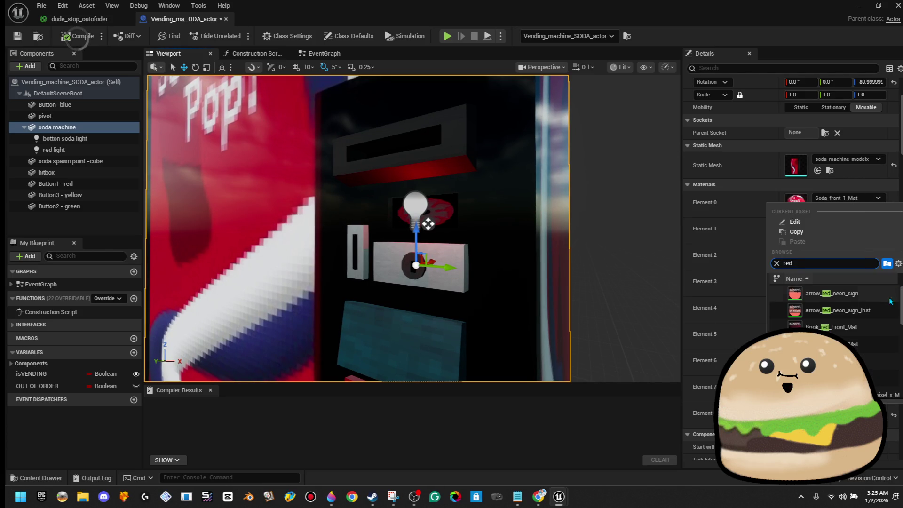
pyautogui.click(872, 331)
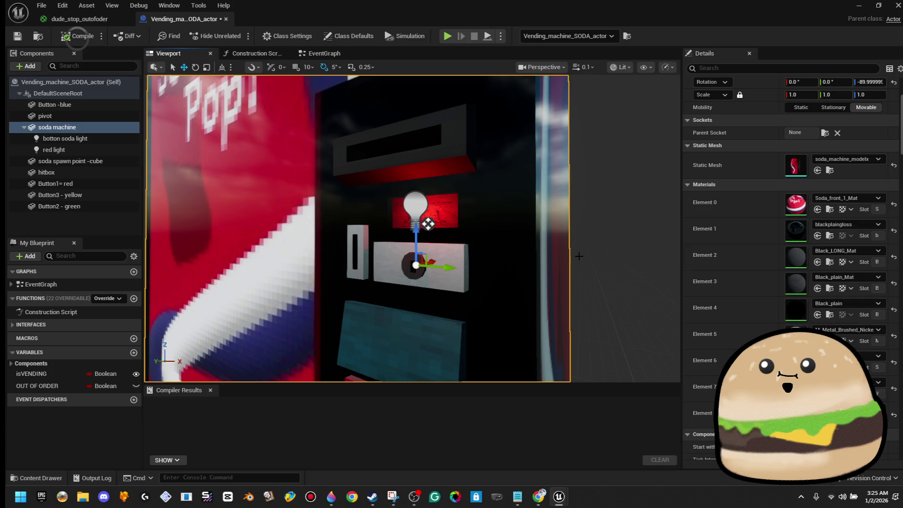
pyautogui.click(864, 360)
pyautogui.scroll(5, 852, 308)
pyautogui.scroll(5, 851, 307)
pyautogui.scroll(3, 853, 310)
pyautogui.write('d')
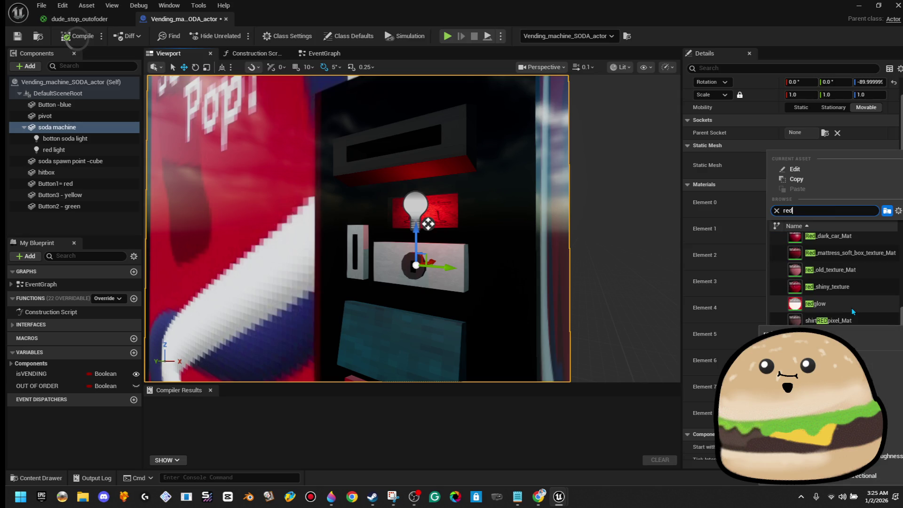
pyautogui.scroll(3, 870, 317)
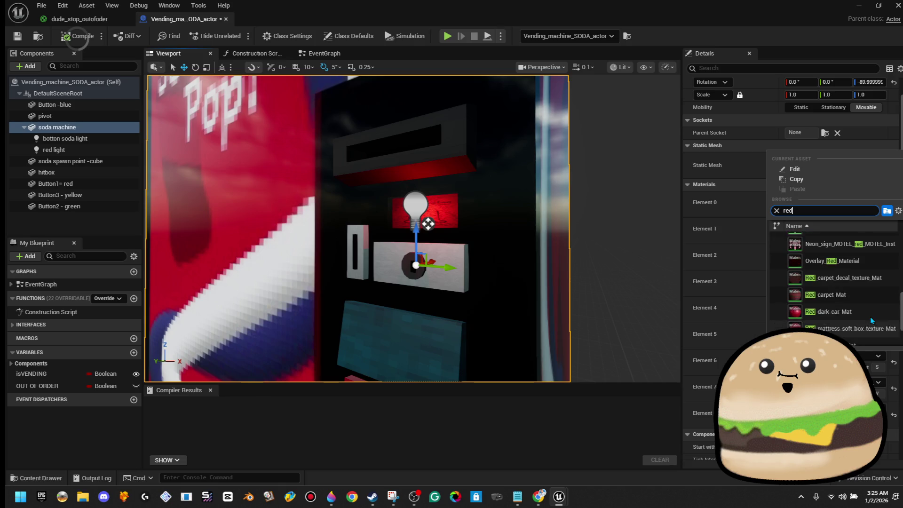
pyautogui.scroll(5, 867, 315)
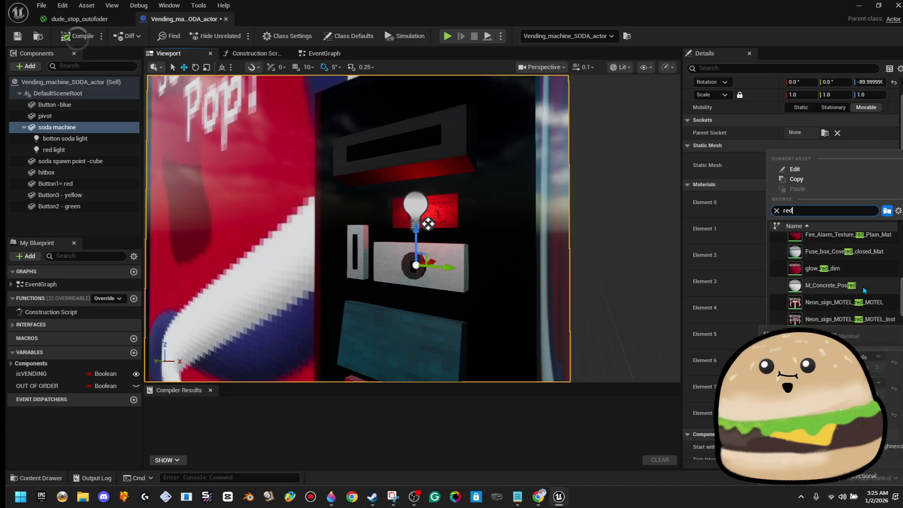
pyautogui.scroll(3, 863, 292)
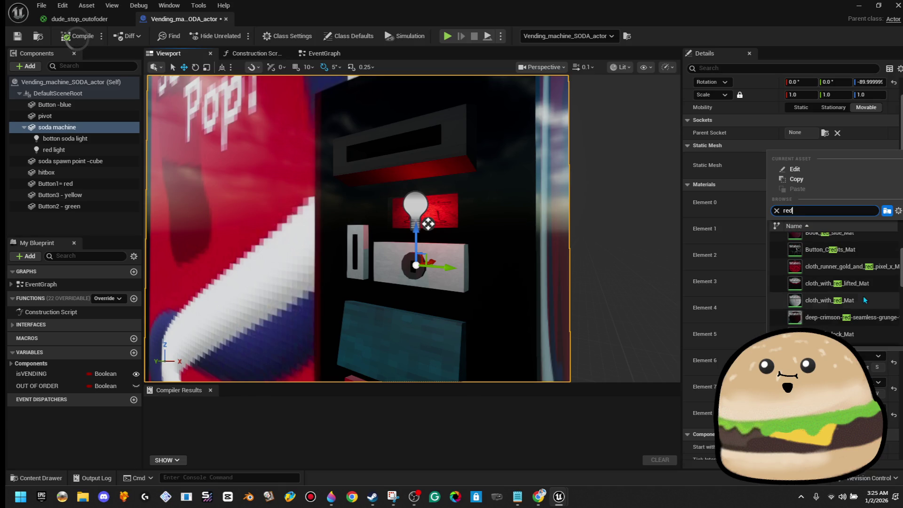
pyautogui.scroll(1, 866, 285)
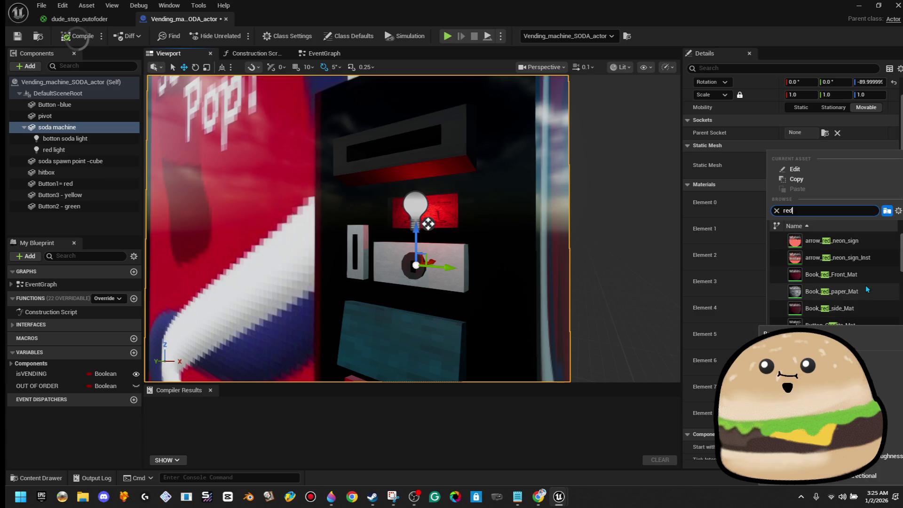
pyautogui.scroll(-3, 864, 318)
pyautogui.write(' fire')
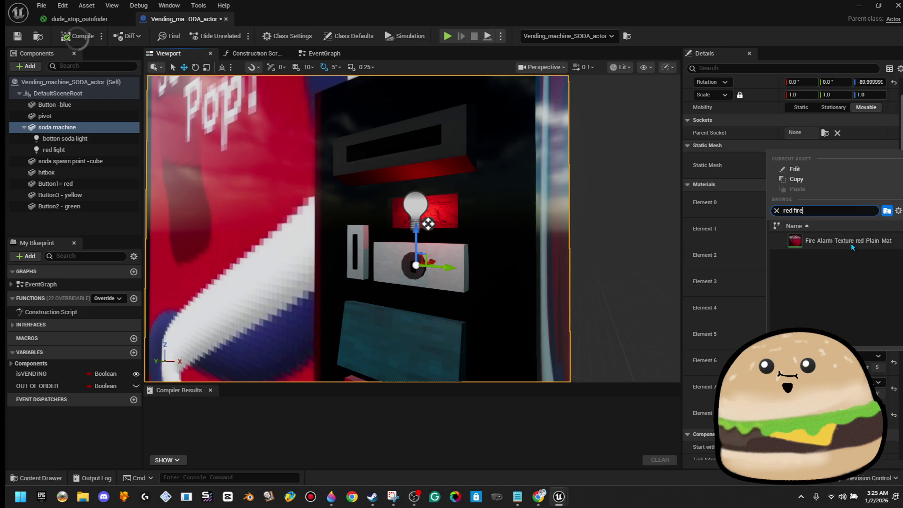
pyautogui.click(849, 241)
pyautogui.moveTo(540, 246)
pyautogui.mouseDown()
pyautogui.moveTo(527, 263)
pyautogui.moveTo(540, 247)
pyautogui.mouseUp()
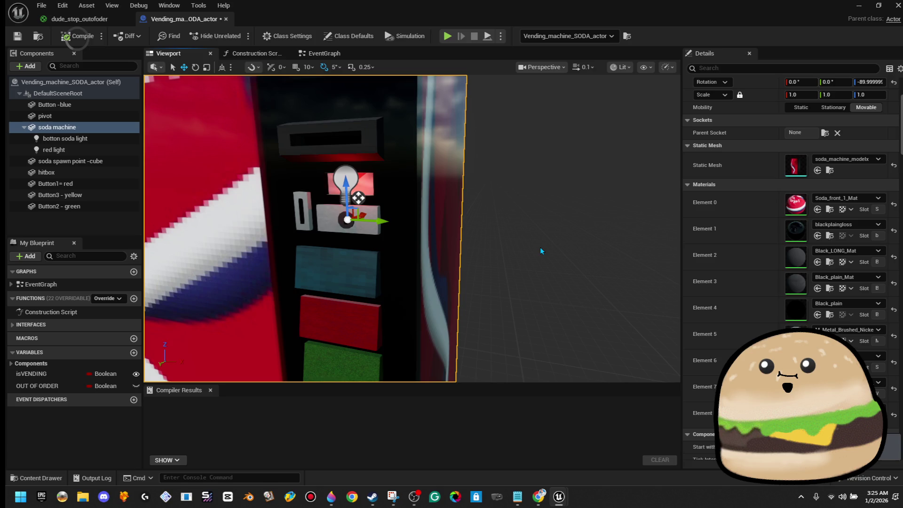
pyautogui.click(846, 198)
pyautogui.press('Escape')
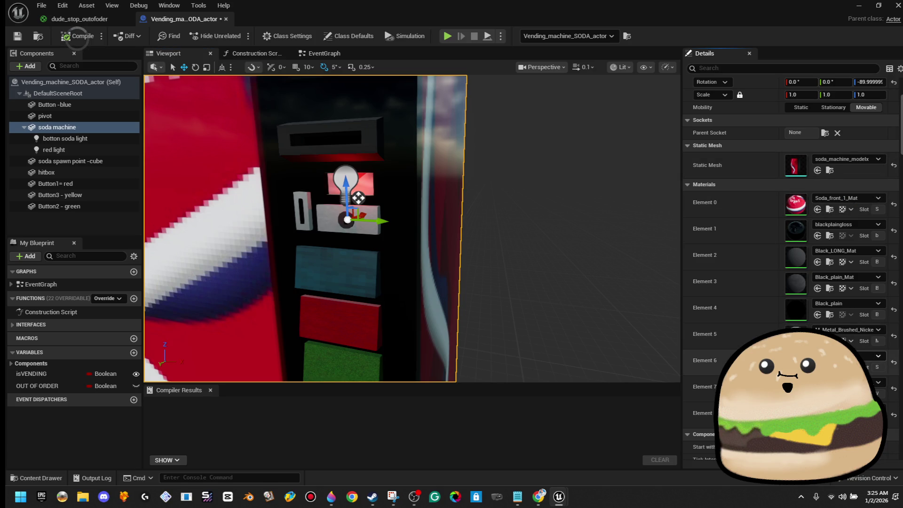
pyautogui.click(841, 303)
pyautogui.press('Escape')
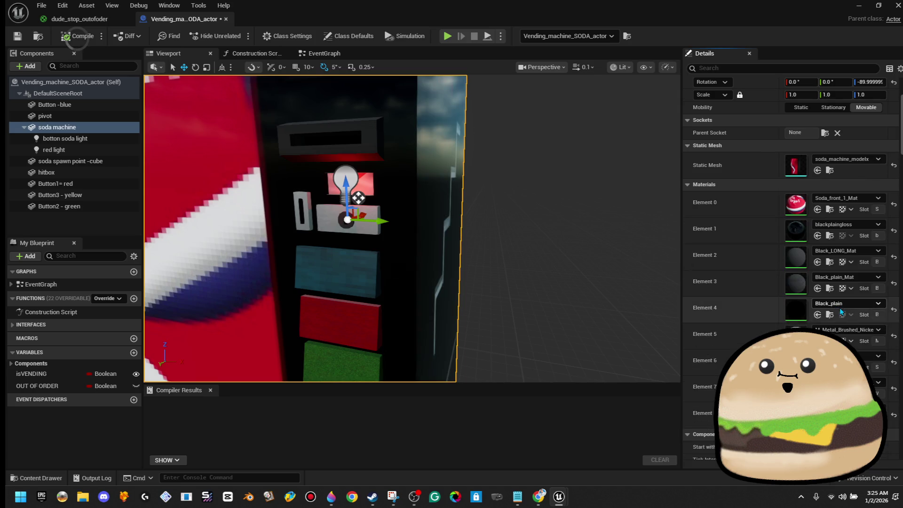
pyautogui.scroll(-1, 841, 305)
pyautogui.click(846, 183)
pyautogui.write('red')
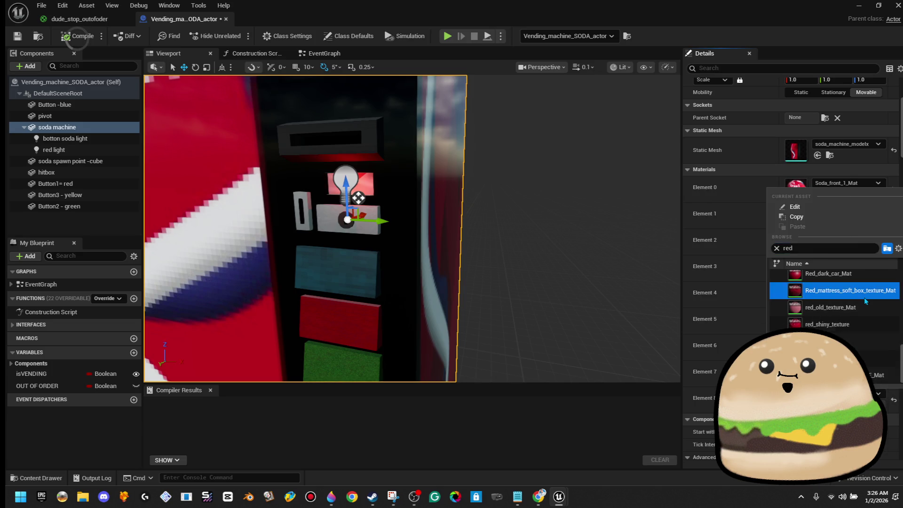
pyautogui.click(530, 253)
pyautogui.scroll(3, 530, 252)
pyautogui.scroll(-3, 332, 229)
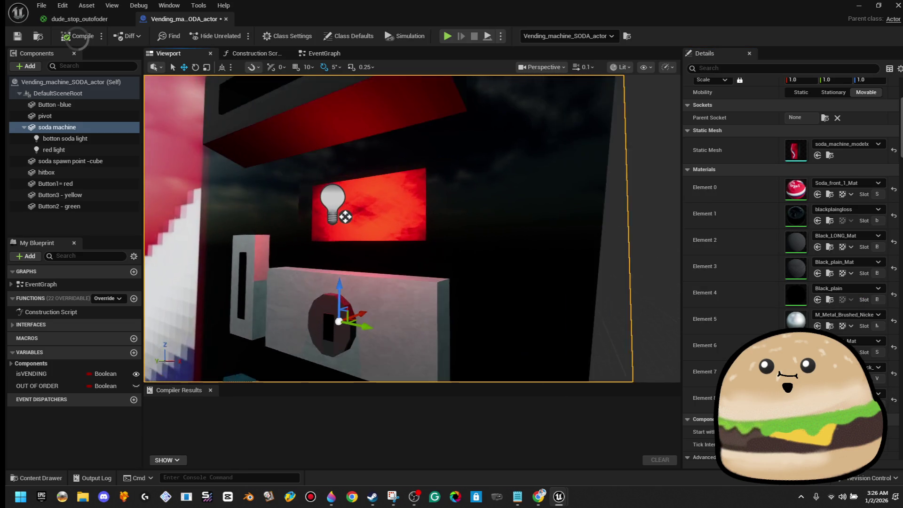
pyautogui.scroll(-1, 450, 211)
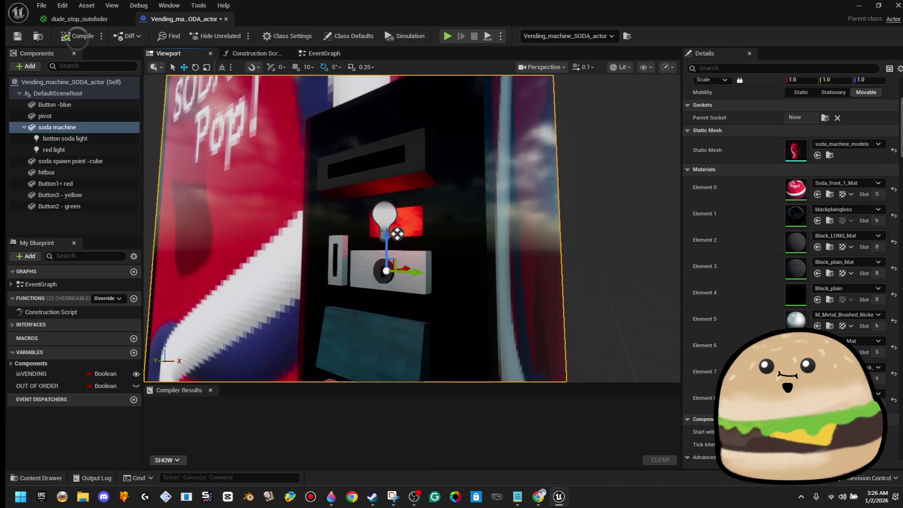
pyautogui.moveTo(470, 221); pyautogui.dragTo(470, 221)
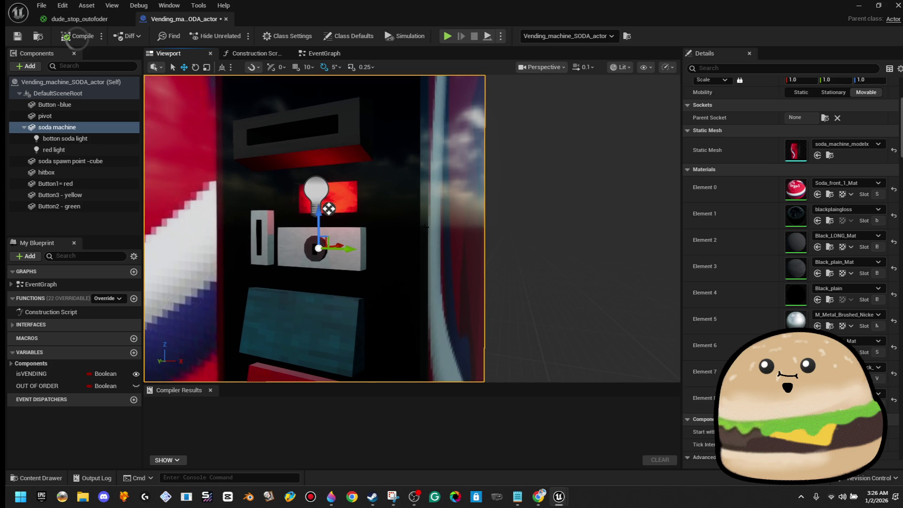
pyautogui.click(320, 190)
pyautogui.moveTo(343, 201); pyautogui.dragTo(389, 253)
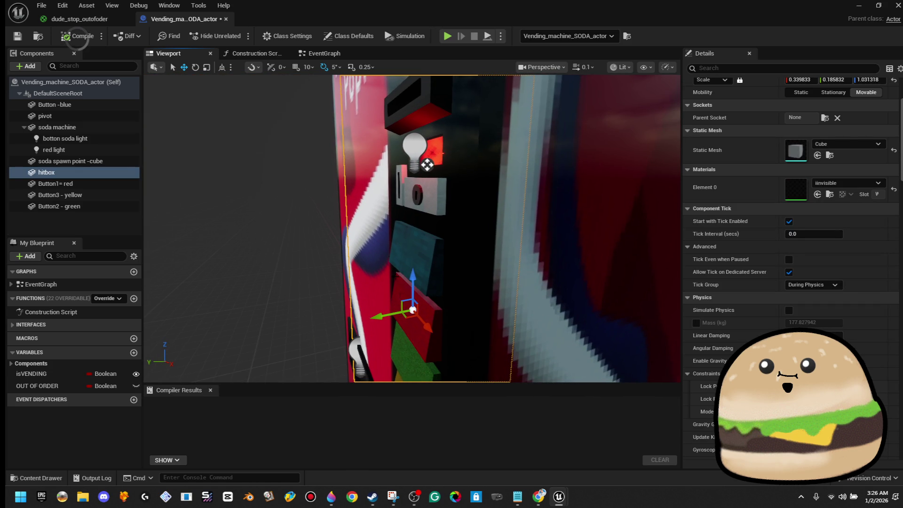
# Step: Move the red light off the machine front, undo it, then compile and save the blueprint
pyautogui.click(54, 149)
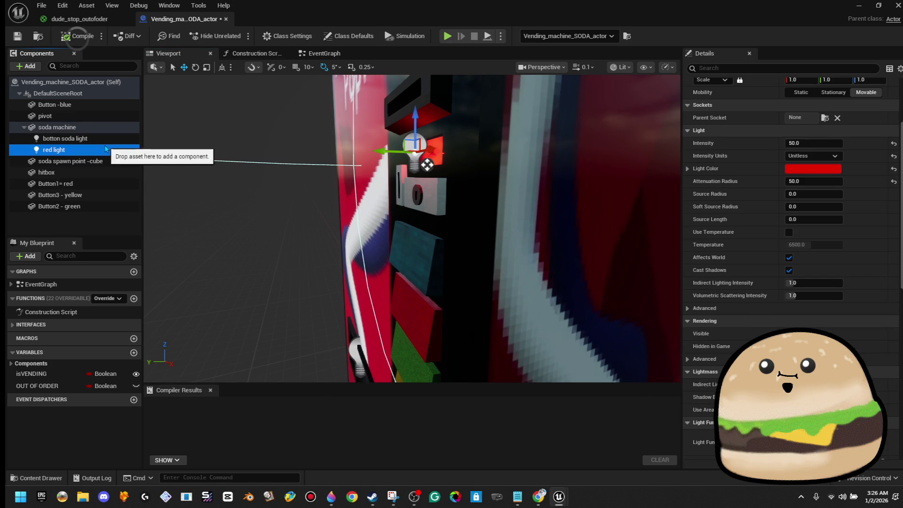
pyautogui.click(65, 138)
pyautogui.doubleClick(65, 139)
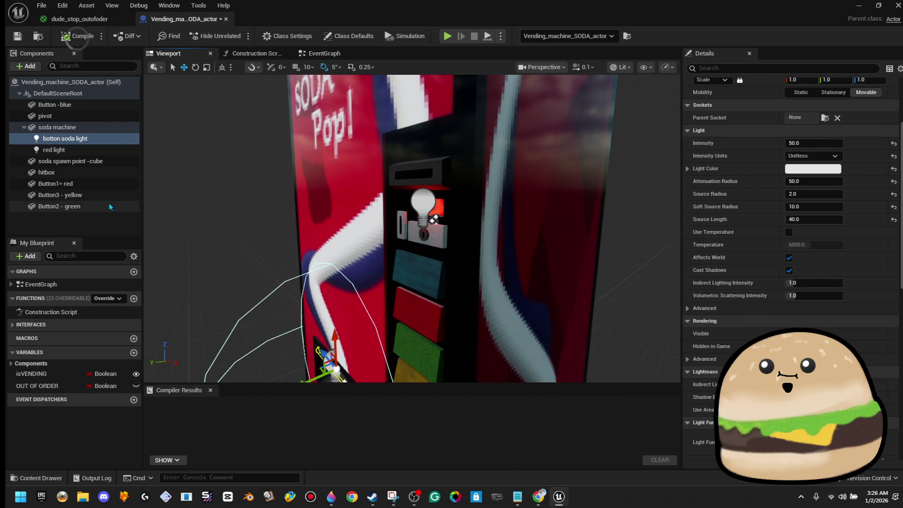
pyautogui.click(418, 235)
pyautogui.moveTo(418, 235)
pyautogui.mouseDown()
pyautogui.moveTo(385, 221)
pyautogui.moveTo(146, 221)
pyautogui.mouseUp()
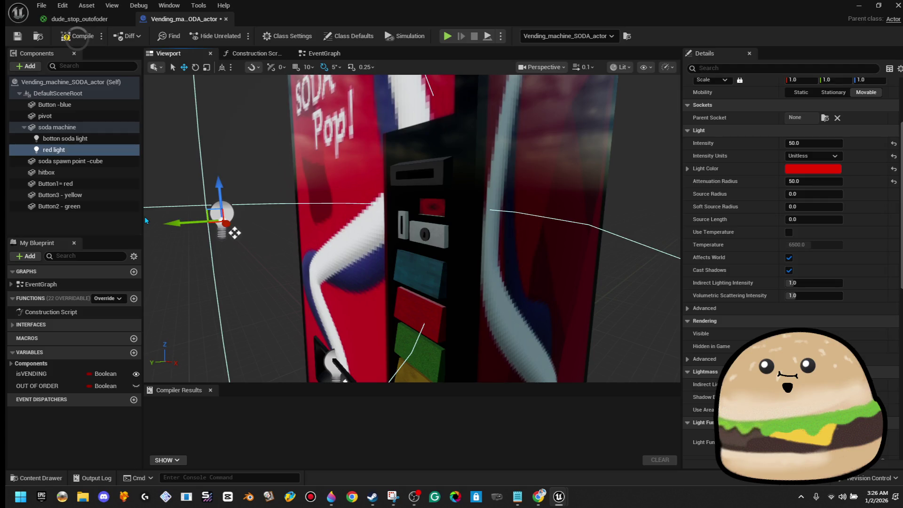
pyautogui.hotkey('ctrl', 'z')
pyautogui.click(78, 36)
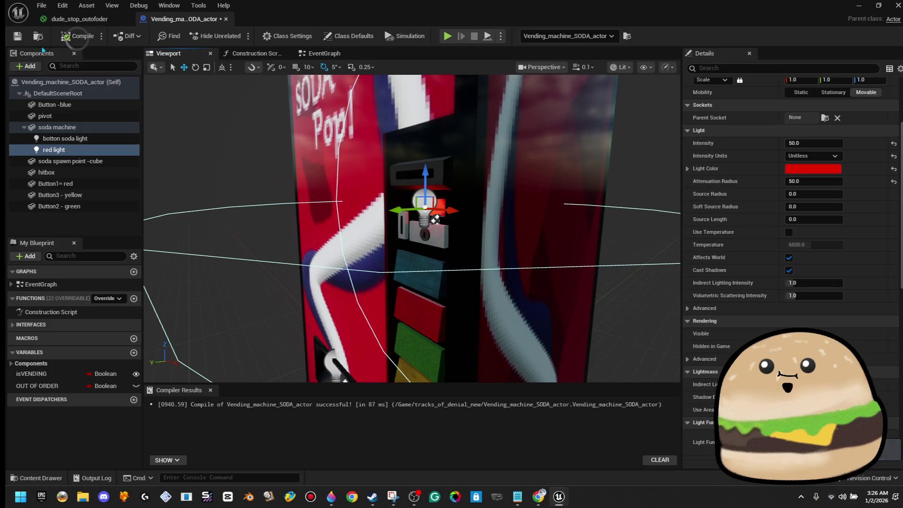
pyautogui.click(17, 36)
# Step: Check the soda machine mesh's Element 0 material, recompile, and search Element 6's materials for 'red'
pyautogui.scroll(5, 412, 229)
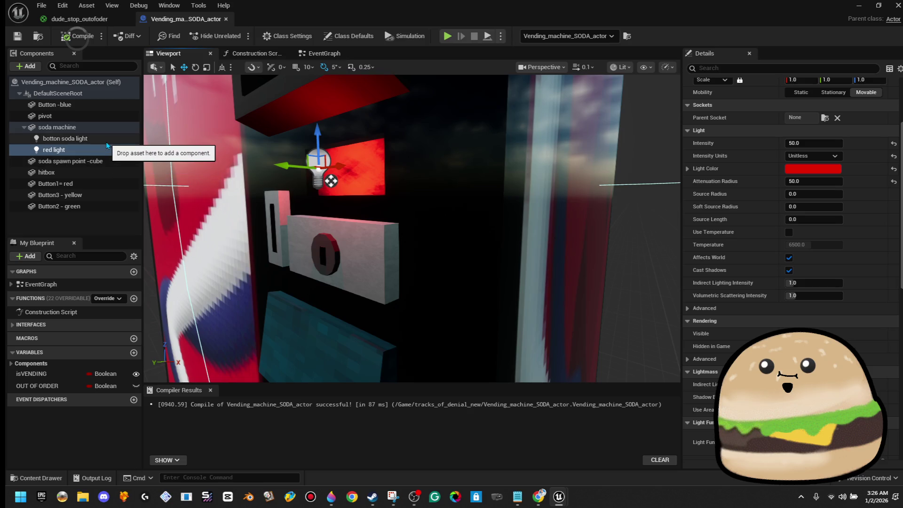
pyautogui.click(522, 182)
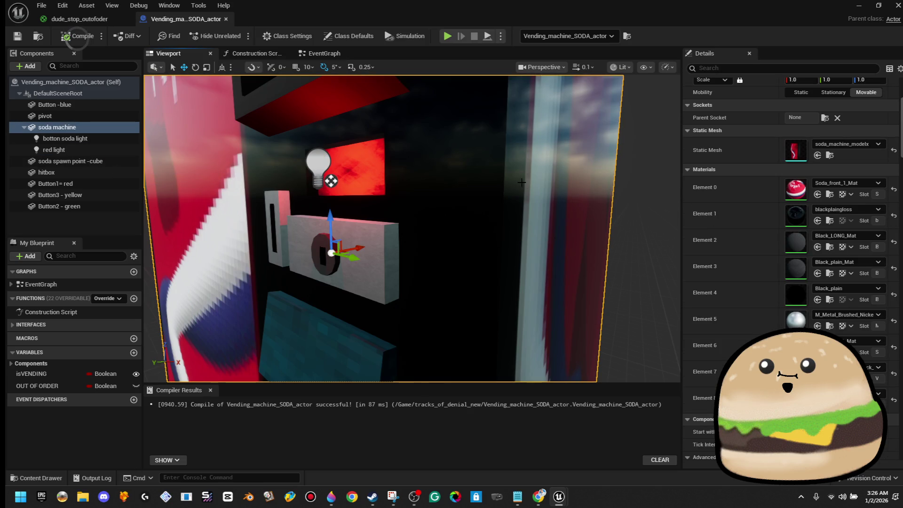
pyautogui.click(847, 183)
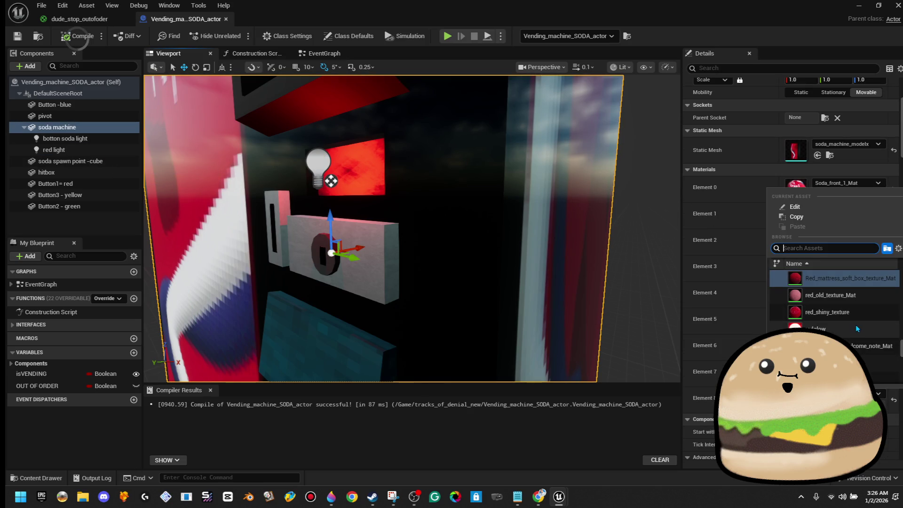
pyautogui.press('Escape')
pyautogui.click(75, 37)
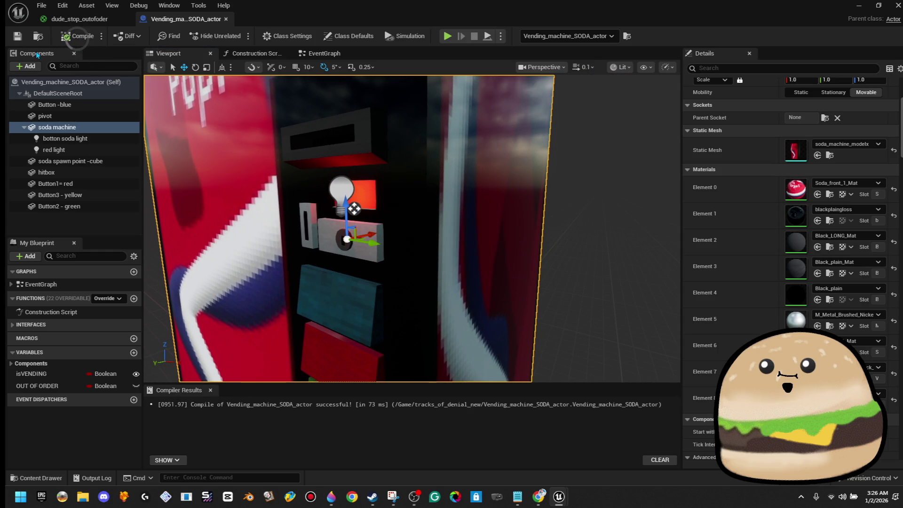
pyautogui.scroll(-3, 249, 158)
pyautogui.scroll(5, 411, 228)
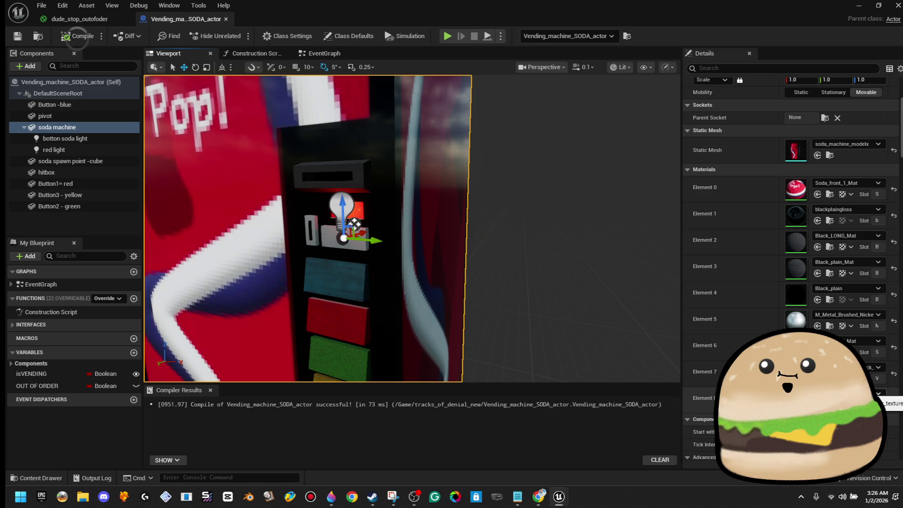
pyautogui.click(878, 341)
pyautogui.write('red')
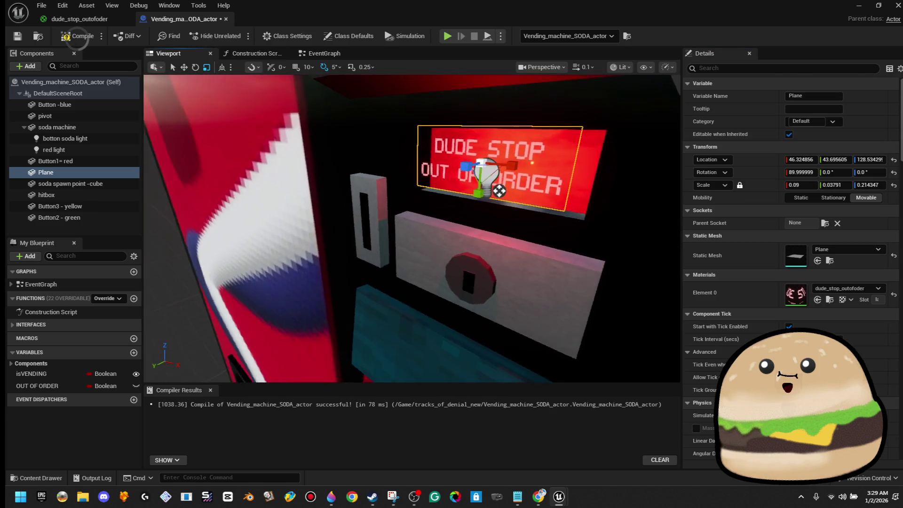
# Step: Position the sign above the button panel and set its X scale to 0.1
pyautogui.moveTo(399, 227)
pyautogui.mouseDown()
pyautogui.moveTo(376, 228)
pyautogui.moveTo(423, 227)
pyautogui.moveTo(386, 227)
pyautogui.moveTo(400, 227)
pyautogui.mouseUp()
pyautogui.press('w')
pyautogui.moveTo(352, 192)
pyautogui.mouseDown()
pyautogui.moveTo(378, 193)
pyautogui.moveTo(325, 198)
pyautogui.moveTo(339, 193)
pyautogui.moveTo(339, 178)
pyautogui.moveTo(339, 201)
pyautogui.mouseUp()
pyautogui.click(808, 185)
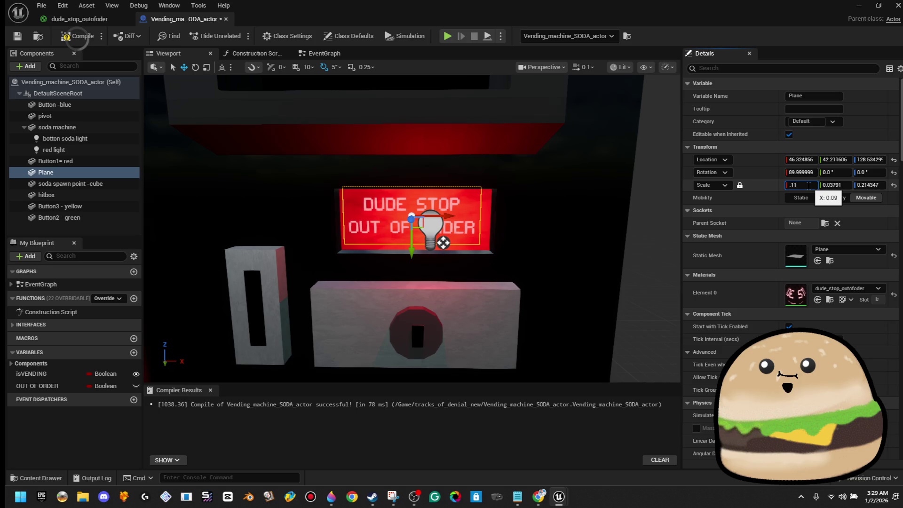
pyautogui.press('Return')
pyautogui.write('.1')
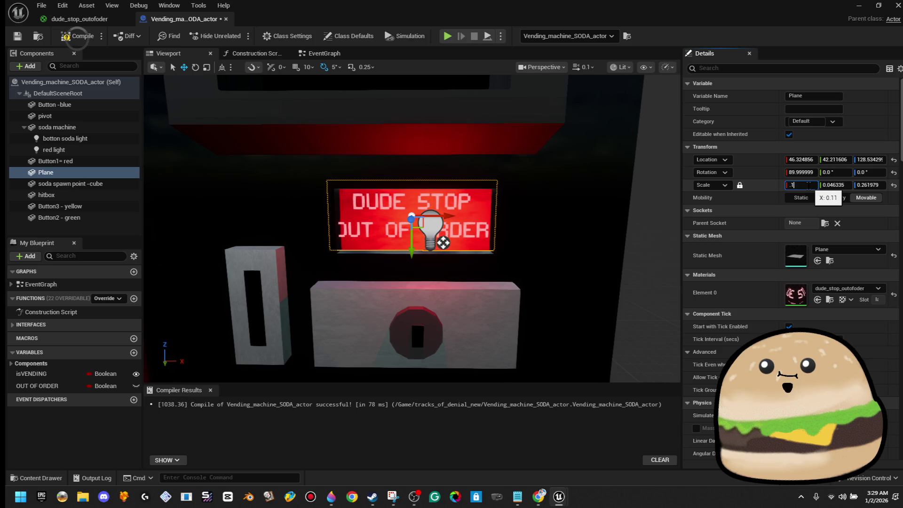
pyautogui.press('Return')
pyautogui.moveTo(451, 216); pyautogui.dragTo(454, 217)
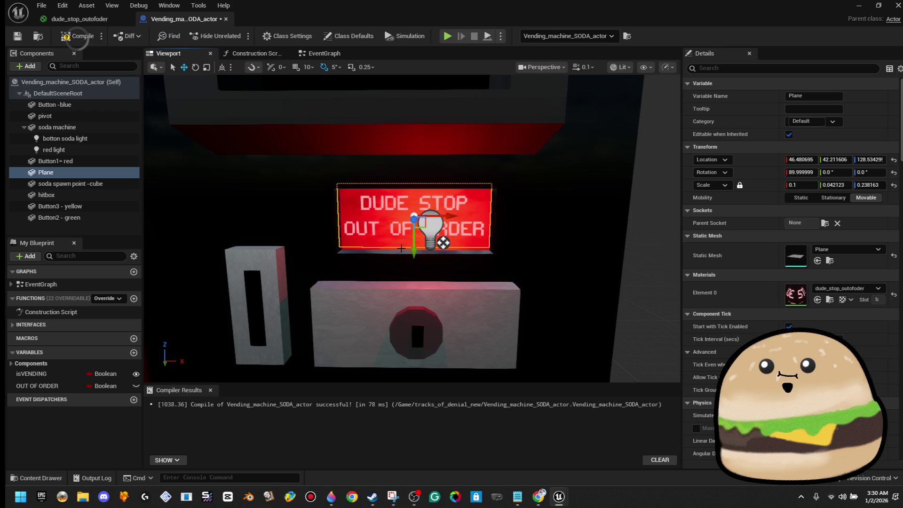
pyautogui.moveTo(411, 251)
pyautogui.mouseDown()
pyautogui.moveTo(254, 254)
pyautogui.moveTo(422, 261)
pyautogui.mouseUp()
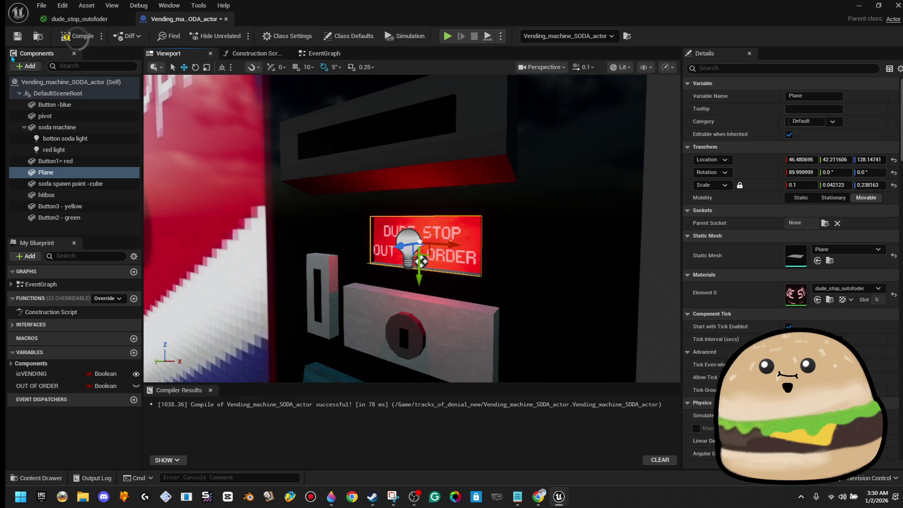
# Step: Compile and save the blueprint, glance at the dude_stop_outofoder material, then open the EventGraph
pyautogui.click(70, 36)
pyautogui.click(18, 36)
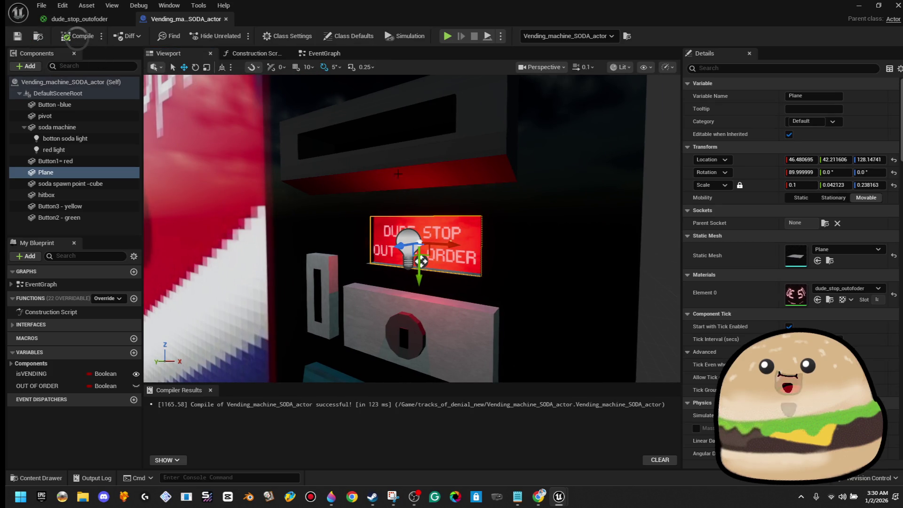
pyautogui.click(104, 21)
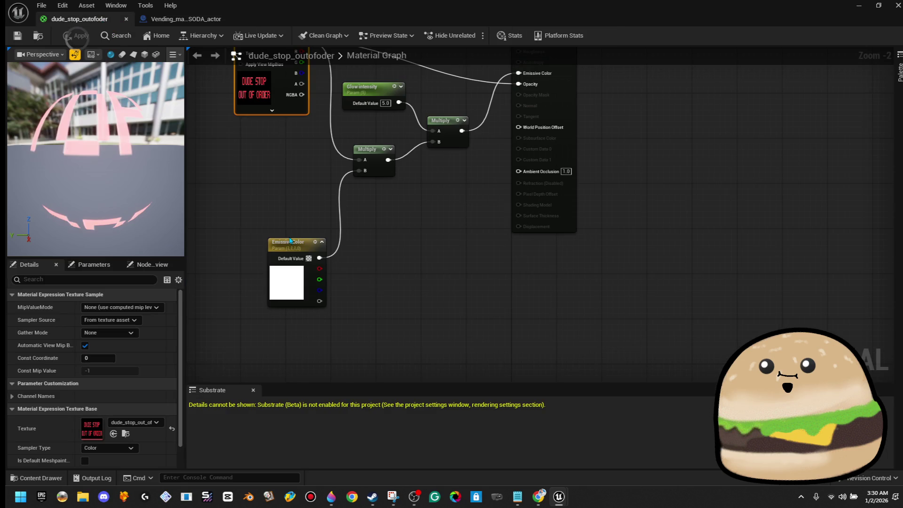
pyautogui.click(186, 21)
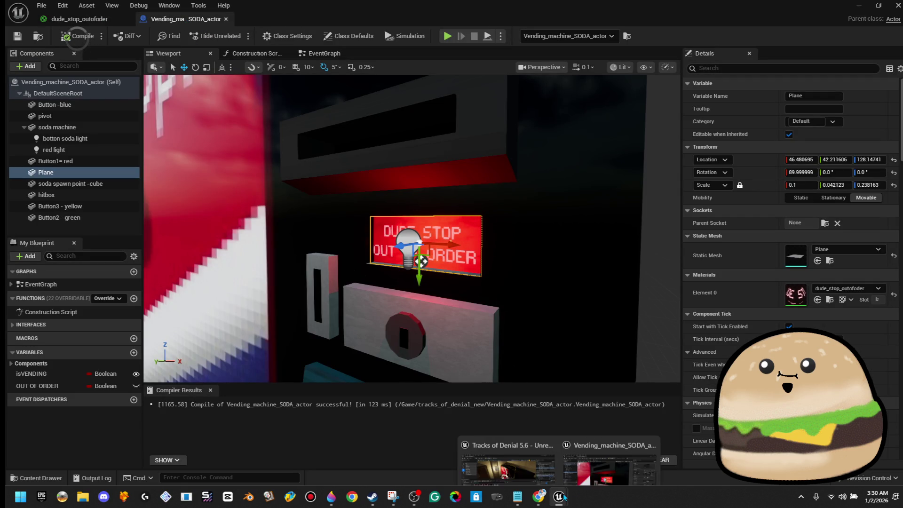
pyautogui.click(325, 54)
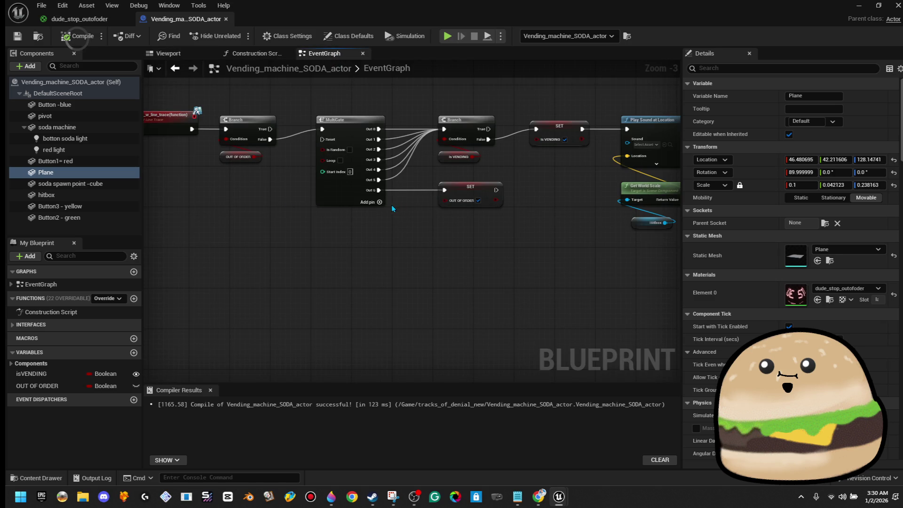
# Step: Select the Is VENDING branch and SET nodes and break the branch's links to the MultiGate
pyautogui.scroll(-1, 238, 197)
pyautogui.moveTo(238, 198); pyautogui.dragTo(277, 256)
pyautogui.scroll(2, 300, 267)
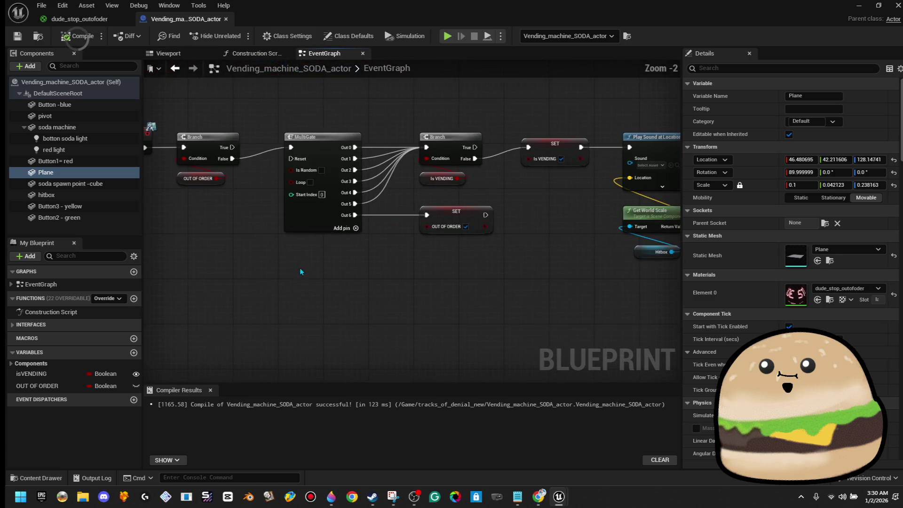
pyautogui.moveTo(377, 291); pyautogui.dragTo(307, 282)
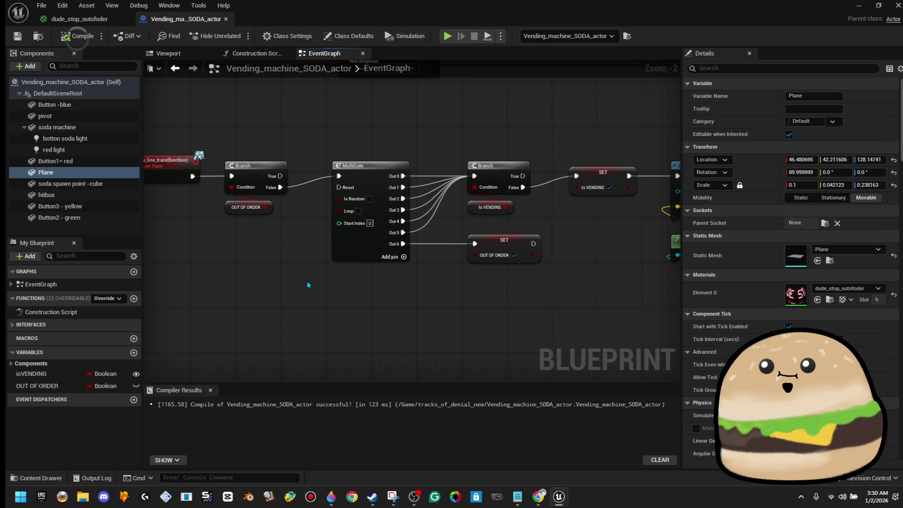
pyautogui.moveTo(505, 138)
pyautogui.mouseDown()
pyautogui.moveTo(583, 214)
pyautogui.moveTo(530, 227)
pyautogui.mouseUp()
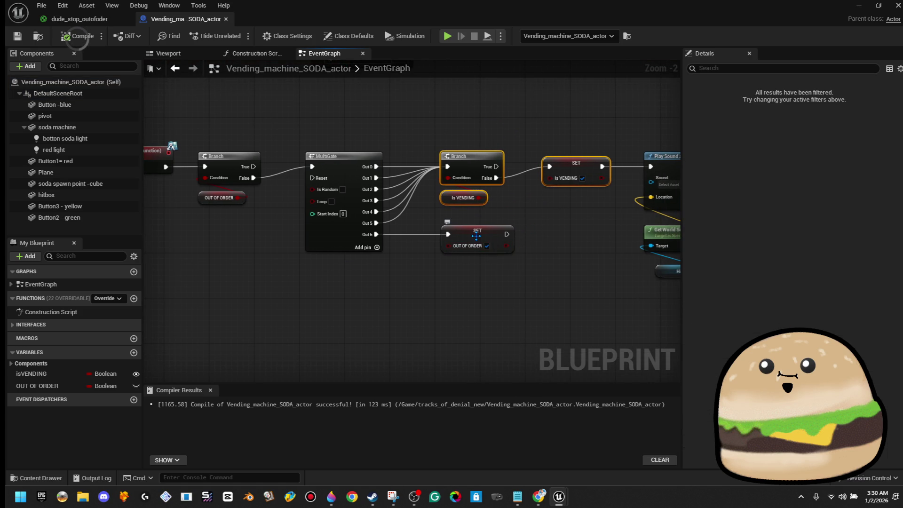
pyautogui.moveTo(477, 236); pyautogui.dragTo(468, 242)
pyautogui.moveTo(454, 128); pyautogui.dragTo(548, 210)
pyautogui.rightClick(447, 167)
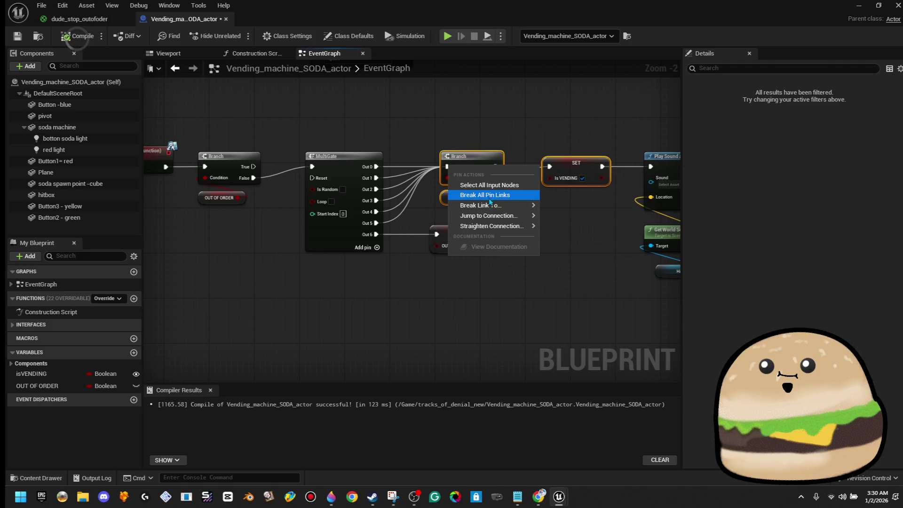
pyautogui.click(484, 195)
# Step: Break the SET node's output link and rearrange the MultiGate, OUT OF ORDER SET and Is VENDING nodes
pyautogui.rightClick(600, 172)
pyautogui.click(625, 198)
pyautogui.scroll(-2, 595, 198)
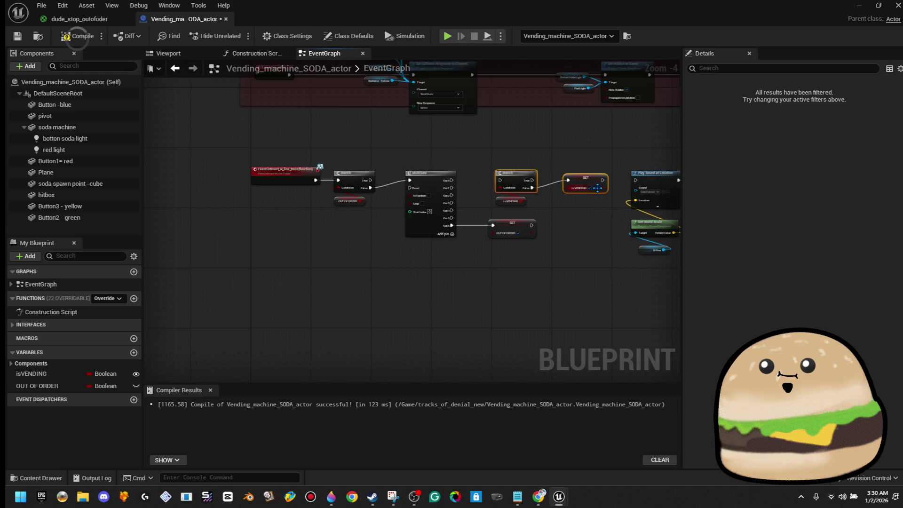
pyautogui.click(572, 226)
pyautogui.moveTo(520, 230); pyautogui.dragTo(440, 261)
pyautogui.click(434, 179)
pyautogui.keyDown('ctrl'); pyautogui.click(430, 258); pyautogui.keyUp('ctrl')
pyautogui.moveTo(437, 202); pyautogui.dragTo(530, 265)
pyautogui.moveTo(493, 161)
pyautogui.mouseDown()
pyautogui.moveTo(612, 209)
pyautogui.moveTo(478, 183)
pyautogui.mouseUp()
pyautogui.moveTo(516, 217); pyautogui.dragTo(541, 339)
pyautogui.moveTo(531, 263); pyautogui.dragTo(582, 203)
pyautogui.scroll(2, 498, 219)
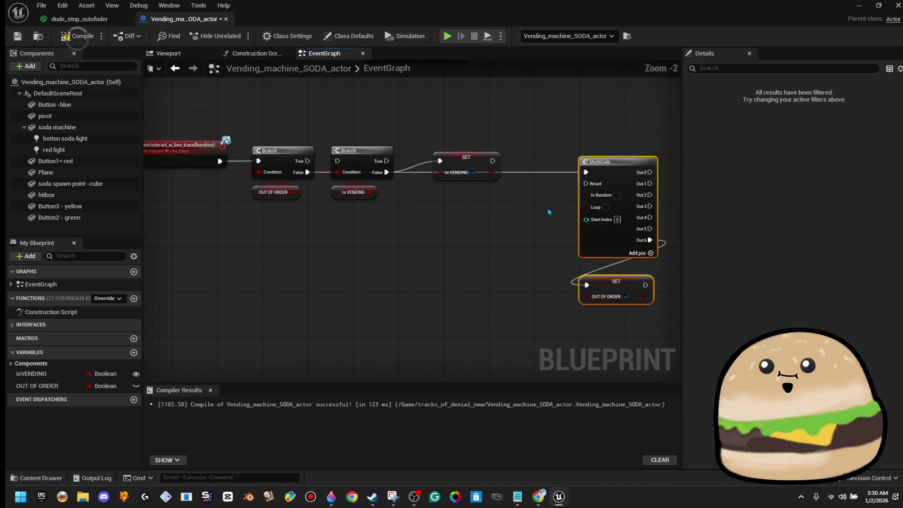
# Step: Chain the Is VENDING SET into MultiGate and link OUT OF ORDER True to the Is VENDING branch
pyautogui.moveTo(510, 220); pyautogui.dragTo(563, 210)
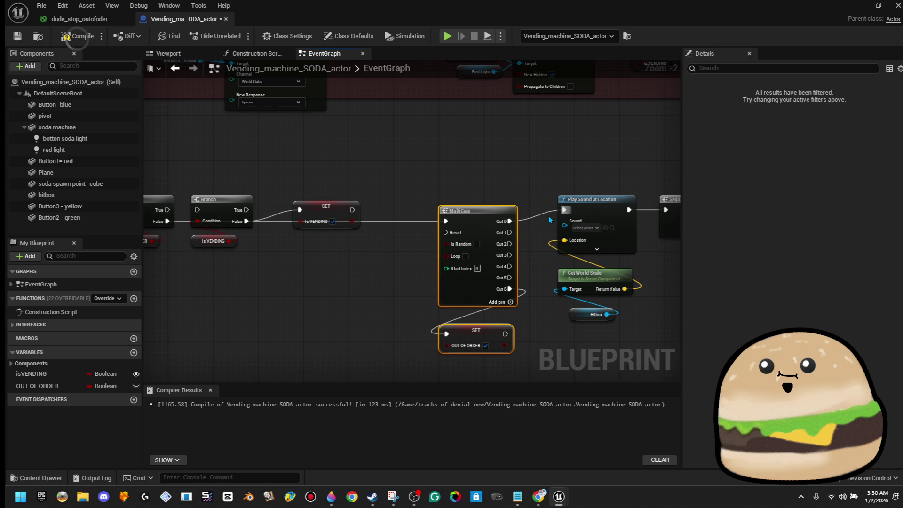
pyautogui.moveTo(443, 221)
pyautogui.mouseDown()
pyautogui.moveTo(383, 221)
pyautogui.moveTo(350, 210)
pyautogui.mouseUp()
pyautogui.scroll(2, 409, 191)
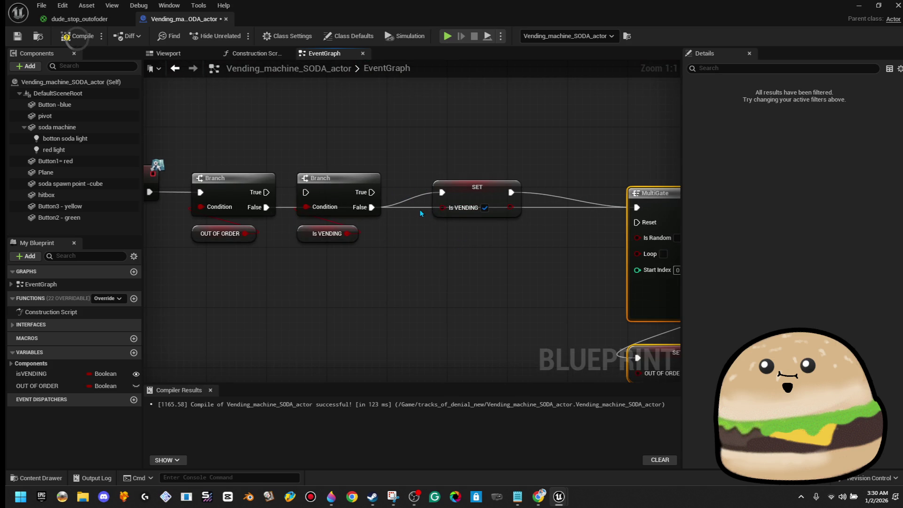
pyautogui.moveTo(322, 269)
pyautogui.mouseDown()
pyautogui.moveTo(301, 197)
pyautogui.moveTo(223, 188)
pyautogui.mouseUp()
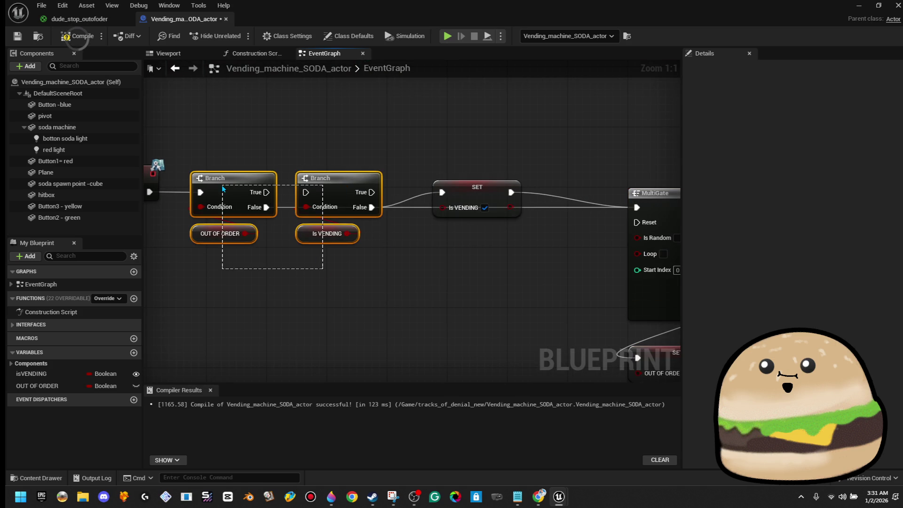
pyautogui.moveTo(331, 185); pyautogui.dragTo(331, 148)
pyautogui.click(307, 236)
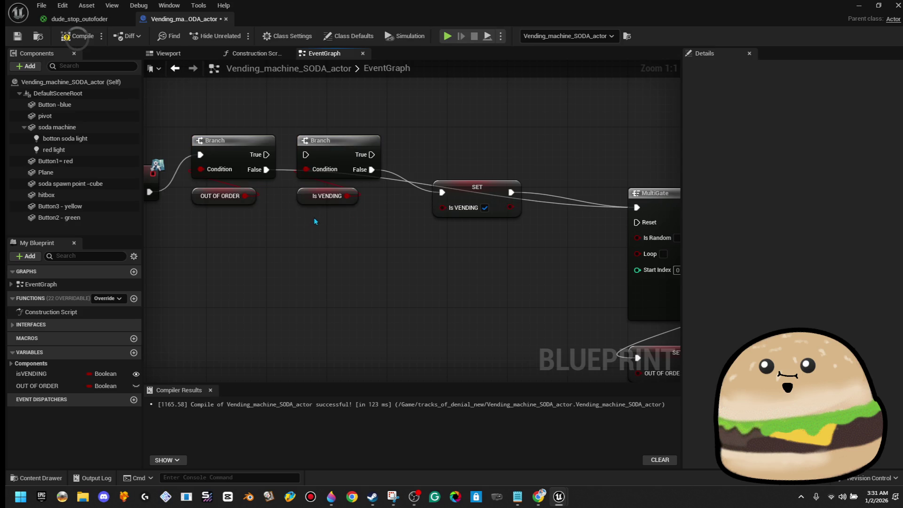
pyautogui.moveTo(339, 225)
pyautogui.mouseDown()
pyautogui.moveTo(306, 160)
pyautogui.moveTo(335, 220)
pyautogui.moveTo(332, 248)
pyautogui.moveTo(368, 214)
pyautogui.moveTo(347, 215)
pyautogui.mouseUp()
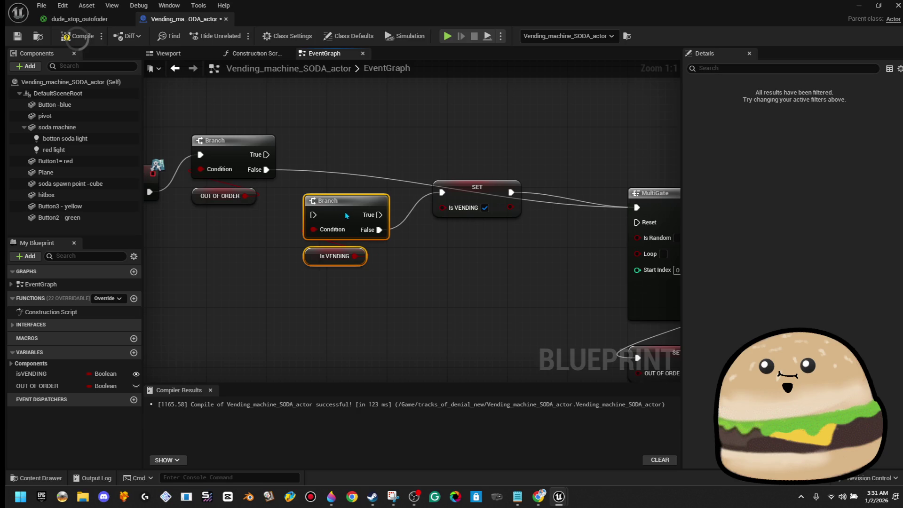
pyautogui.moveTo(273, 238); pyautogui.dragTo(292, 250)
pyautogui.moveTo(226, 246)
pyautogui.mouseDown()
pyautogui.moveTo(256, 163)
pyautogui.moveTo(257, 193)
pyautogui.mouseUp()
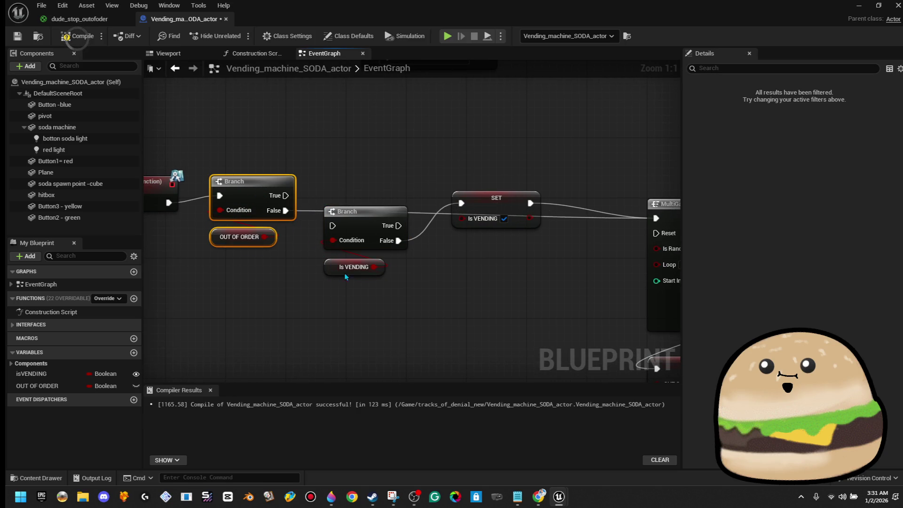
pyautogui.click(368, 301)
pyautogui.moveTo(286, 195); pyautogui.dragTo(334, 225)
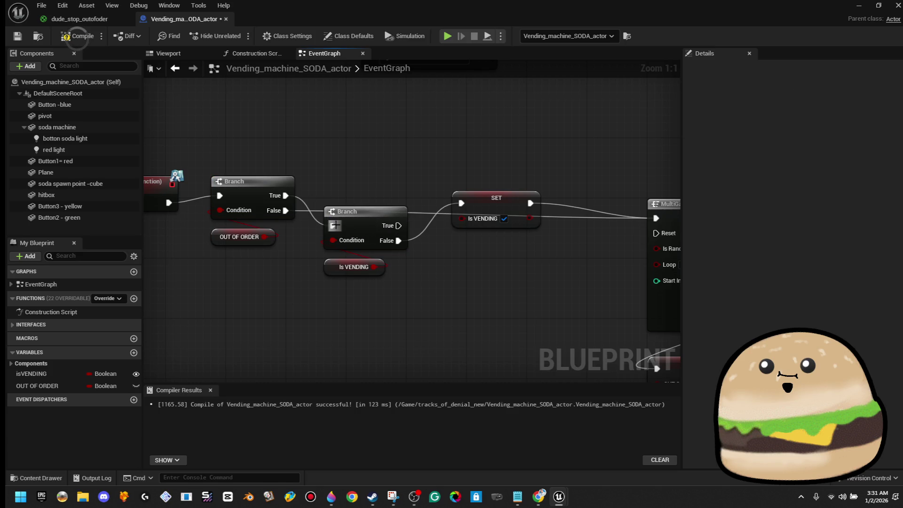
pyautogui.moveTo(360, 258); pyautogui.dragTo(383, 193)
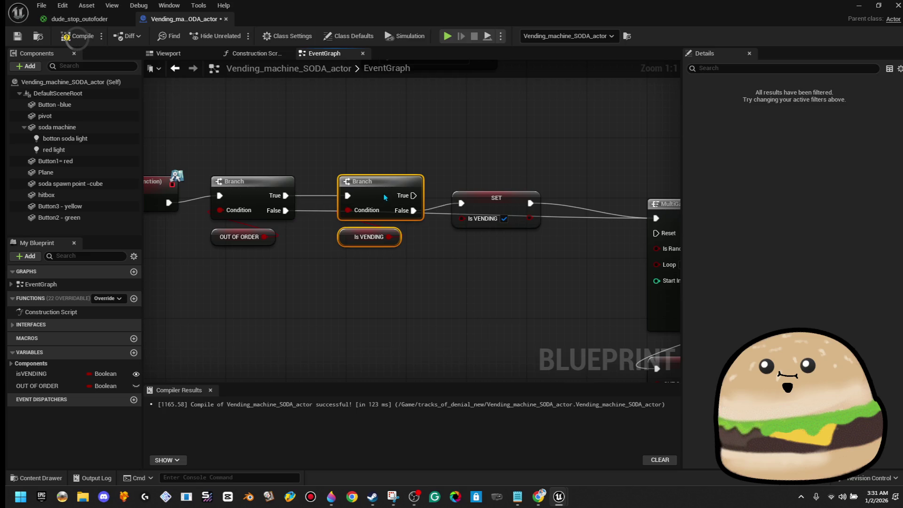
# Step: Break the OUT OF ORDER branch's True and False links, wire False into Is VENDING, and compile
pyautogui.rightClick(286, 211)
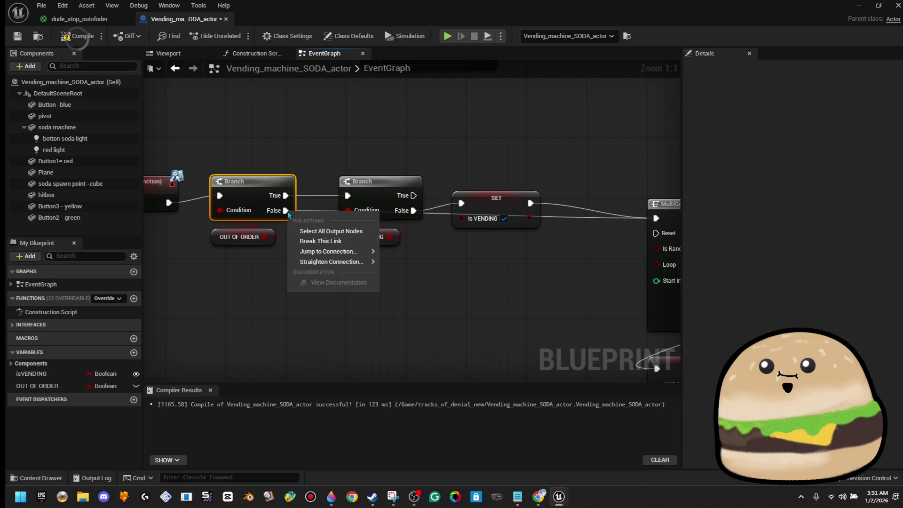
pyautogui.click(327, 243)
pyautogui.rightClick(289, 198)
pyautogui.rightClick(287, 198)
pyautogui.click(314, 228)
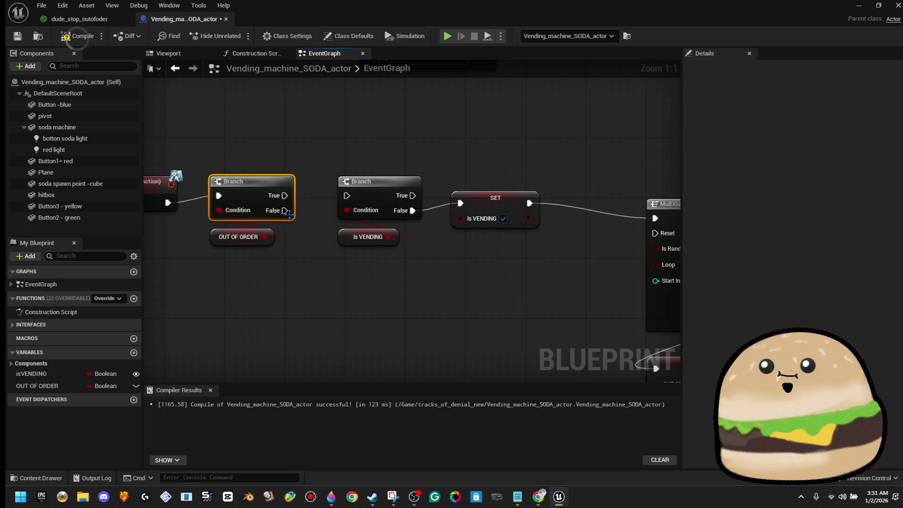
pyautogui.moveTo(284, 210); pyautogui.dragTo(346, 195)
pyautogui.moveTo(436, 255); pyautogui.dragTo(401, 264)
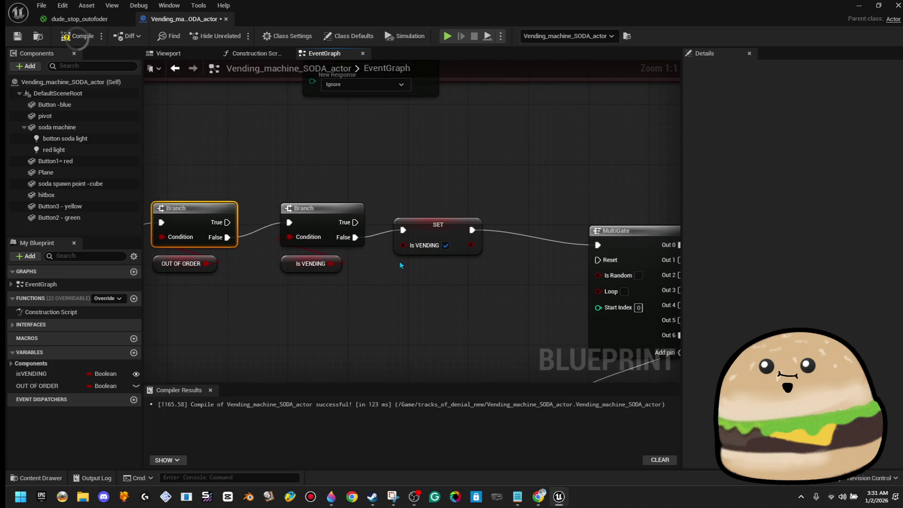
pyautogui.moveTo(432, 232); pyautogui.dragTo(427, 239)
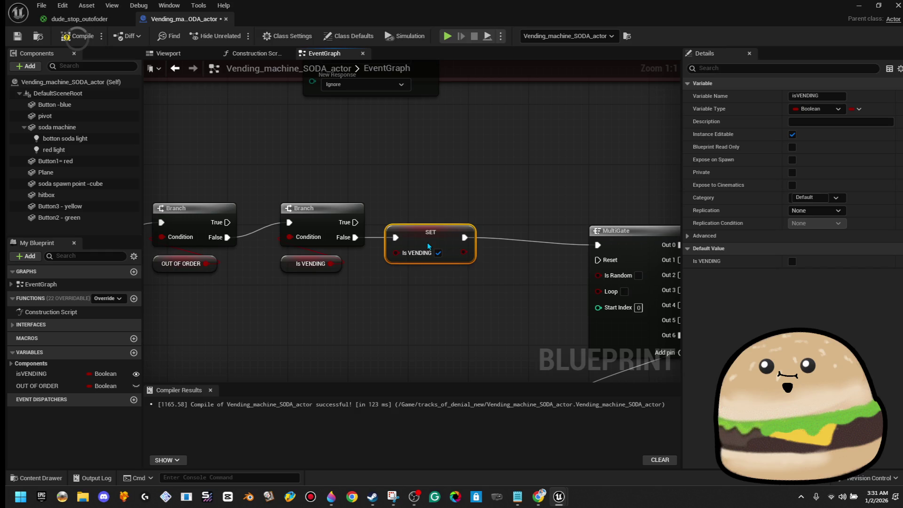
pyautogui.click(82, 41)
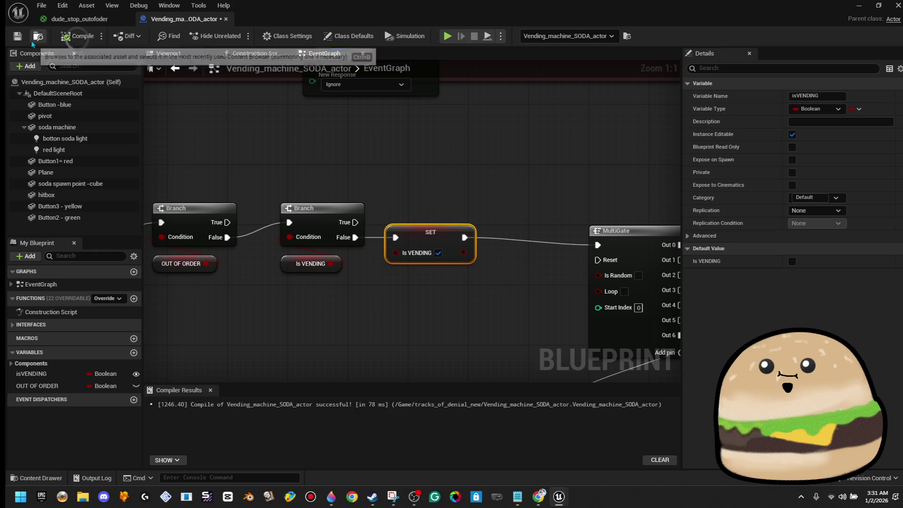
pyautogui.moveTo(240, 147); pyautogui.dragTo(298, 148)
pyautogui.scroll(-1, 308, 144)
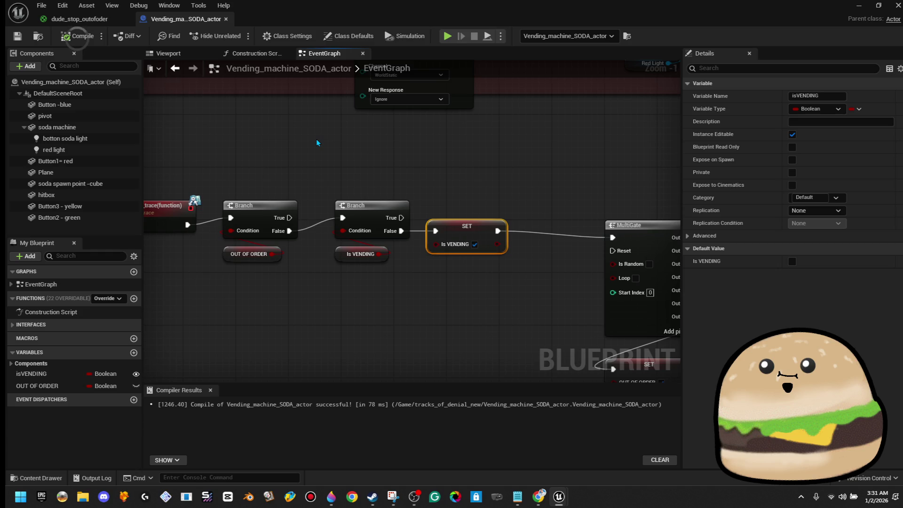
# Step: Cut the OUT OF ORDER branch, feed the trace into Is VENDING, and paste it after SET into MultiGate
pyautogui.moveTo(241, 171); pyautogui.dragTo(261, 266)
pyautogui.rightClick(266, 207)
pyautogui.click(314, 250)
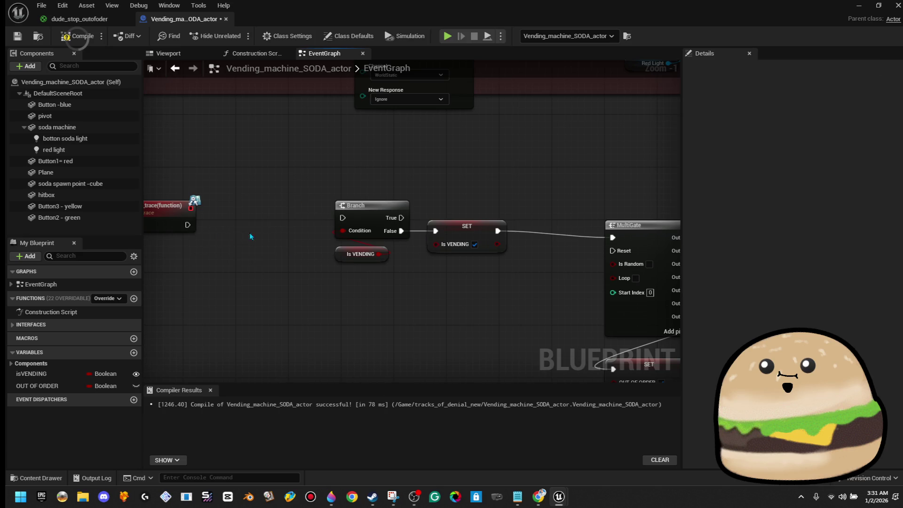
pyautogui.moveTo(187, 224); pyautogui.dragTo(343, 218)
pyautogui.moveTo(340, 166)
pyautogui.mouseDown()
pyautogui.moveTo(441, 250)
pyautogui.moveTo(372, 250)
pyautogui.moveTo(364, 240)
pyautogui.mouseUp()
pyautogui.click(388, 187)
pyautogui.hotkey('ctrl', 'v')
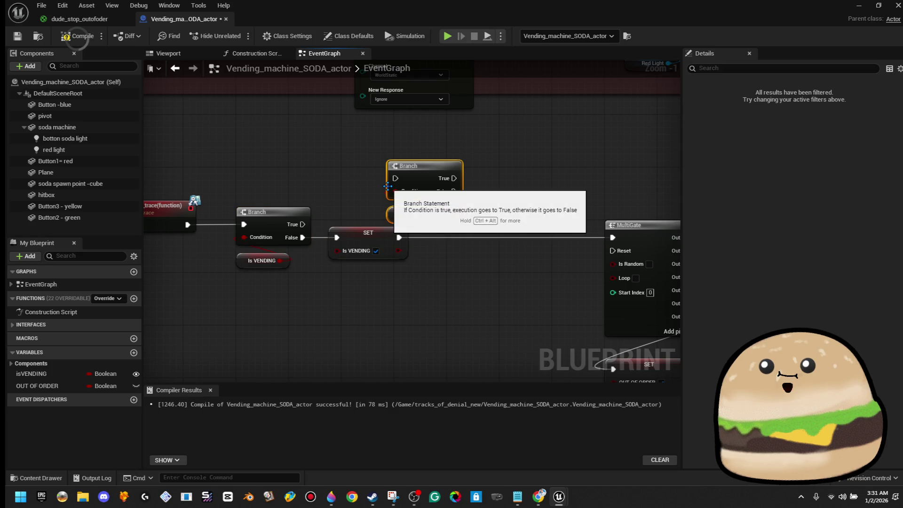
pyautogui.moveTo(411, 185)
pyautogui.mouseDown()
pyautogui.moveTo(477, 256)
pyautogui.moveTo(475, 243)
pyautogui.moveTo(458, 238)
pyautogui.moveTo(401, 240)
pyautogui.mouseUp()
pyautogui.moveTo(520, 238); pyautogui.dragTo(615, 237)
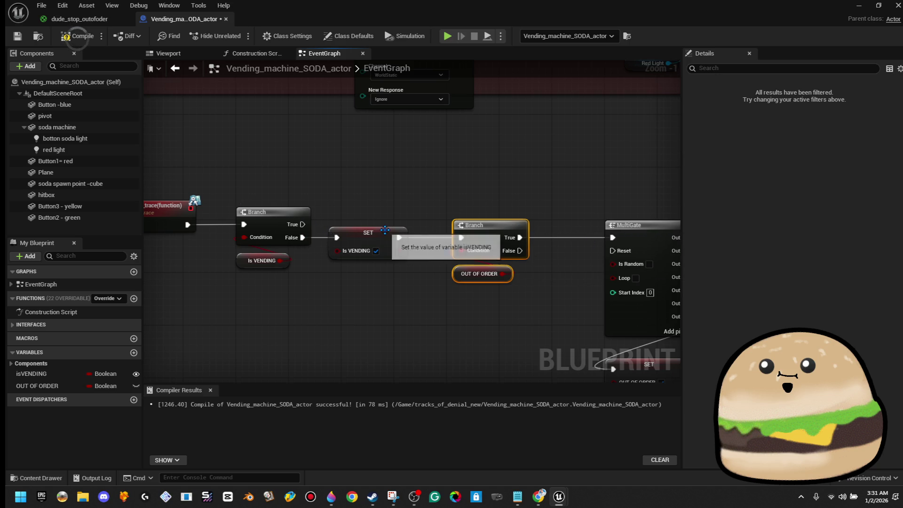
pyautogui.moveTo(434, 305)
pyautogui.mouseDown()
pyautogui.moveTo(379, 293)
pyautogui.moveTo(410, 298)
pyautogui.mouseUp()
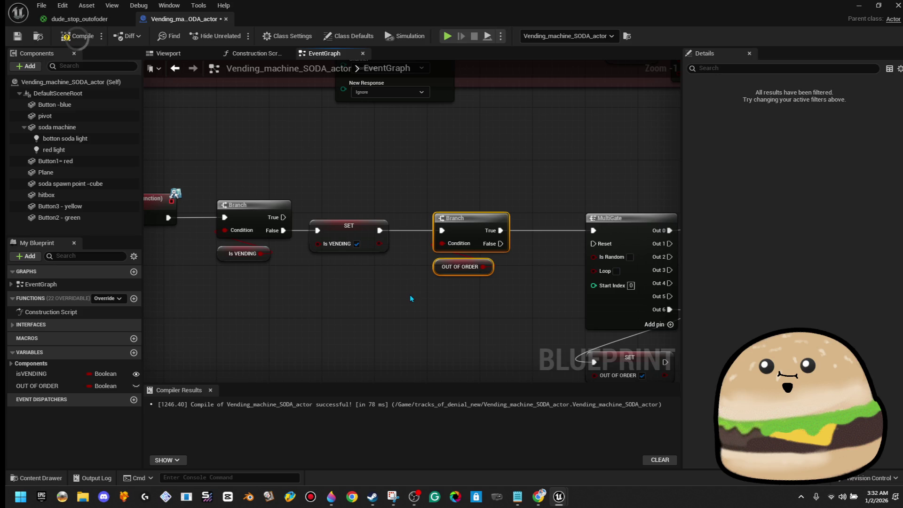
pyautogui.moveTo(413, 304)
pyautogui.mouseDown()
pyautogui.moveTo(409, 312)
pyautogui.moveTo(375, 284)
pyautogui.moveTo(345, 230)
pyautogui.mouseUp()
pyautogui.scroll(-2, 344, 231)
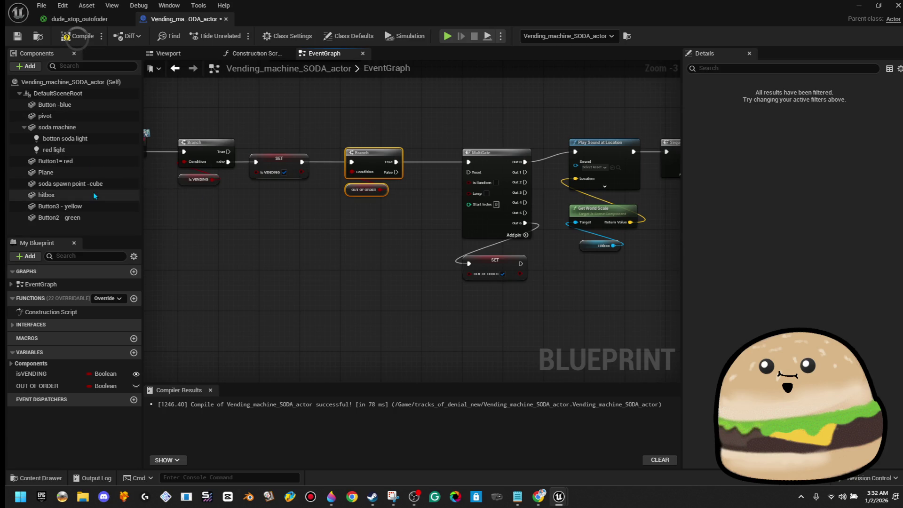
# Step: Rename the Plane component to 'out of order sign'
pyautogui.rightClick(89, 173)
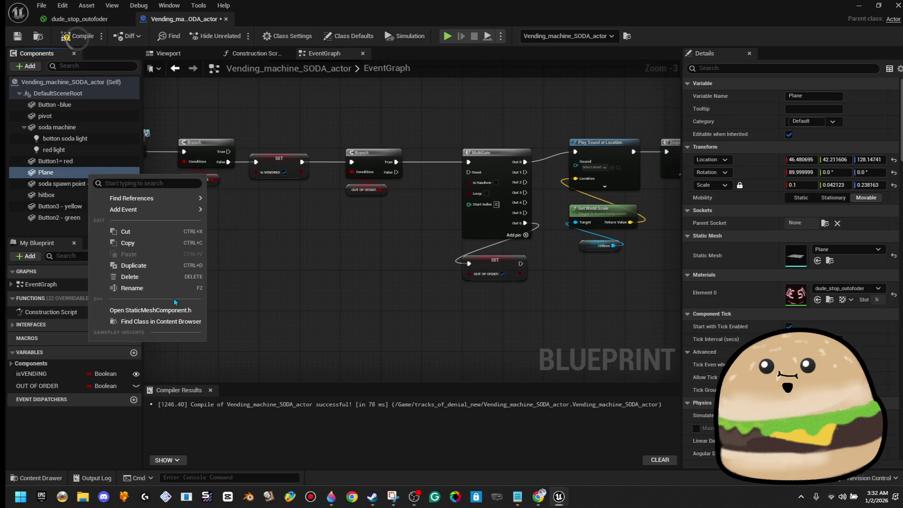
pyautogui.click(162, 286)
pyautogui.write('out')
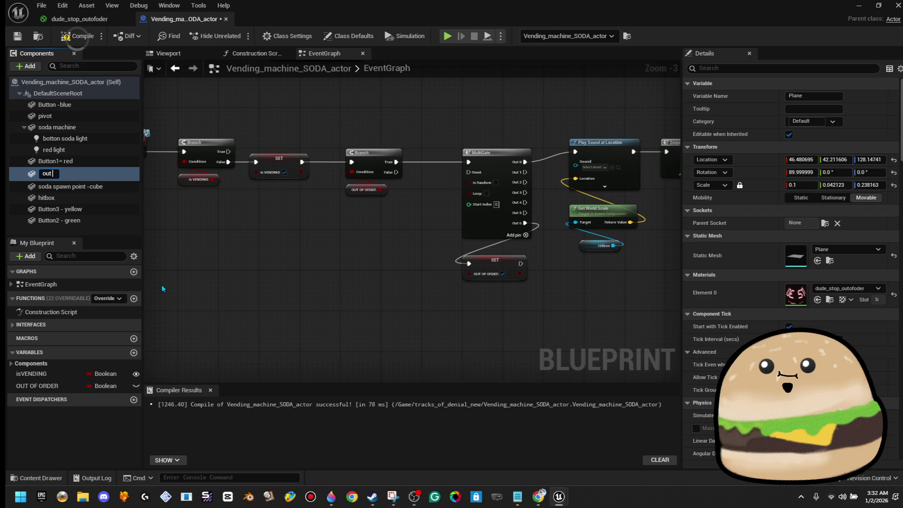
pyautogui.write('of order is')
pyautogui.press('BackSpace')
pyautogui.press('BackSpace')
pyautogui.write('sign')
pyautogui.press('Return')
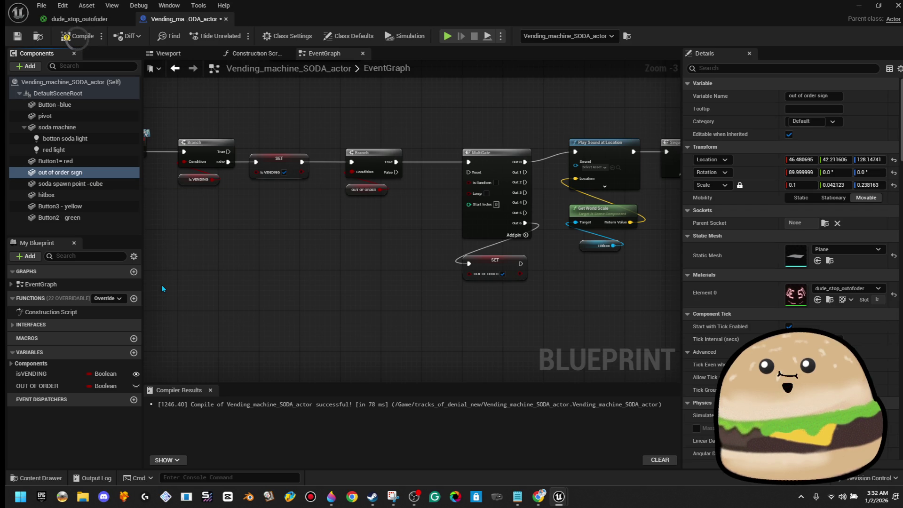
# Step: Add Set Hidden in Game for the sign from Branch False, followed by a 1.0-second Delay
pyautogui.moveTo(59, 174)
pyautogui.mouseDown()
pyautogui.moveTo(238, 332)
pyautogui.moveTo(439, 368)
pyautogui.moveTo(460, 335)
pyautogui.mouseUp()
pyautogui.write('hidden')
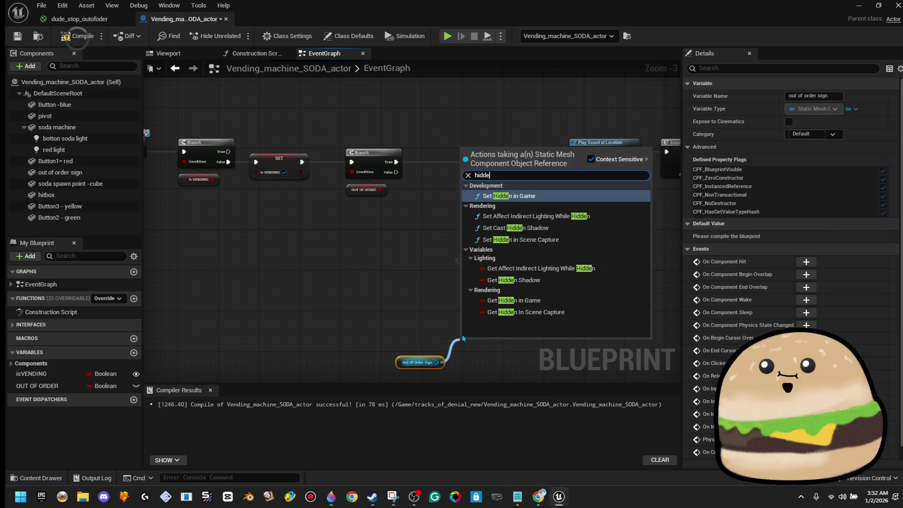
pyautogui.click(510, 195)
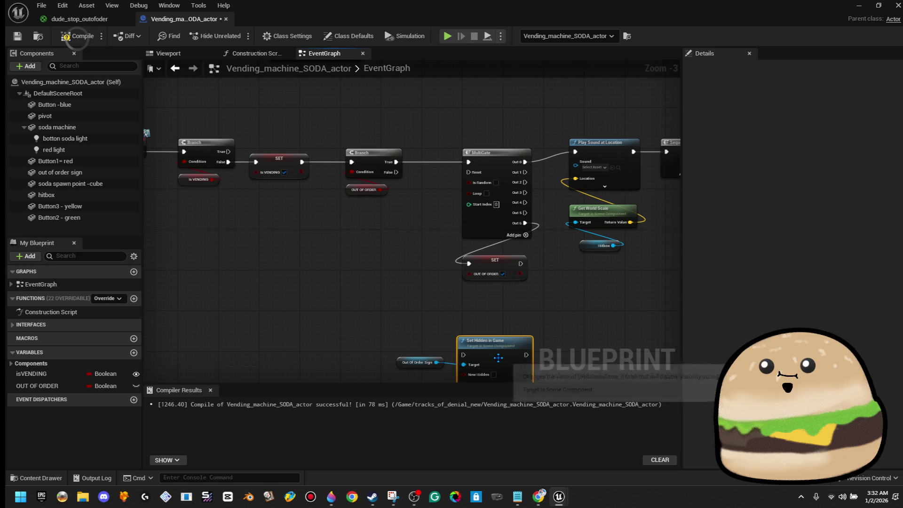
pyautogui.moveTo(469, 324)
pyautogui.mouseDown()
pyautogui.moveTo(380, 179)
pyautogui.moveTo(397, 172)
pyautogui.mouseUp()
pyautogui.moveTo(580, 308); pyautogui.dragTo(496, 256)
pyautogui.scroll(2, 528, 278)
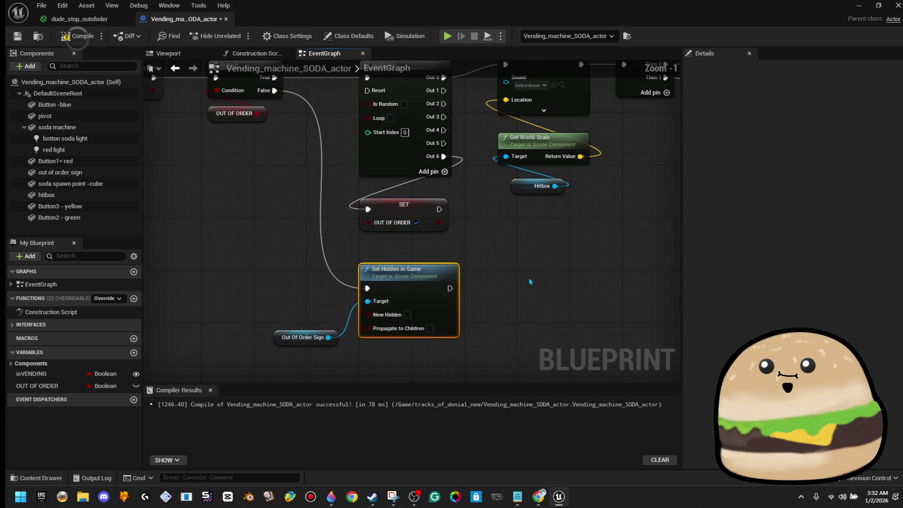
pyautogui.moveTo(419, 272); pyautogui.dragTo(479, 272)
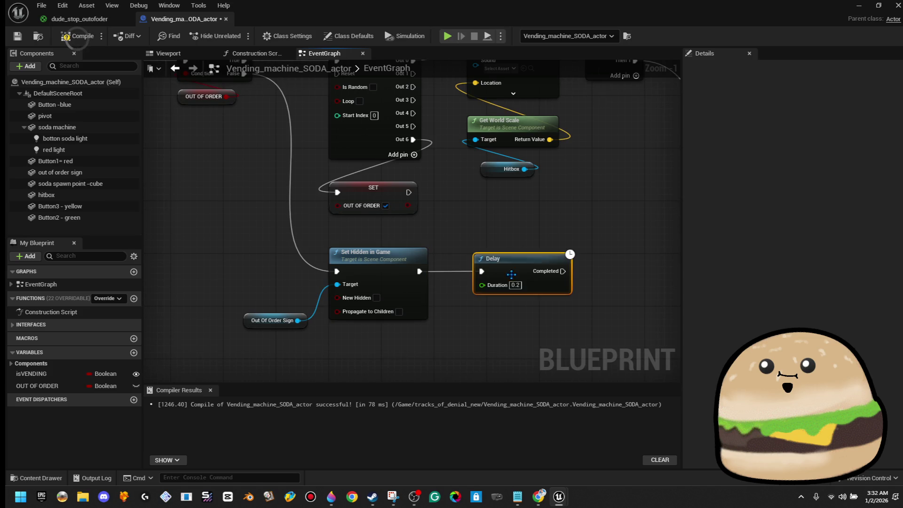
pyautogui.write('1')
pyautogui.click(591, 220)
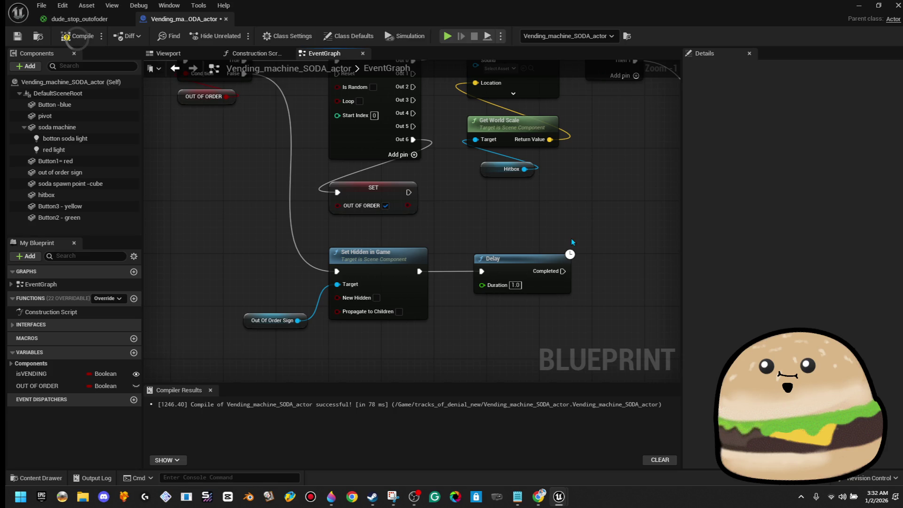
# Step: Copy the sign reference and Set Hidden in Game nodes and paste them after the Delay
pyautogui.moveTo(316, 337); pyautogui.dragTo(301, 290)
pyautogui.rightClick(352, 264)
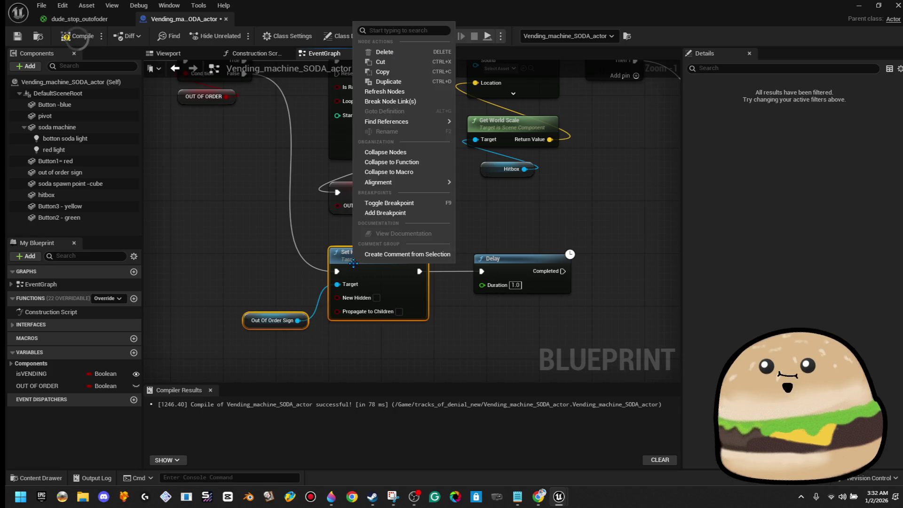
pyautogui.press('Escape')
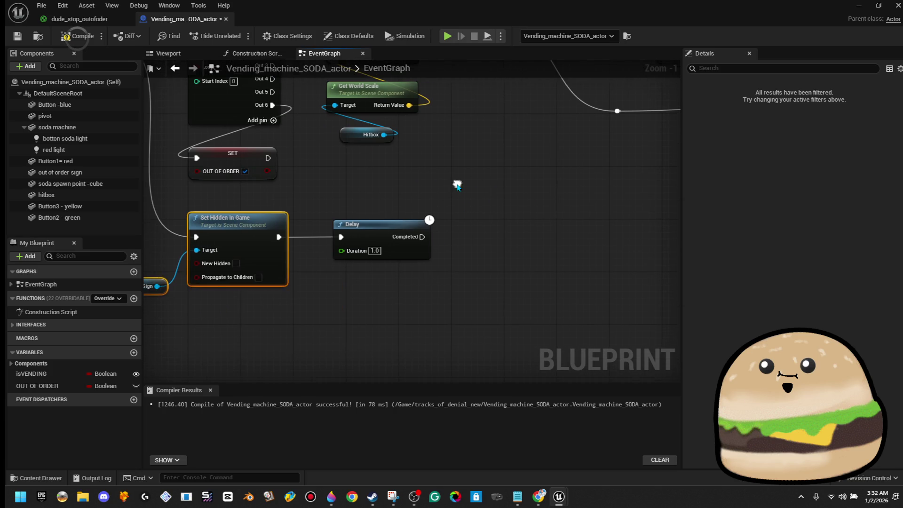
pyautogui.click(475, 210)
pyautogui.hotkey('ctrl', 'v')
pyautogui.moveTo(571, 206)
pyautogui.mouseDown()
pyautogui.moveTo(574, 250)
pyautogui.moveTo(559, 254)
pyautogui.mouseUp()
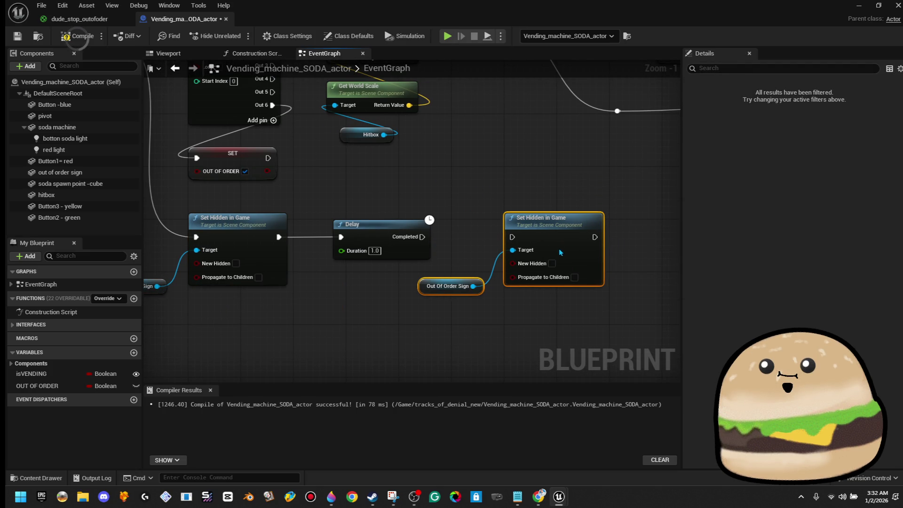
pyautogui.moveTo(438, 185); pyautogui.dragTo(504, 264)
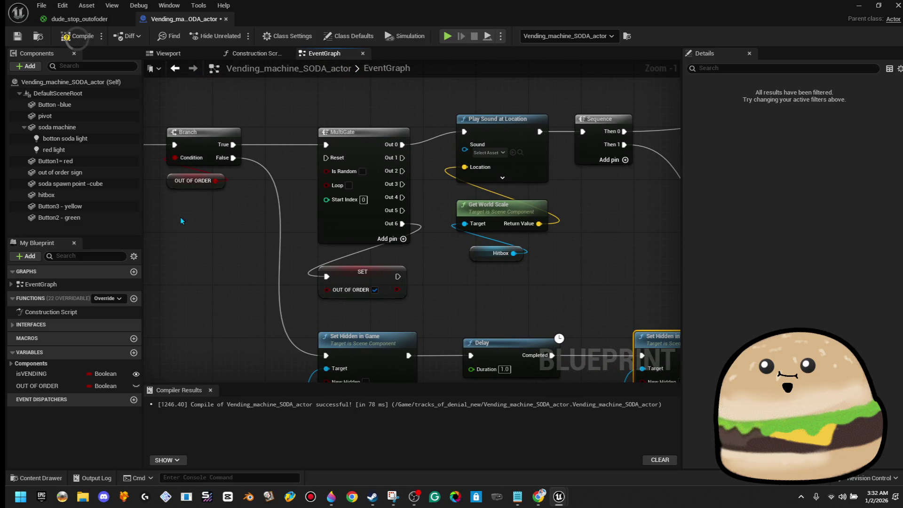
# Step: Add an isVENDING node, wire MultiGate Out 1 to Play Sound, and disconnect Out 6
pyautogui.moveTo(294, 239); pyautogui.dragTo(394, 214)
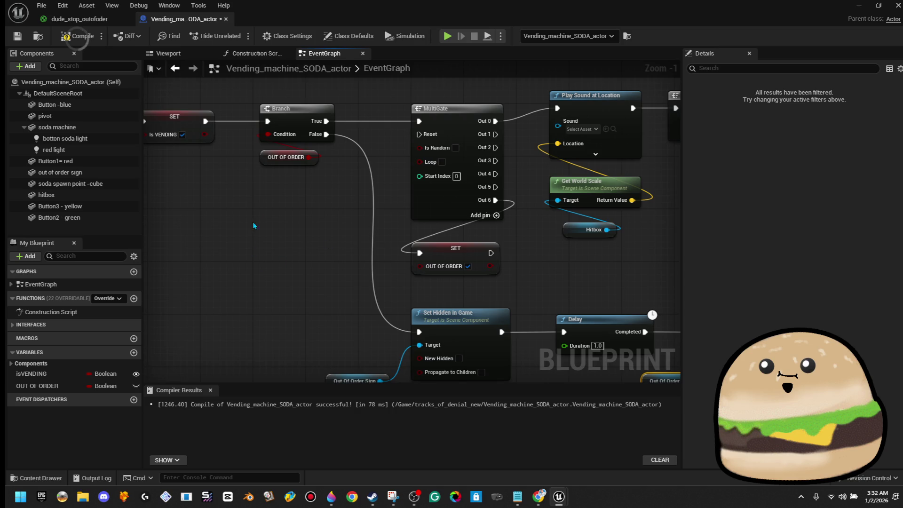
pyautogui.moveTo(57, 375)
pyautogui.mouseDown()
pyautogui.moveTo(506, 274)
pyautogui.moveTo(498, 254)
pyautogui.mouseUp()
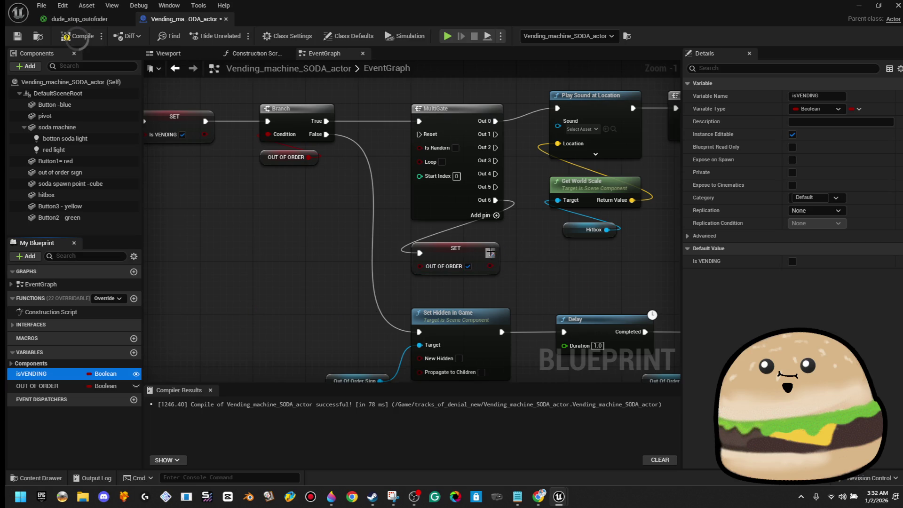
pyautogui.moveTo(565, 264); pyautogui.dragTo(556, 257)
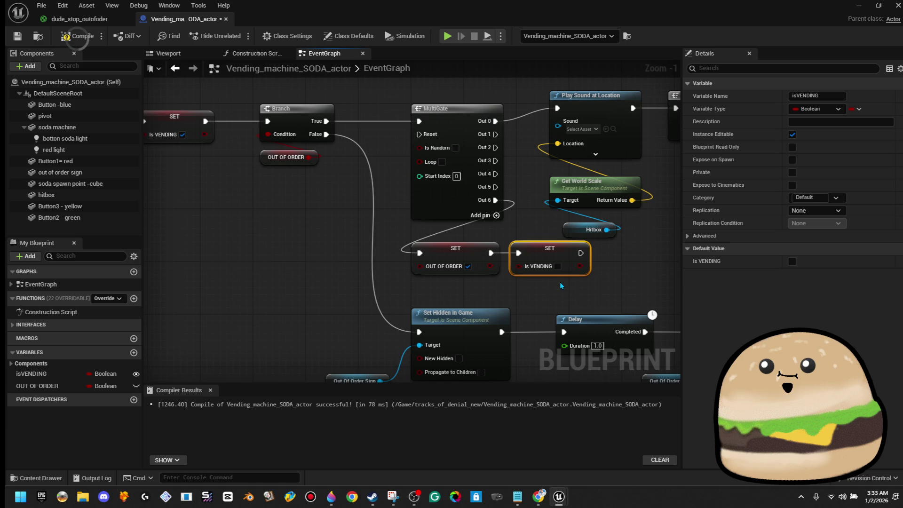
pyautogui.moveTo(558, 278); pyautogui.dragTo(512, 268)
pyautogui.moveTo(494, 135)
pyautogui.mouseDown()
pyautogui.moveTo(554, 123)
pyautogui.moveTo(518, 153)
pyautogui.moveTo(497, 149)
pyautogui.mouseUp()
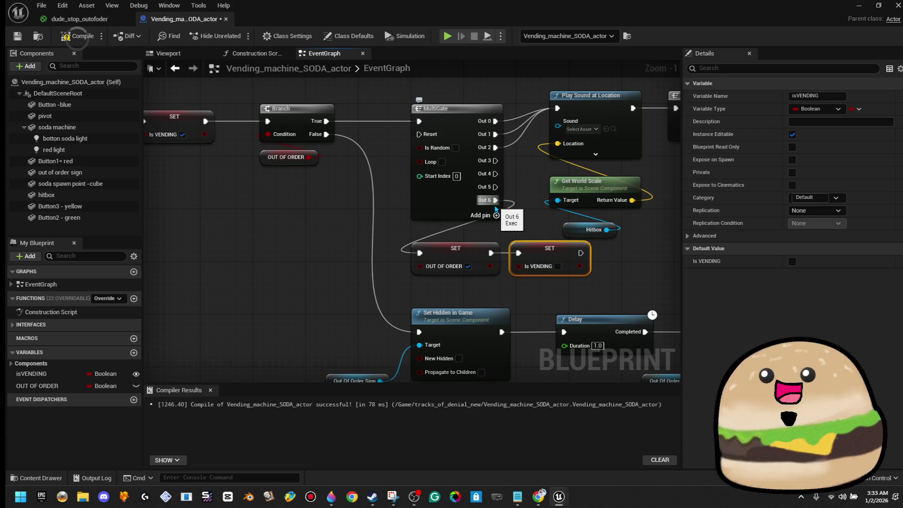
pyautogui.rightClick(496, 200)
pyautogui.click(517, 246)
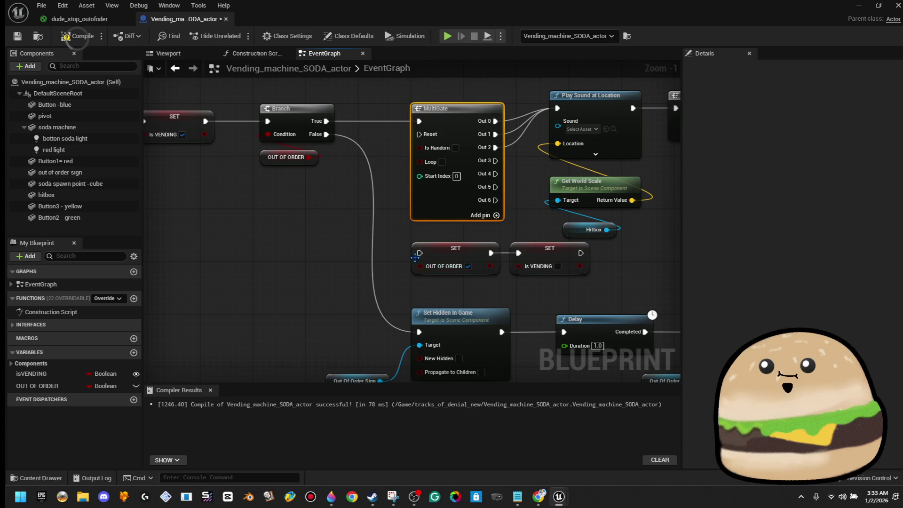
# Step: Delete the SET isVENDING node and wire MultiGate Out 3 to the OUT OF ORDER SET
pyautogui.moveTo(533, 282); pyautogui.dragTo(539, 263)
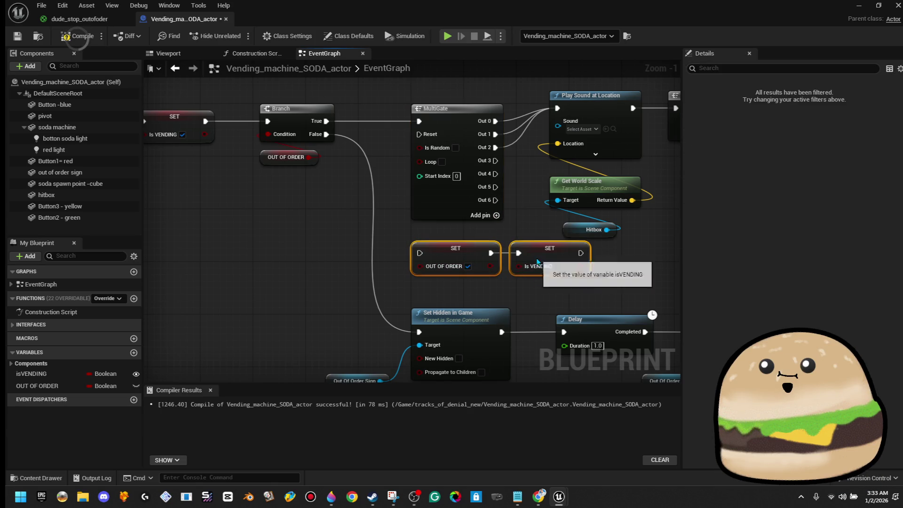
pyautogui.moveTo(594, 246)
pyautogui.mouseDown()
pyautogui.moveTo(594, 256)
pyautogui.moveTo(545, 244)
pyautogui.moveTo(541, 254)
pyautogui.moveTo(369, 310)
pyautogui.mouseUp()
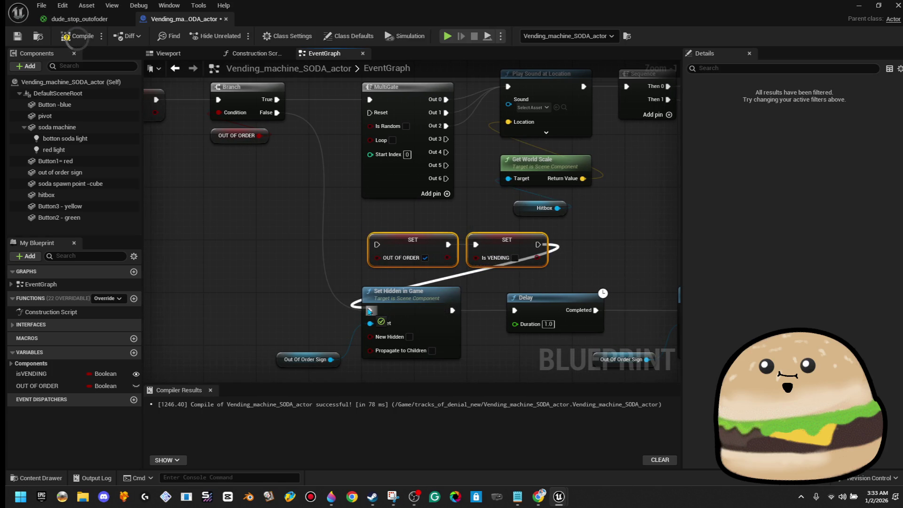
pyautogui.click(463, 264)
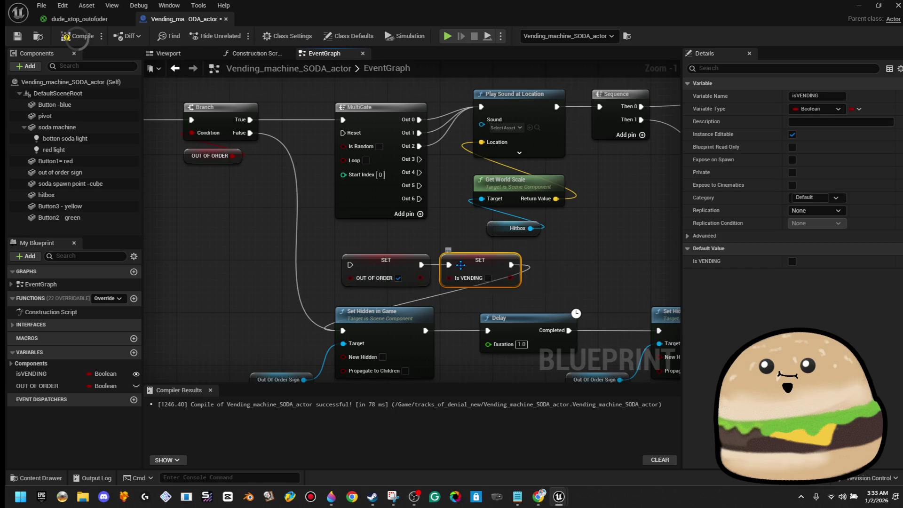
pyautogui.press('Delete')
pyautogui.moveTo(350, 265)
pyautogui.mouseDown()
pyautogui.moveTo(454, 251)
pyautogui.moveTo(419, 160)
pyautogui.mouseUp()
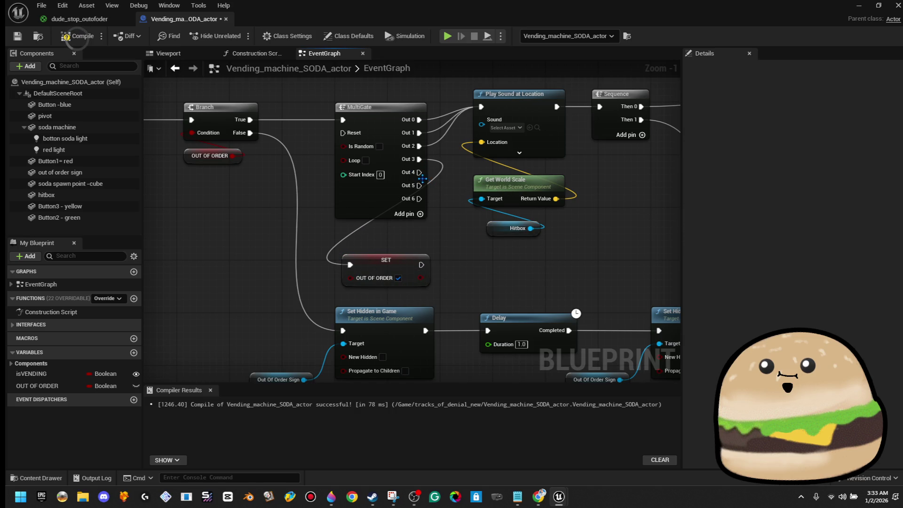
# Step: Remove MultiGate outputs Out 6, Out 5 and Out 4, leaving four outputs
pyautogui.rightClick(421, 187)
pyautogui.click(451, 223)
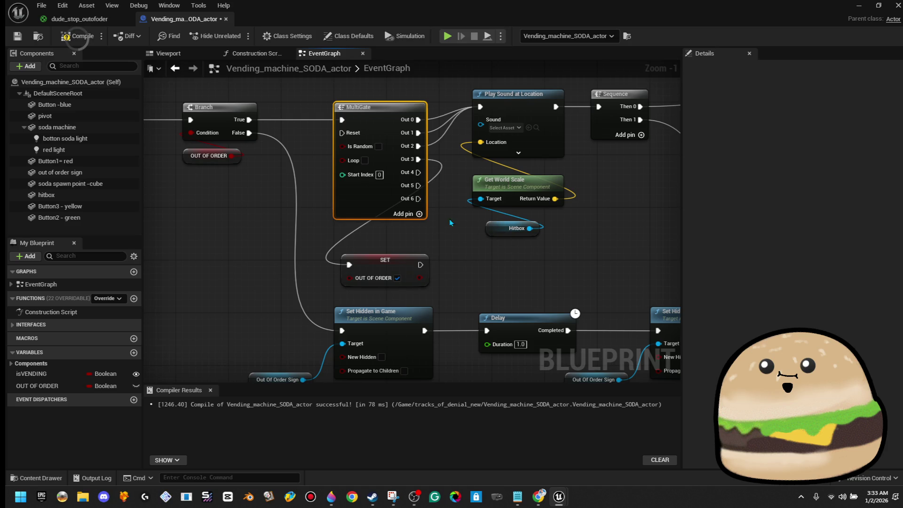
pyautogui.rightClick(419, 181)
pyautogui.click(464, 225)
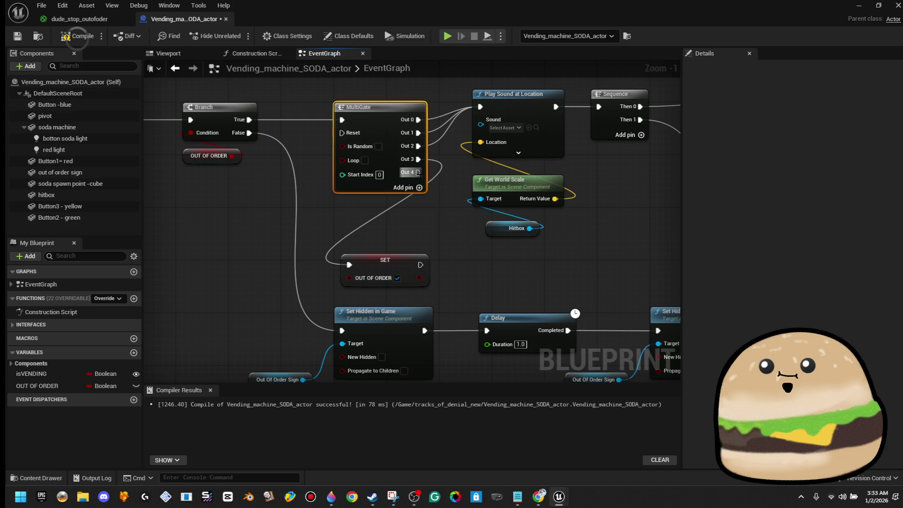
pyautogui.rightClick(416, 177)
pyautogui.click(454, 225)
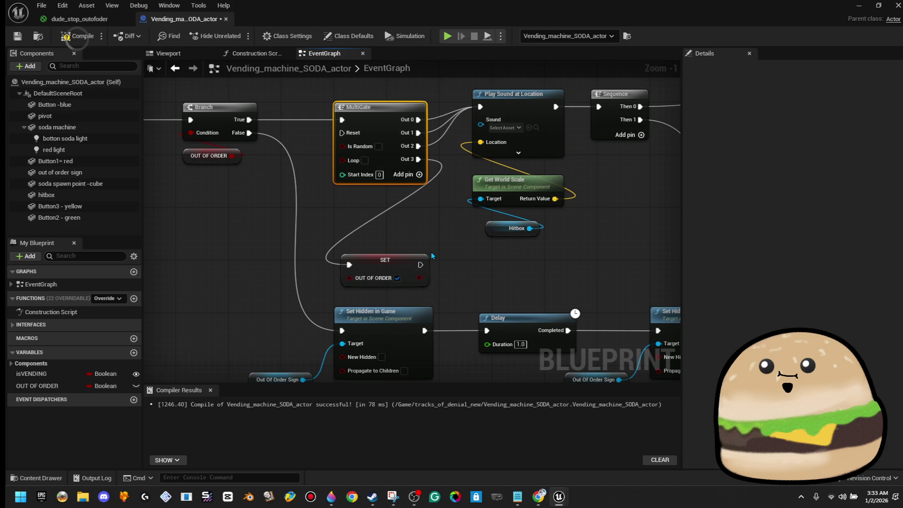
pyautogui.moveTo(451, 228)
pyautogui.mouseDown()
pyautogui.moveTo(465, 241)
pyautogui.moveTo(384, 292)
pyautogui.mouseUp()
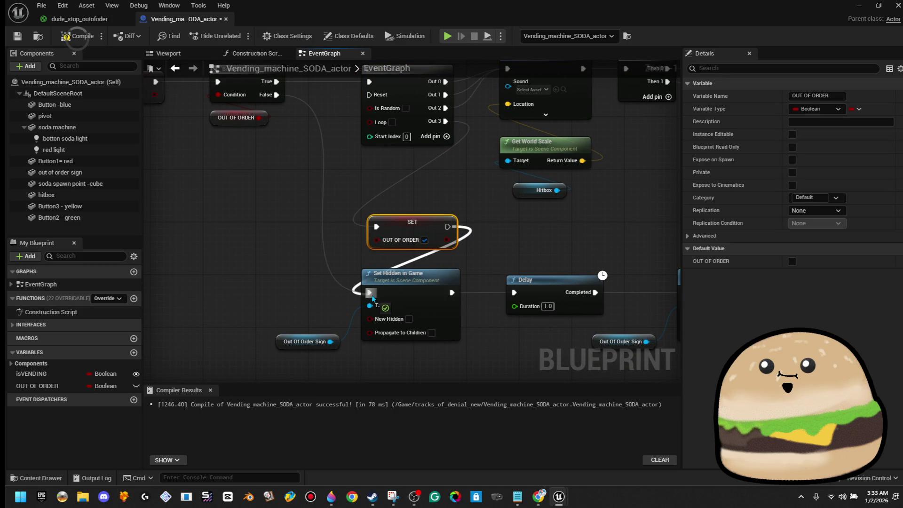
# Step: Connect the OUT OF ORDER SET's exec output to Set Hidden in Game
pyautogui.moveTo(373, 297); pyautogui.dragTo(371, 294)
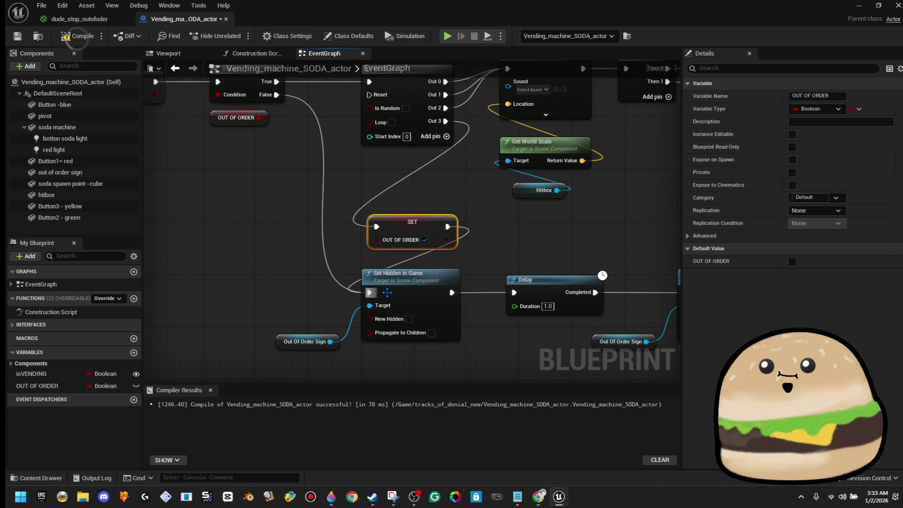
pyautogui.moveTo(427, 216); pyautogui.dragTo(427, 203)
pyautogui.click(484, 238)
pyautogui.scroll(-1, 484, 239)
pyautogui.moveTo(484, 238); pyautogui.dragTo(459, 258)
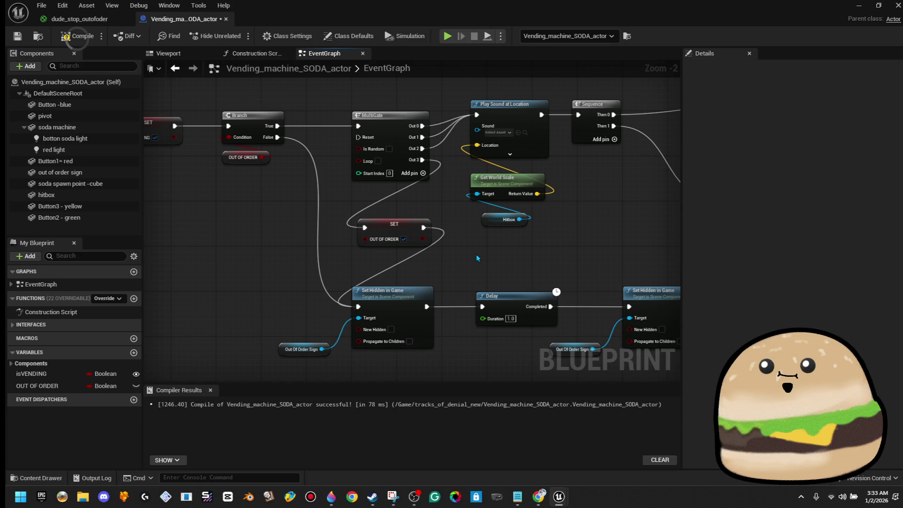
pyautogui.moveTo(477, 254)
pyautogui.mouseDown()
pyautogui.moveTo(404, 236)
pyautogui.moveTo(367, 242)
pyautogui.mouseUp()
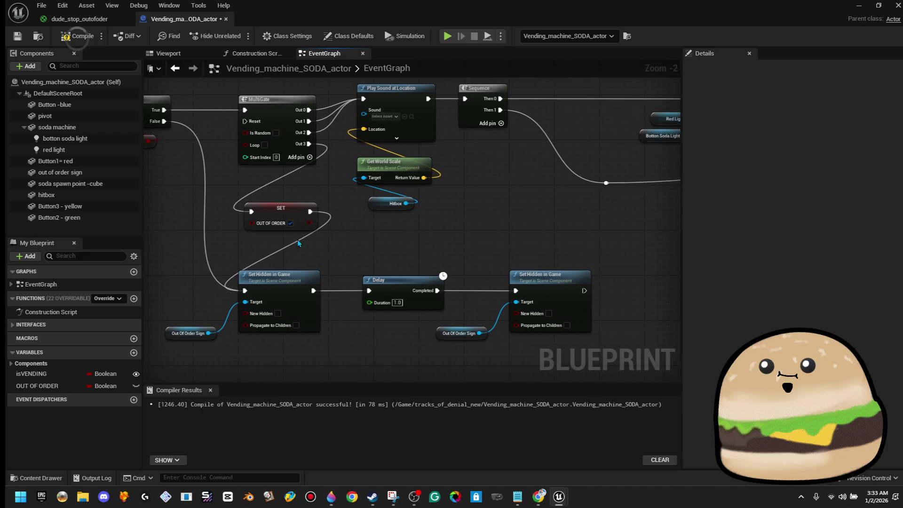
# Step: Place a SET isVENDING node after the second Set Hidden in Game
pyautogui.moveTo(119, 374)
pyautogui.mouseDown()
pyautogui.moveTo(594, 282)
pyautogui.moveTo(433, 252)
pyautogui.moveTo(253, 250)
pyautogui.mouseUp()
pyautogui.scroll(-2, 253, 249)
pyautogui.scroll(-2, 252, 250)
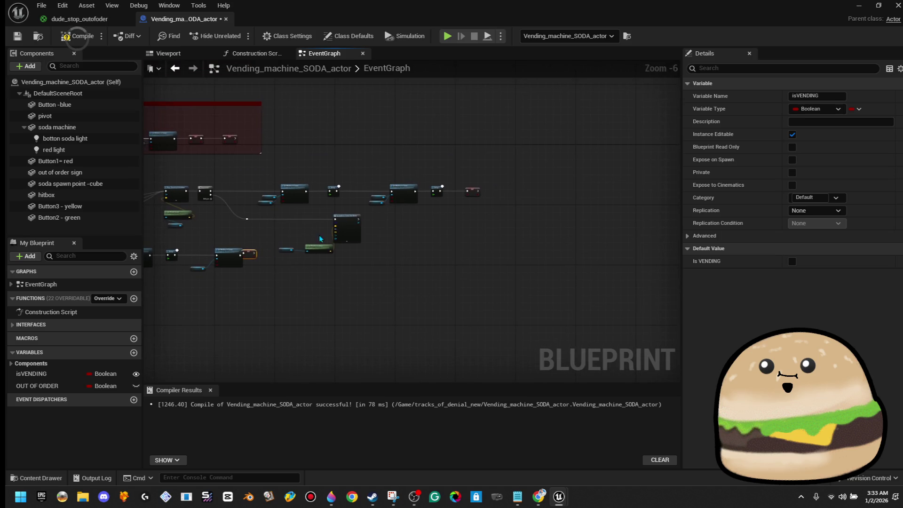
pyautogui.scroll(4, 500, 200)
pyautogui.moveTo(404, 222)
pyautogui.mouseDown()
pyautogui.moveTo(567, 202)
pyautogui.moveTo(422, 250)
pyautogui.mouseUp()
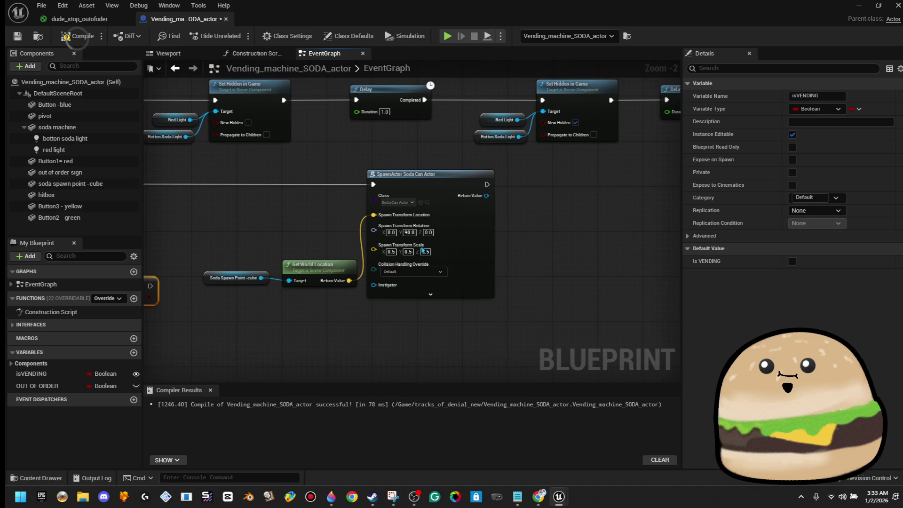
pyautogui.scroll(-2, 361, 275)
pyautogui.moveTo(311, 281); pyautogui.dragTo(362, 281)
pyautogui.moveTo(268, 300); pyautogui.dragTo(437, 248)
# Step: Line up the Set Hidden, Delay and SET isVENDING row, then compile the blueprint
pyautogui.moveTo(148, 304); pyautogui.dragTo(169, 303)
pyautogui.moveTo(334, 245); pyautogui.dragTo(337, 284)
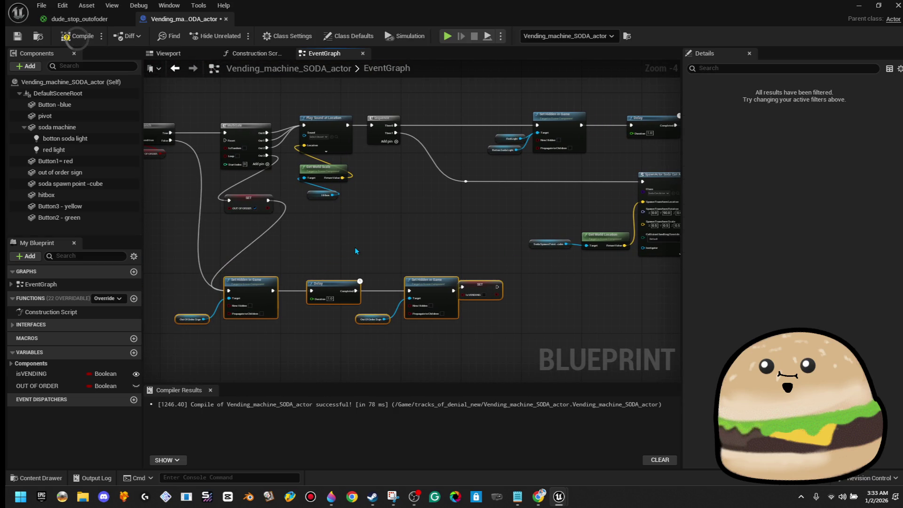
pyautogui.click(487, 288)
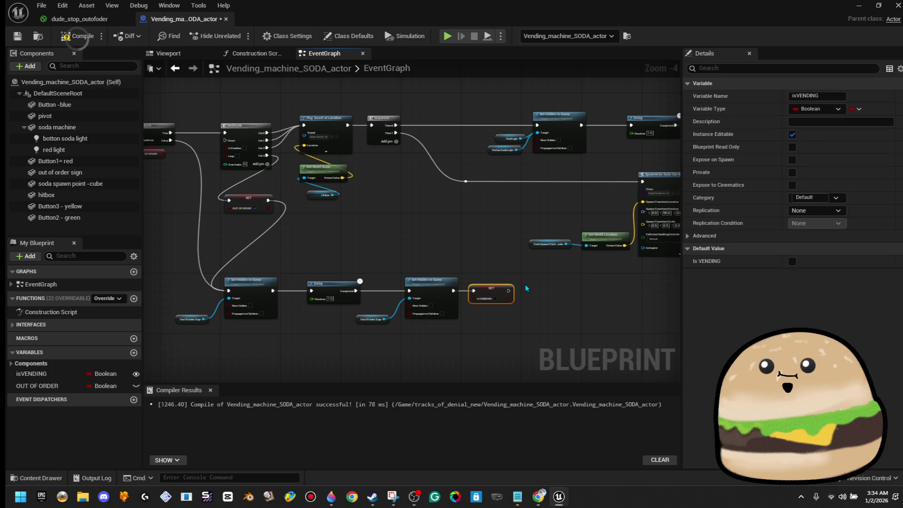
pyautogui.click(461, 257)
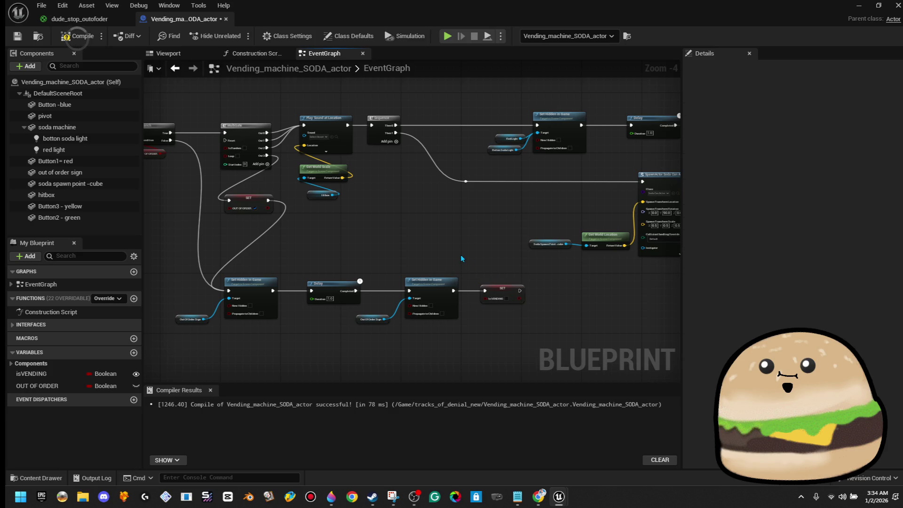
pyautogui.scroll(3, 504, 280)
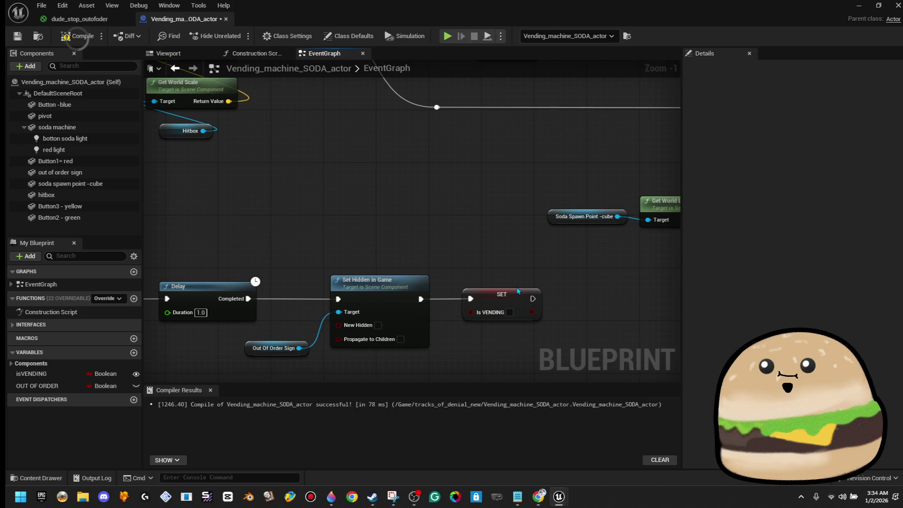
pyautogui.scroll(-2, 517, 287)
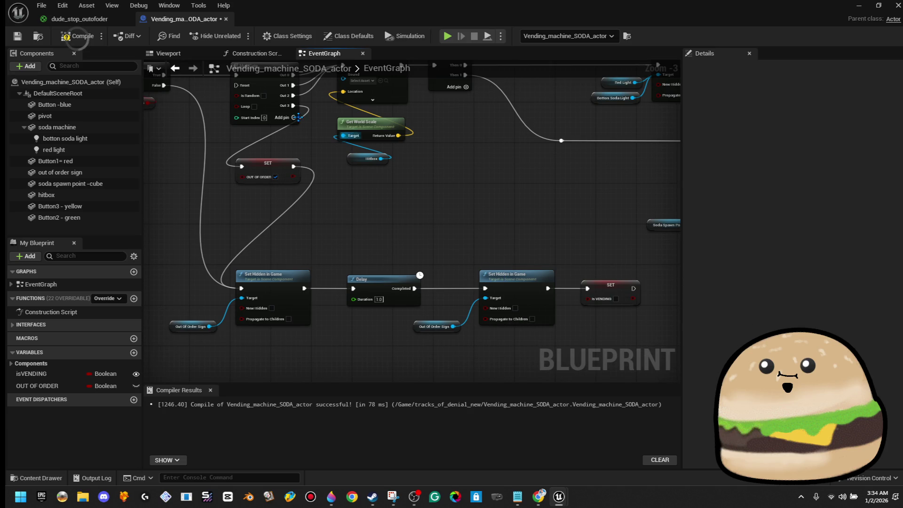
pyautogui.click(18, 36)
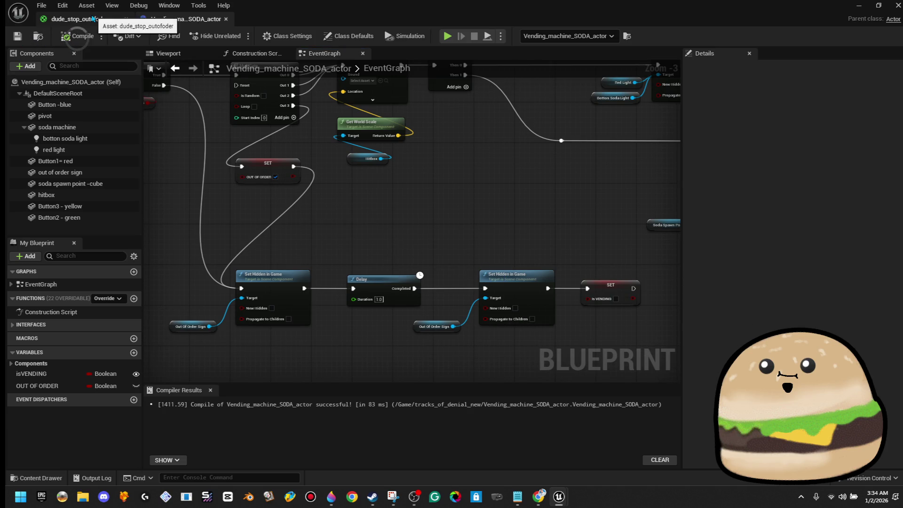
# Step: Close the dude_stop_outofoder material editor and save the level
pyautogui.click(99, 19)
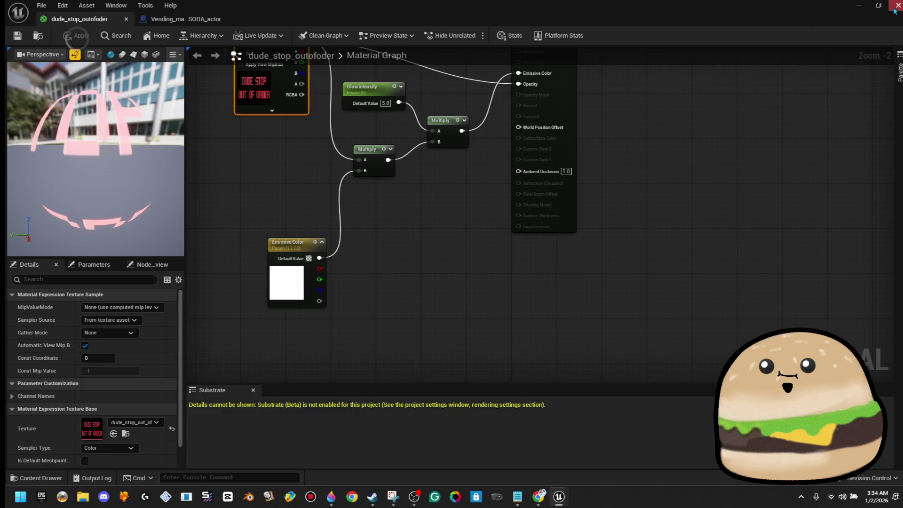
pyautogui.click(896, 8)
pyautogui.click(18, 36)
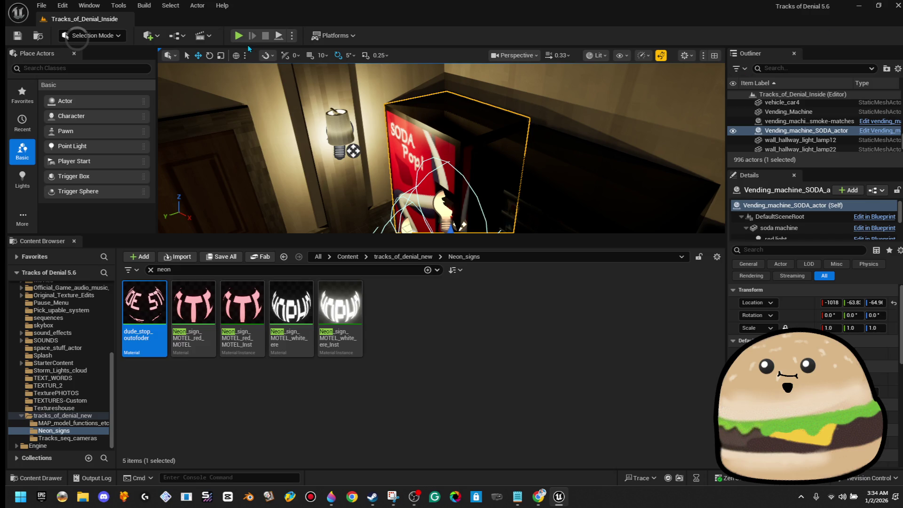
# Step: Play from the hallway floor, walk up to the soda machine, then edit its blueprint
pyautogui.moveTo(409, 140)
pyautogui.mouseDown()
pyautogui.moveTo(428, 231)
pyautogui.moveTo(429, 335)
pyautogui.mouseUp()
pyautogui.rightClick(407, 173)
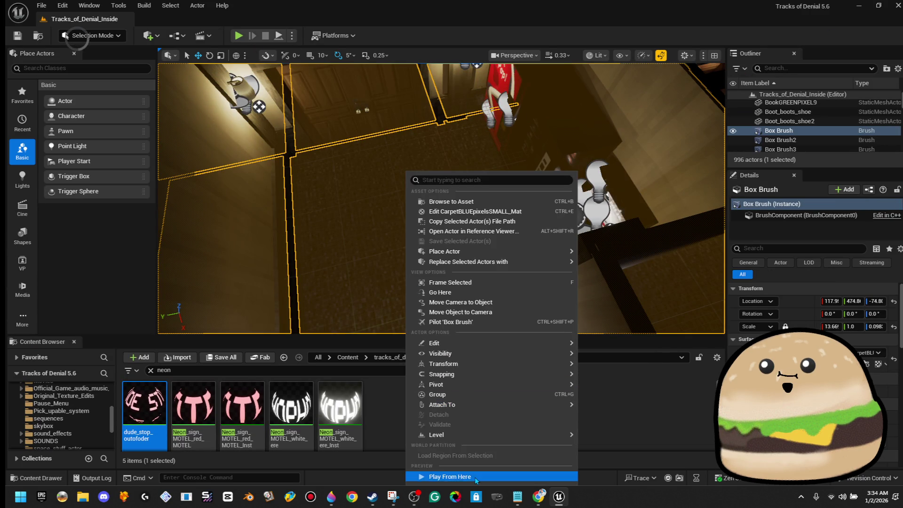
pyautogui.click(474, 477)
pyautogui.press('w')
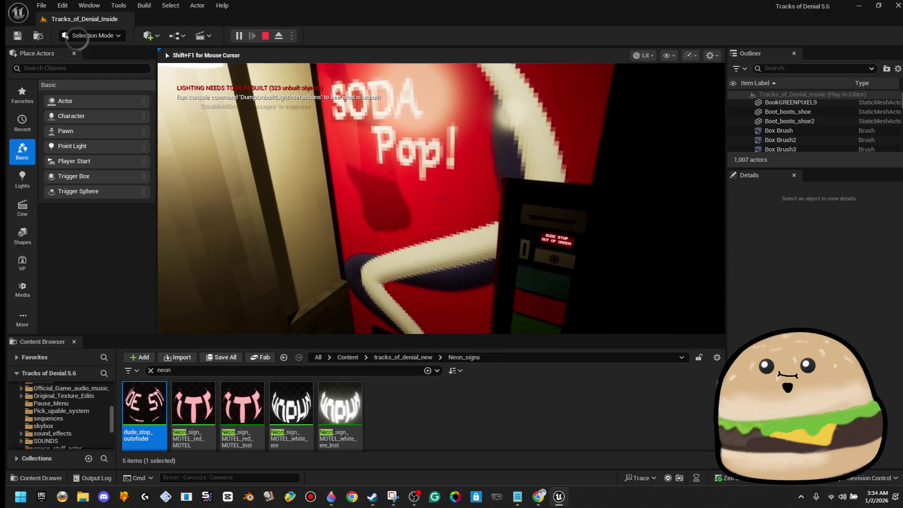
pyautogui.press('Escape')
pyautogui.rightClick(493, 193)
pyautogui.click(566, 210)
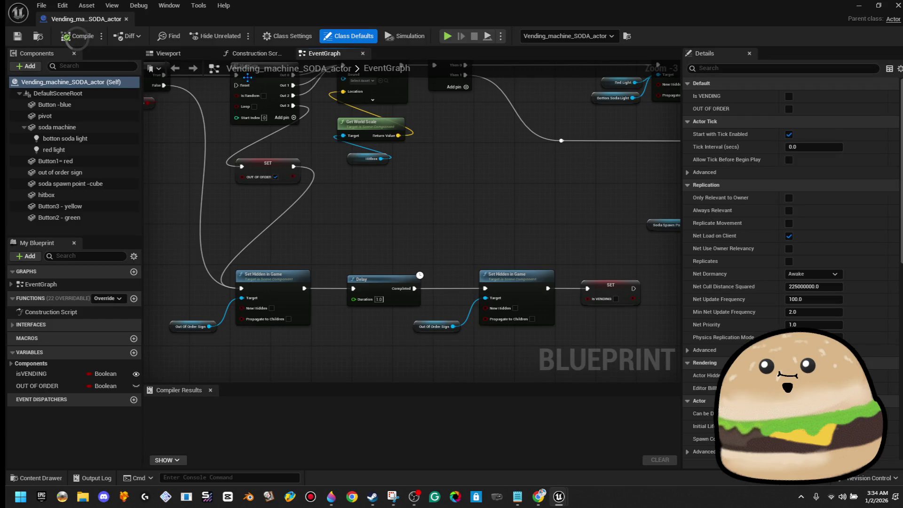
# Step: Check the soda machine mesh in the component view, then find the red comment box's SET nodes
pyautogui.click(188, 53)
pyautogui.click(385, 164)
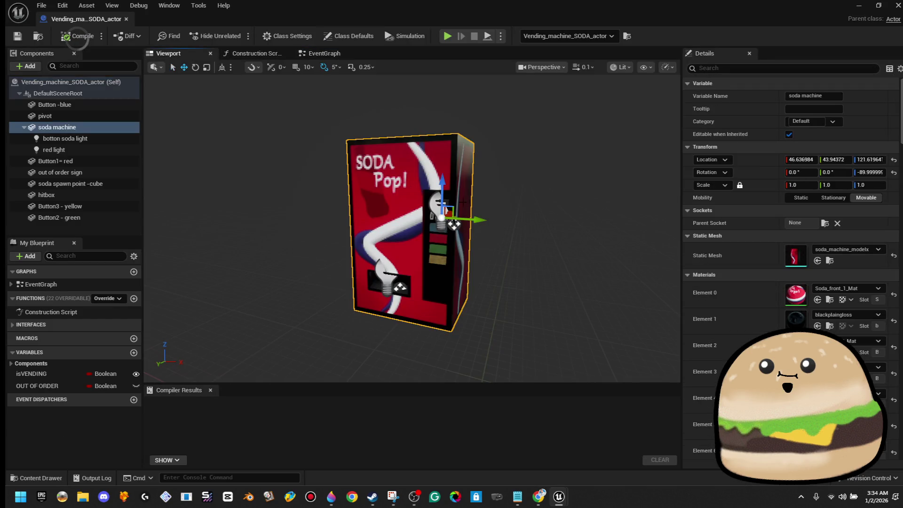
pyautogui.click(317, 58)
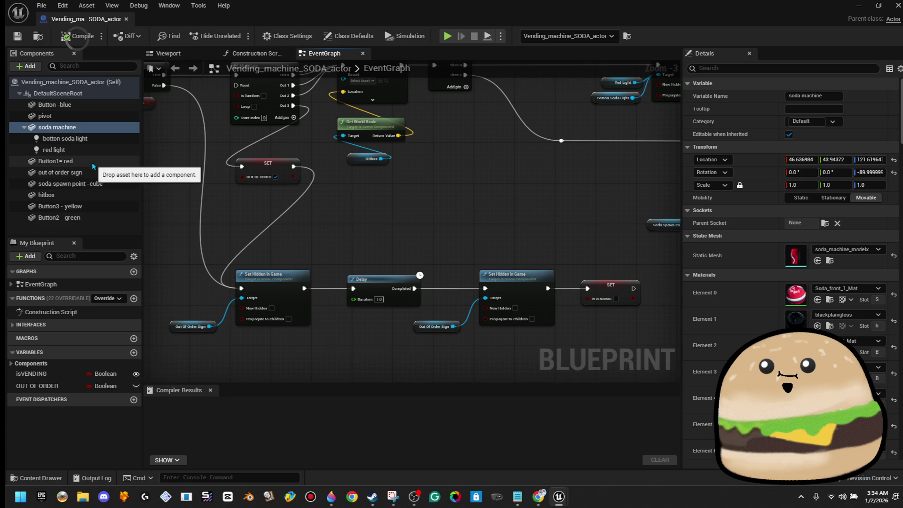
pyautogui.moveTo(344, 190)
pyautogui.mouseDown()
pyautogui.moveTo(375, 233)
pyautogui.moveTo(428, 253)
pyautogui.moveTo(548, 269)
pyautogui.mouseUp()
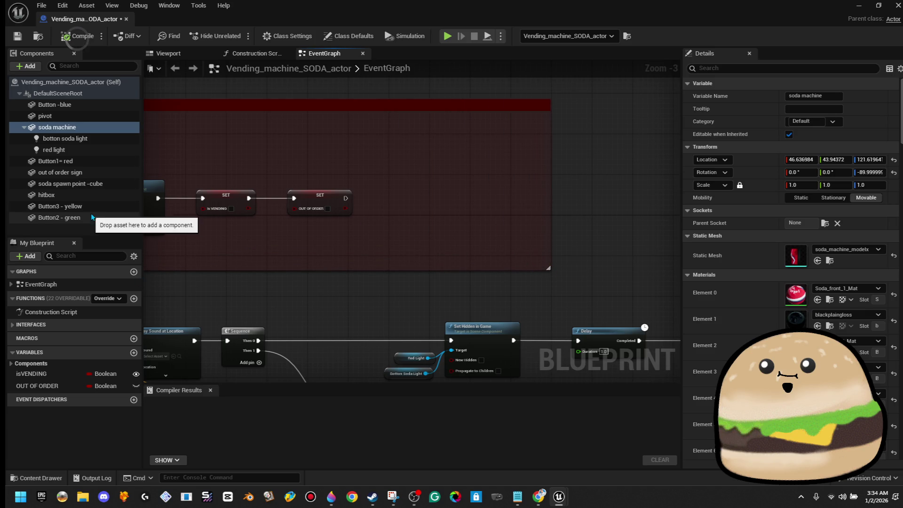
pyautogui.scroll(-5, 381, 204)
pyautogui.scroll(6, 372, 201)
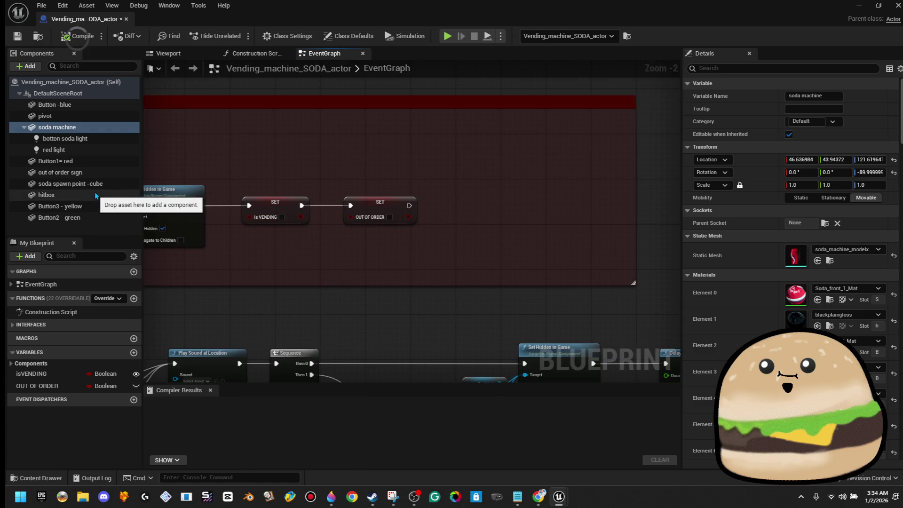
# Step: Run a Set Hidden in Game with New Hidden ticked on Out Of Order Sign after SET OUT OF ORDER
pyautogui.click(60, 173)
pyautogui.moveTo(387, 150); pyautogui.dragTo(476, 213)
pyautogui.write('set hidden')
pyautogui.press('Return')
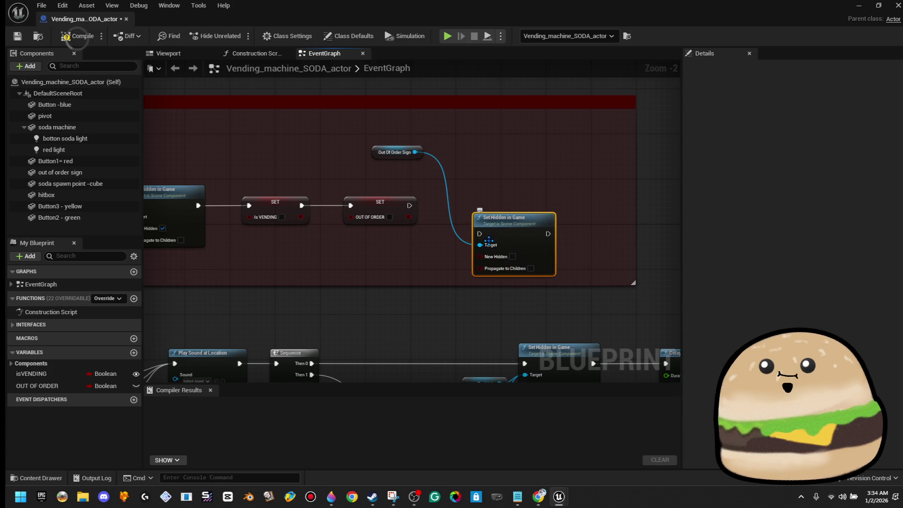
pyautogui.moveTo(481, 234); pyautogui.dragTo(409, 205)
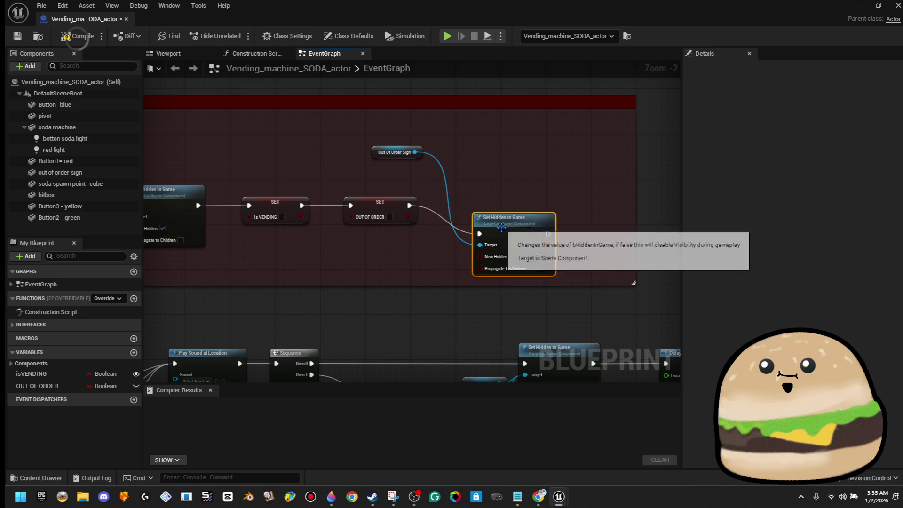
pyautogui.moveTo(511, 249); pyautogui.dragTo(516, 221)
pyautogui.click(518, 228)
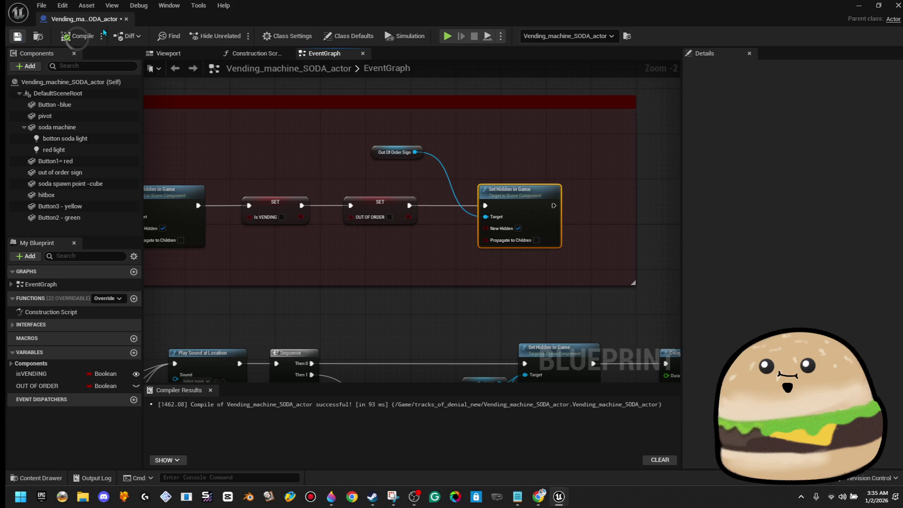
pyautogui.click(126, 19)
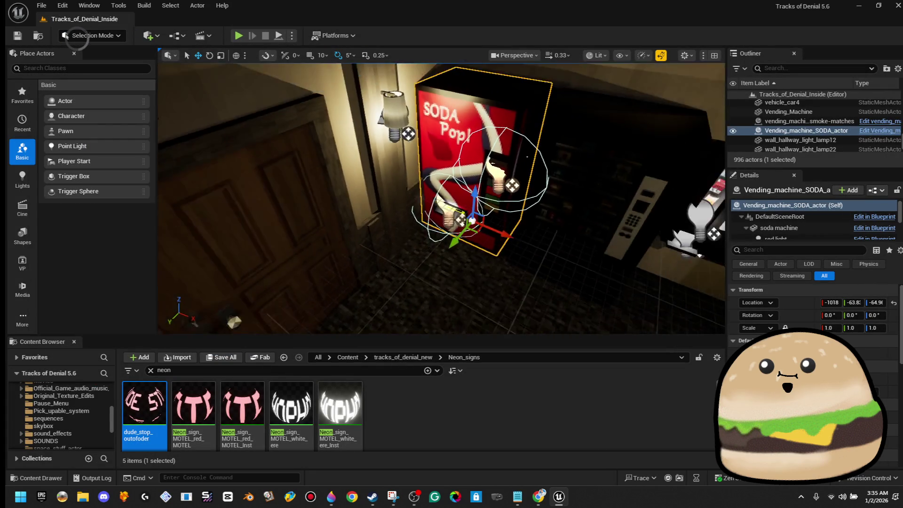
# Step: Play from here in fullscreen, walk to the soda machine, then edit Vending_machine_SODA_actor
pyautogui.rightClick(350, 283)
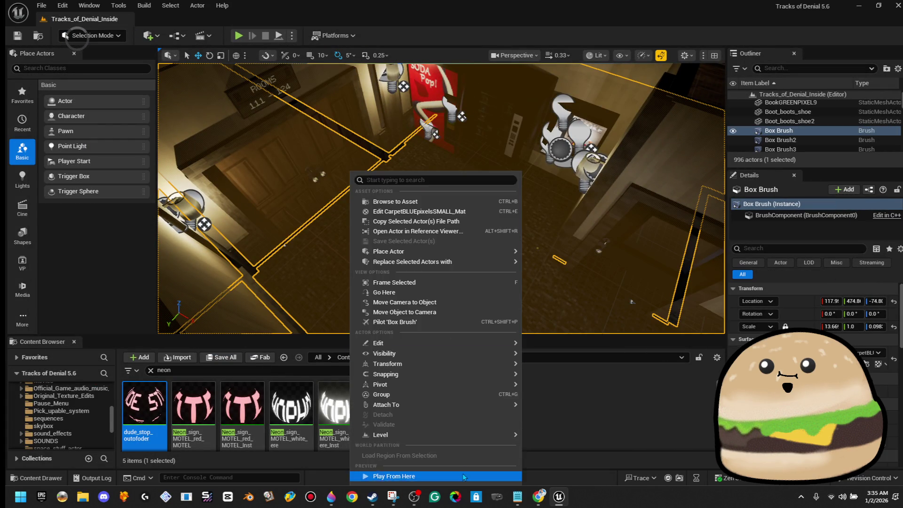
pyautogui.click(391, 475)
pyautogui.press('F11')
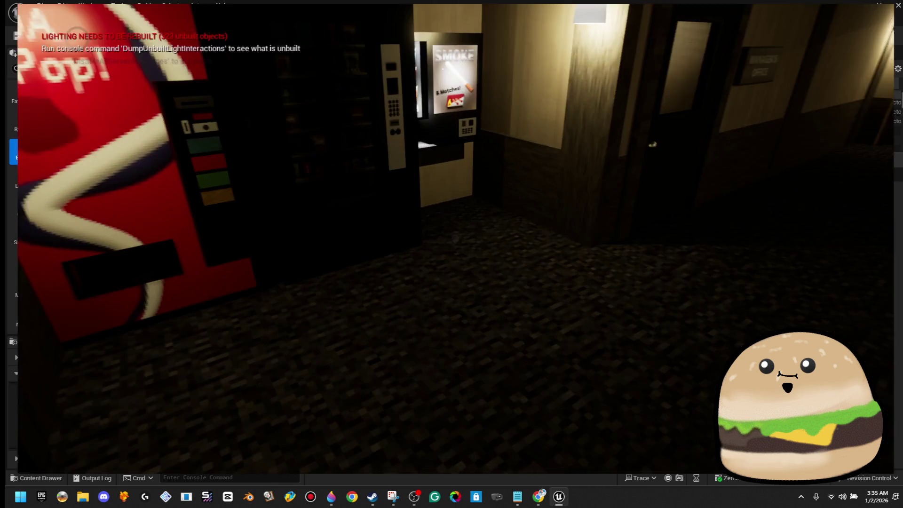
pyautogui.press('w')
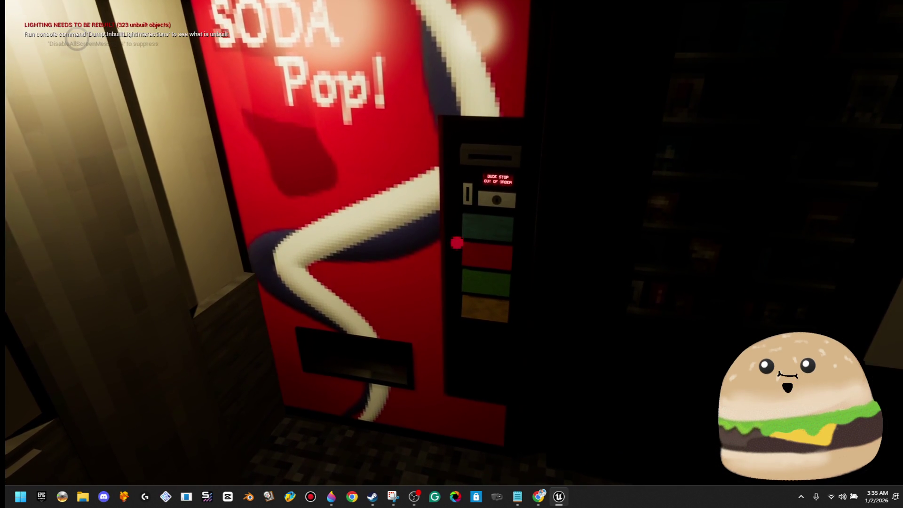
pyautogui.press('Escape')
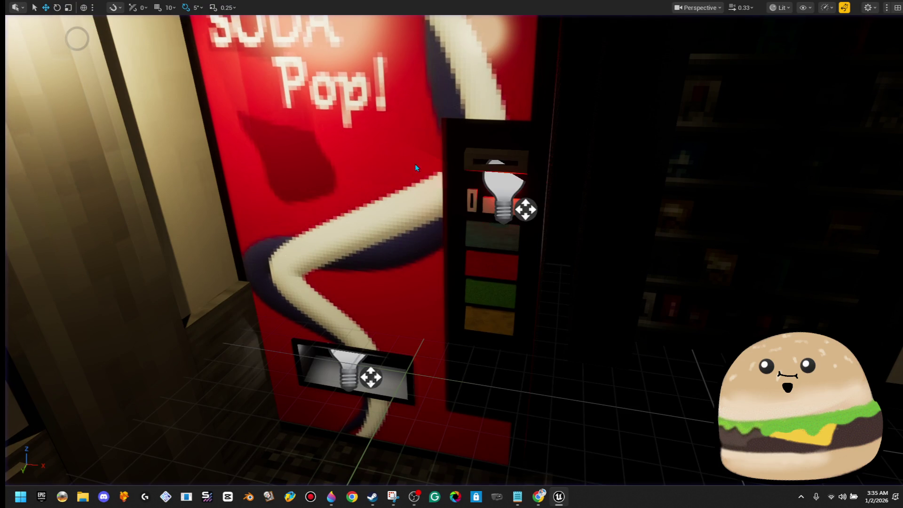
pyautogui.rightClick(415, 164)
pyautogui.click(478, 199)
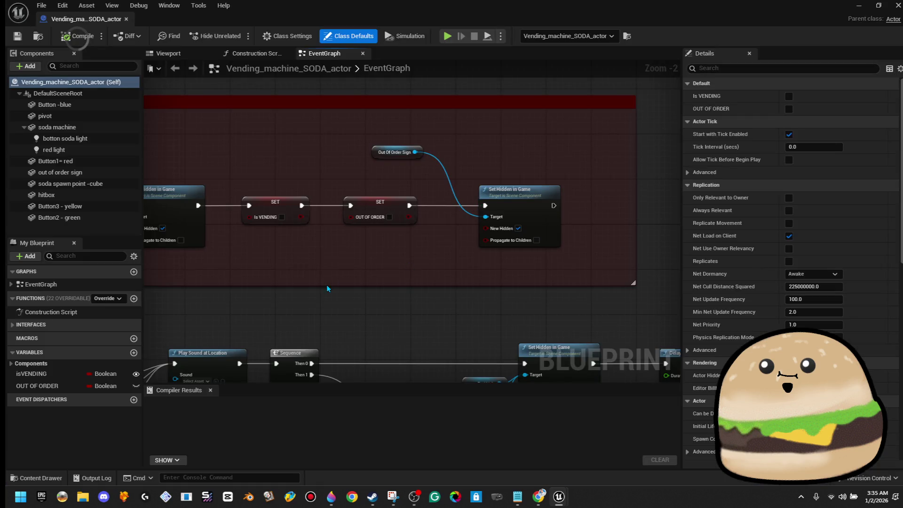
# Step: Wire Branch False into the MultiGate and Branch True into the sign's Set Hidden in Game
pyautogui.scroll(-4, 327, 285)
pyautogui.scroll(3, 419, 193)
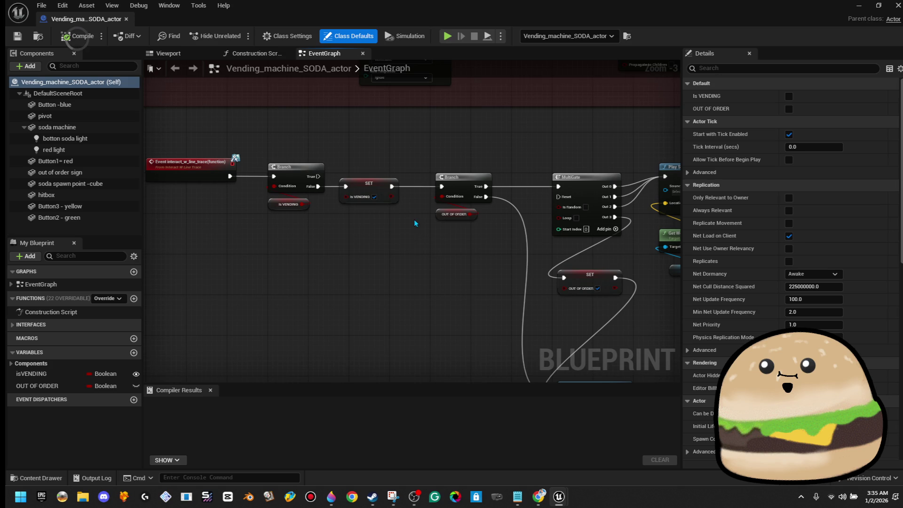
pyautogui.moveTo(414, 219); pyautogui.dragTo(326, 211)
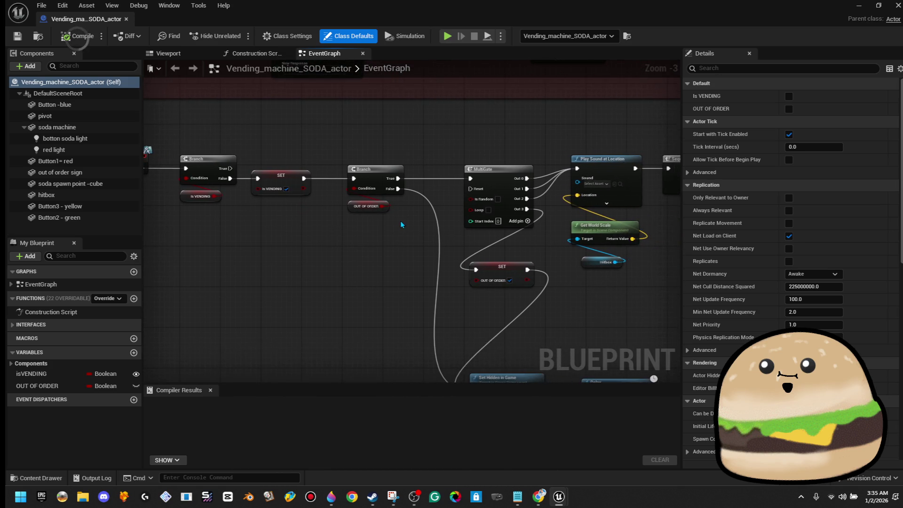
pyautogui.scroll(2, 401, 224)
pyautogui.moveTo(399, 182)
pyautogui.mouseDown()
pyautogui.moveTo(489, 183)
pyautogui.moveTo(492, 169)
pyautogui.mouseUp()
pyautogui.moveTo(400, 170)
pyautogui.mouseDown()
pyautogui.moveTo(475, 365)
pyautogui.moveTo(466, 368)
pyautogui.moveTo(499, 279)
pyautogui.mouseUp()
# Step: Compile and save the vending machine blueprint, then return to the level
pyautogui.scroll(-2, 471, 197)
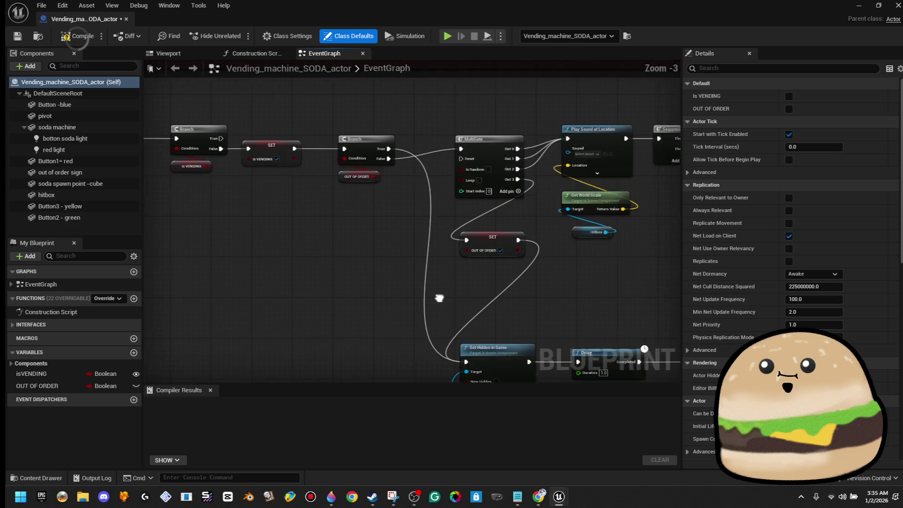
pyautogui.click(77, 36)
pyautogui.click(21, 37)
pyautogui.click(126, 18)
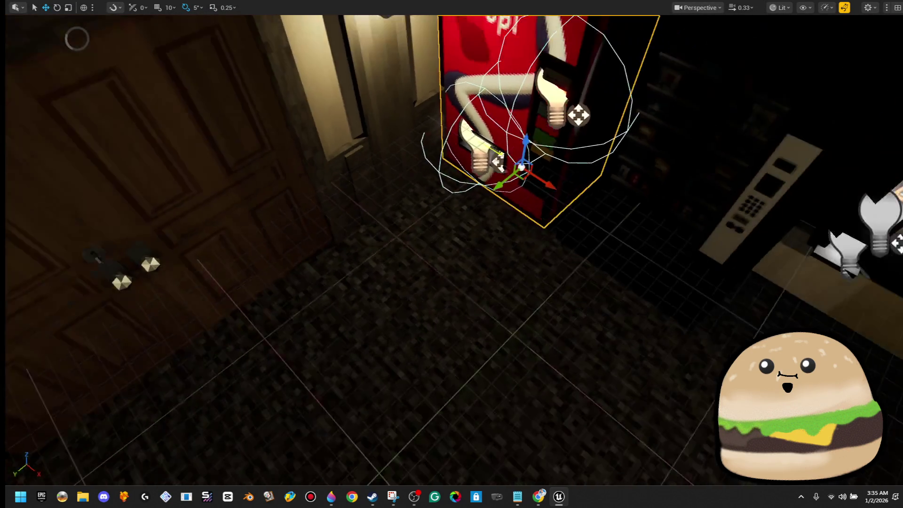
# Step: Play from the floor and use the machine until three cans drop and the out-of-order sign lights
pyautogui.rightClick(376, 47)
pyautogui.click(463, 352)
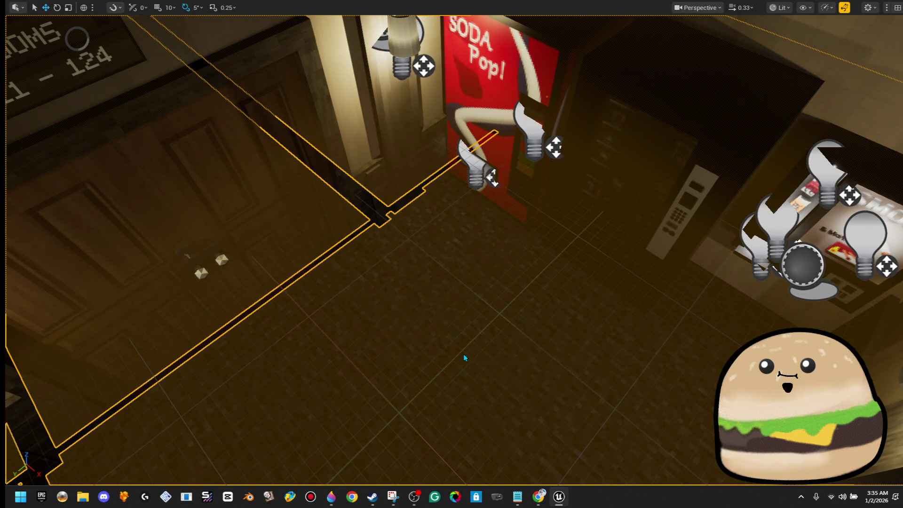
pyautogui.press('s')
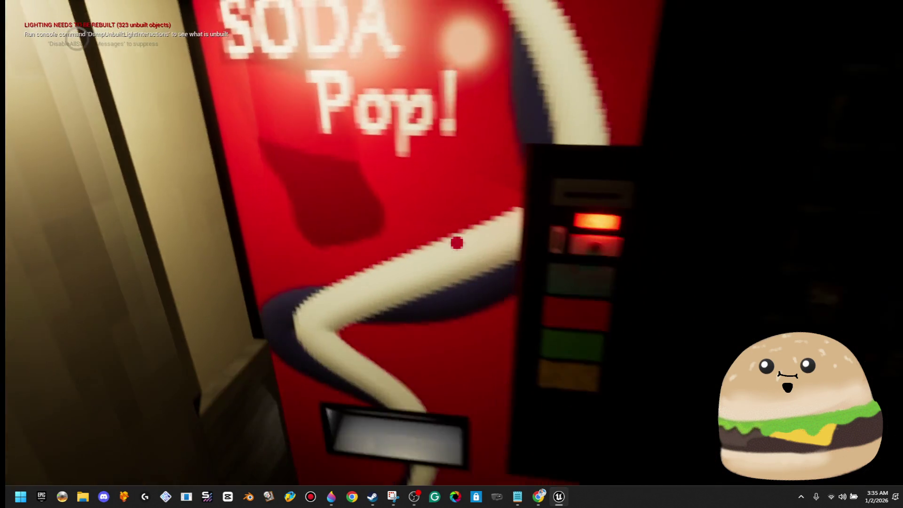
pyautogui.press('e')
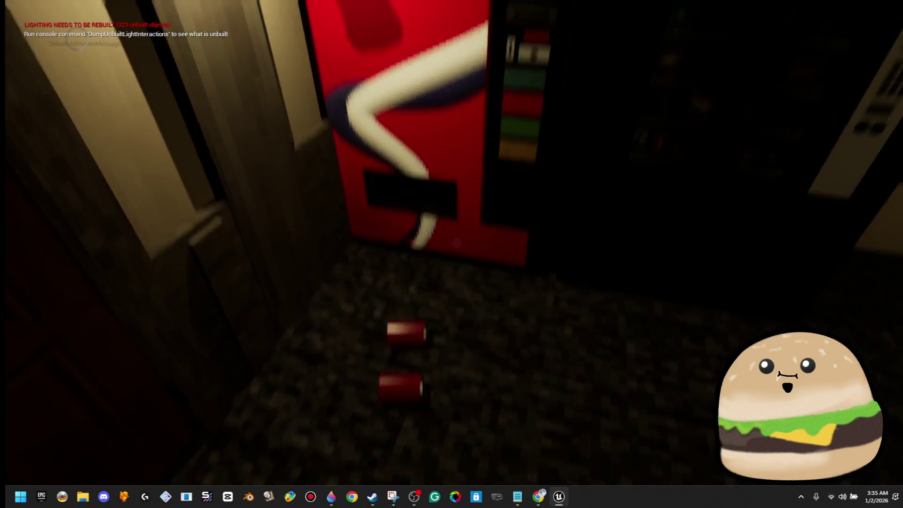
pyautogui.press('e')
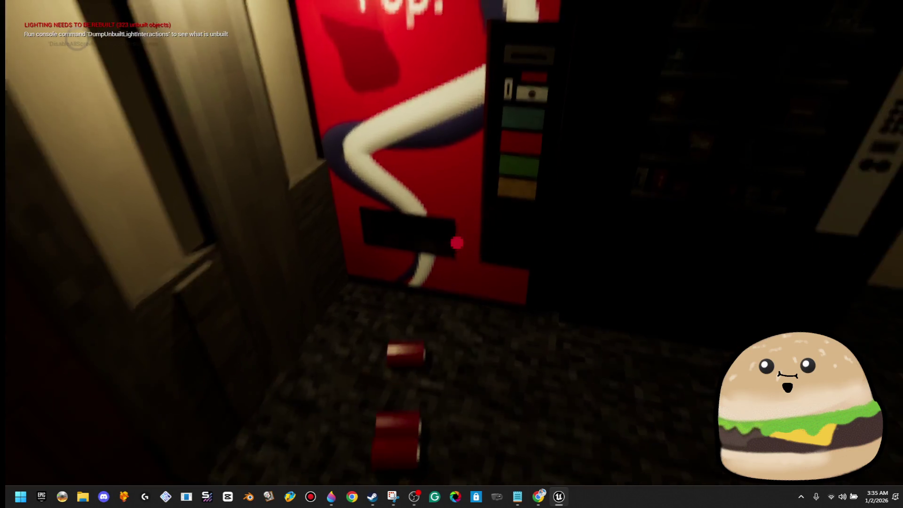
pyautogui.press('e')
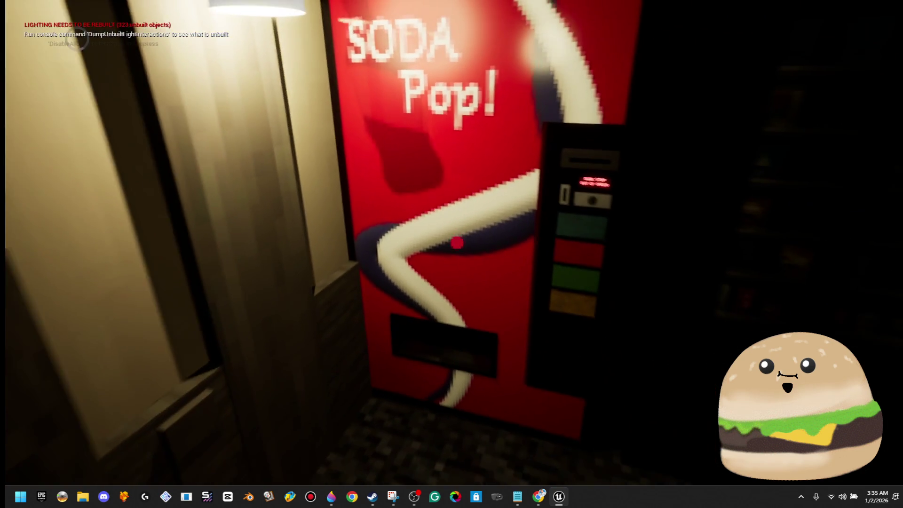
pyautogui.press('Escape')
# Step: Reopen the soda machine's blueprint at the sign's hide and delay nodes
pyautogui.rightClick(537, 97)
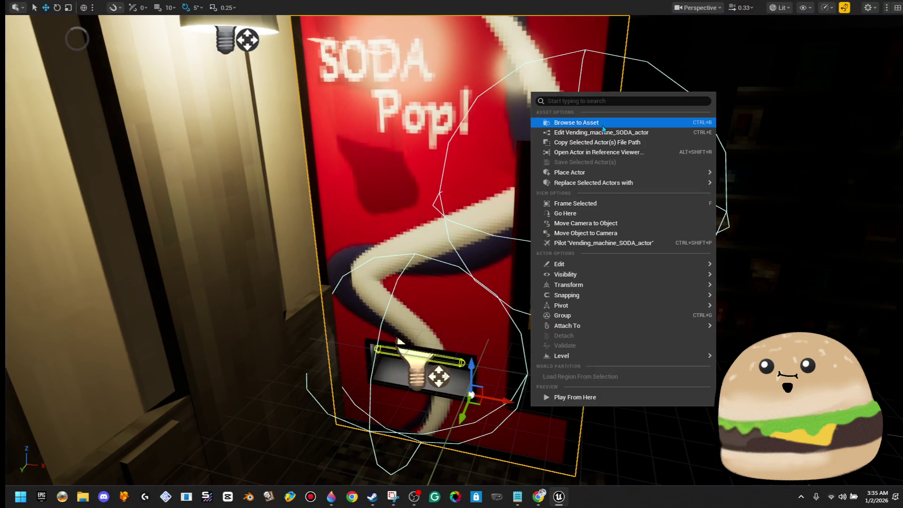
pyautogui.click(606, 130)
pyautogui.moveTo(559, 258)
pyautogui.mouseDown()
pyautogui.moveTo(517, 191)
pyautogui.moveTo(422, 228)
pyautogui.moveTo(428, 236)
pyautogui.moveTo(393, 272)
pyautogui.mouseUp()
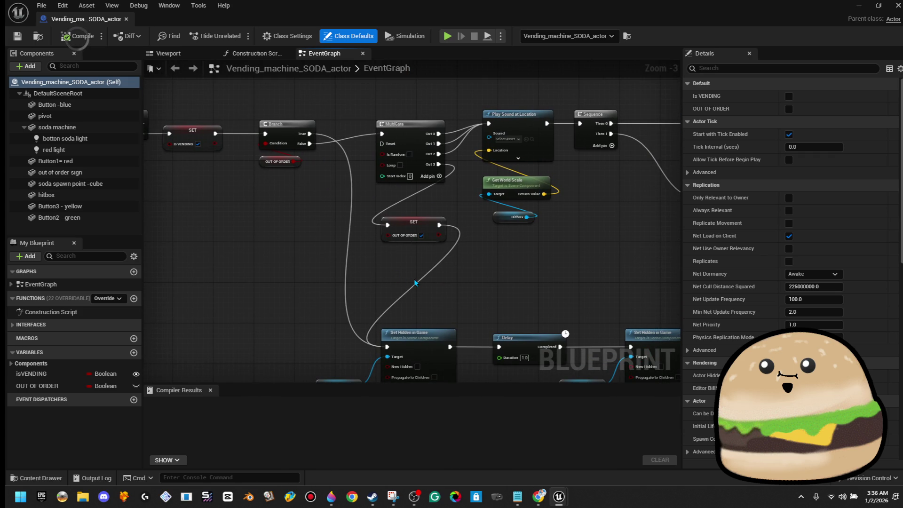
# Step: Review the sign's show, Delay and hide chain, then return to the level
pyautogui.moveTo(414, 284)
pyautogui.mouseDown()
pyautogui.moveTo(432, 231)
pyautogui.moveTo(441, 270)
pyautogui.moveTo(170, 248)
pyautogui.moveTo(392, 262)
pyautogui.moveTo(306, 245)
pyautogui.mouseUp()
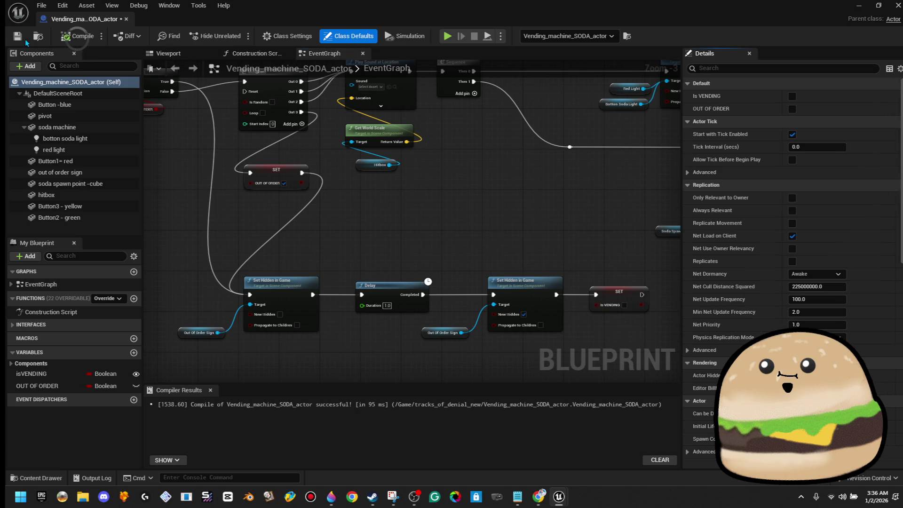
pyautogui.click(126, 19)
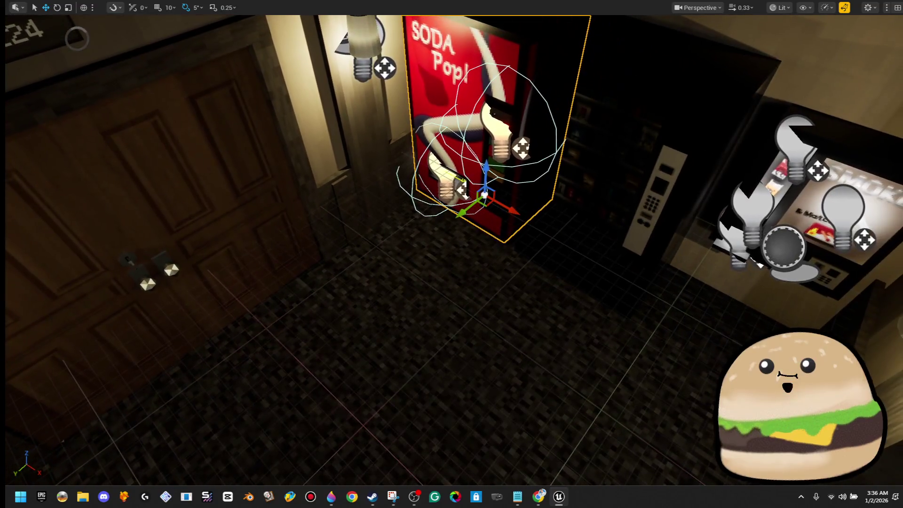
# Step: Play from the floor and press E three times to dispense three soda cans
pyautogui.rightClick(422, 363)
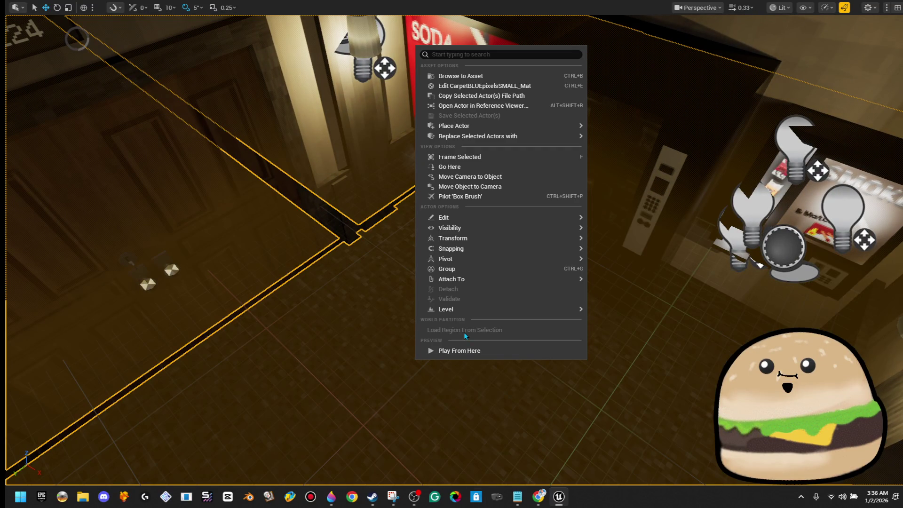
pyautogui.click(465, 349)
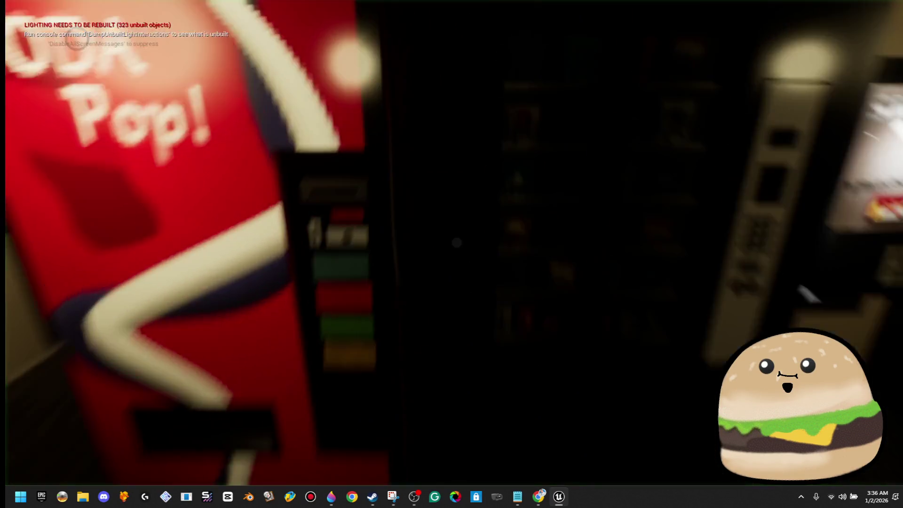
pyautogui.press('e')
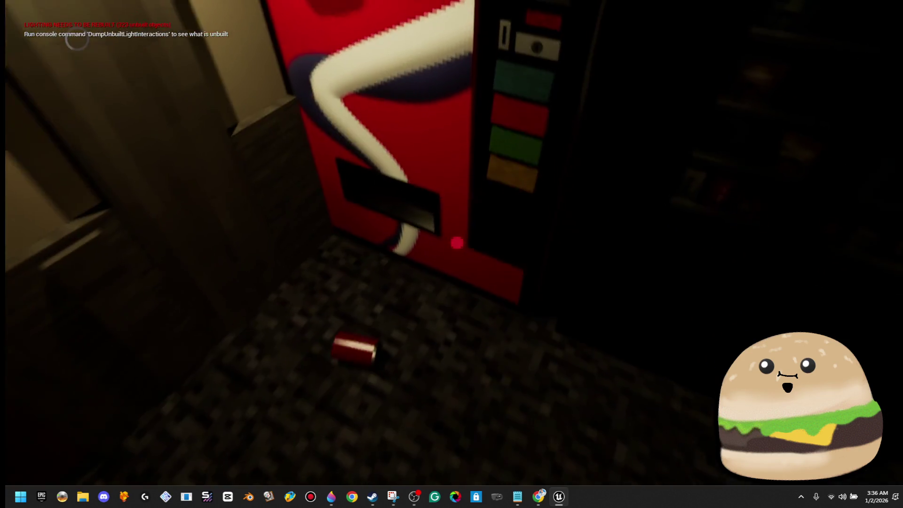
pyautogui.press('e')
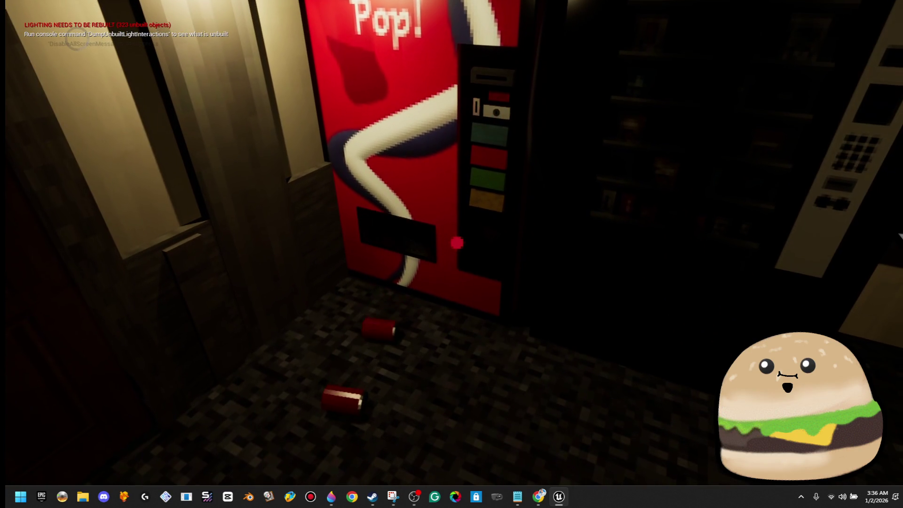
pyautogui.press('e')
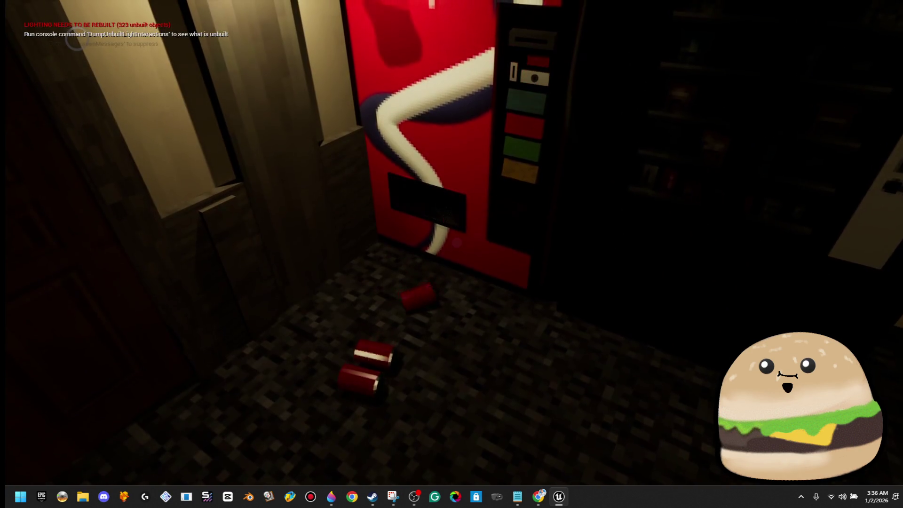
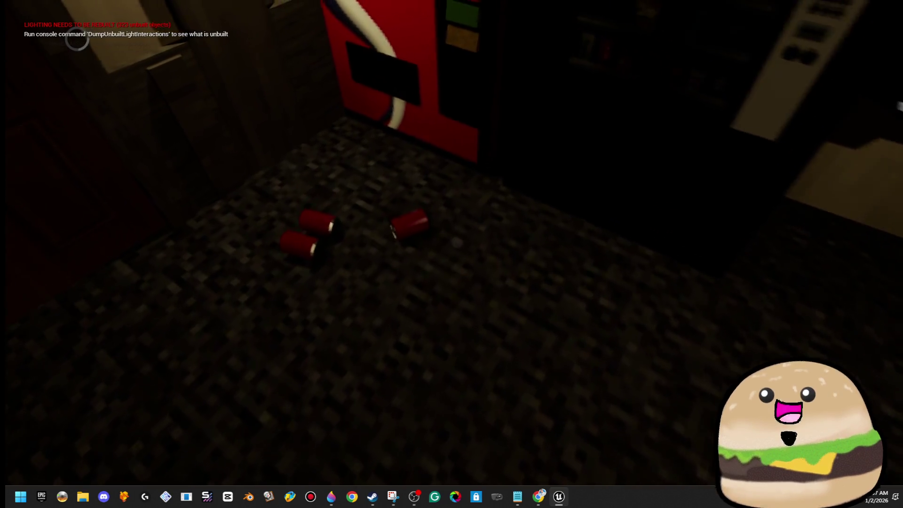
# Step: Restart the playtest in fullscreen from the floor beside the soda machine
pyautogui.press('Escape')
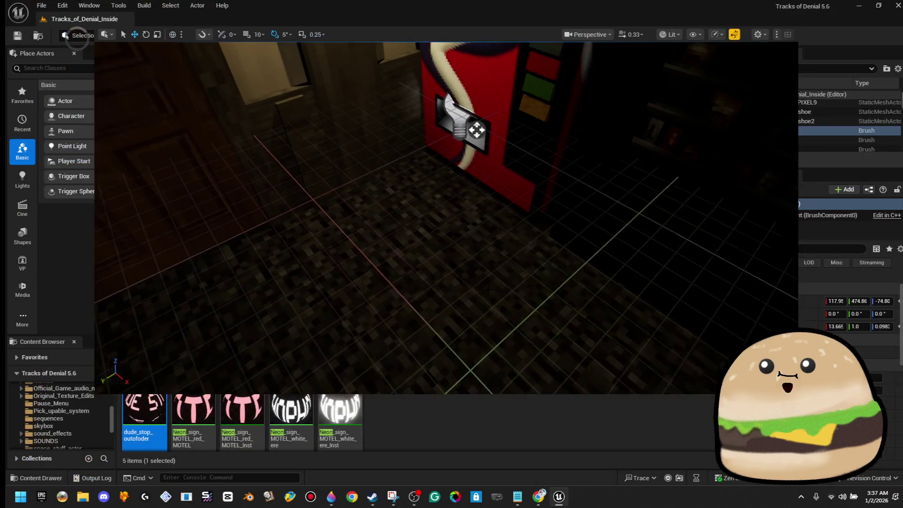
pyautogui.rightClick(444, 261)
pyautogui.click(525, 476)
pyautogui.press('F11')
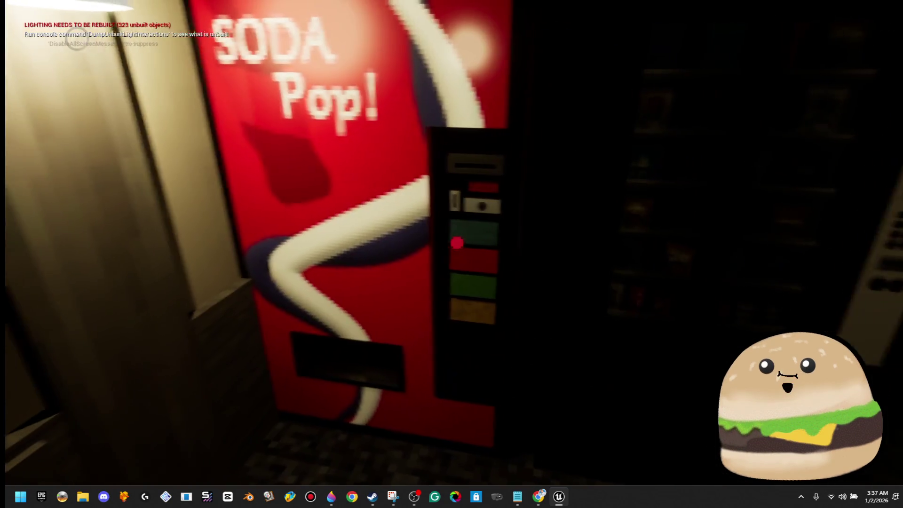
# Step: Interact with the soda machine repeatedly to drop cans and show the out-of-order message
pyautogui.press('e')
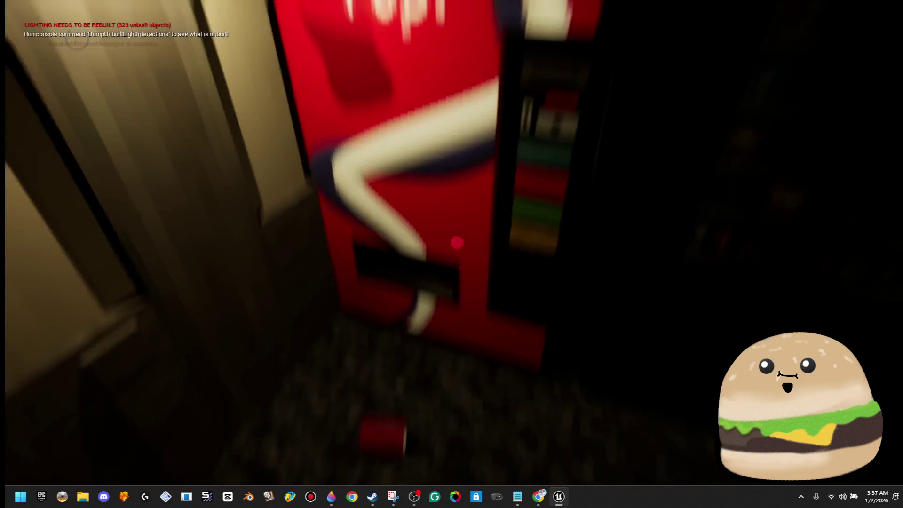
pyautogui.press('w')
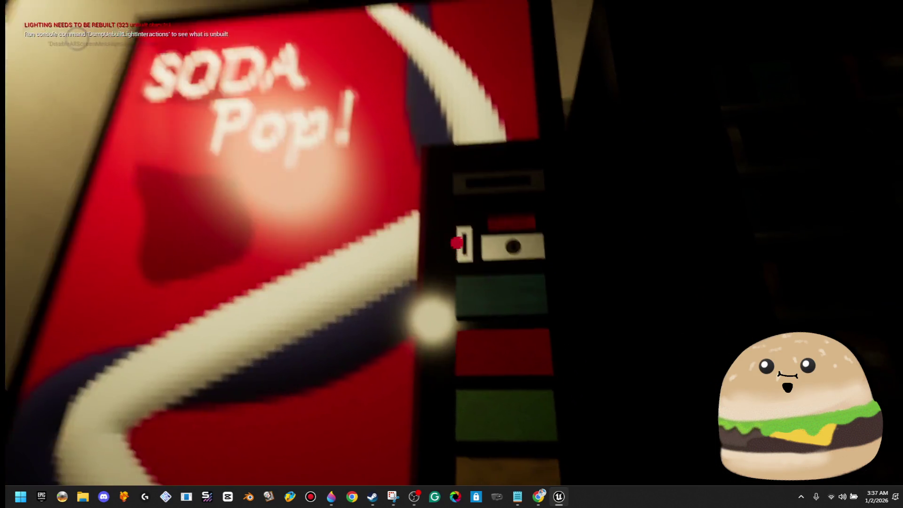
pyautogui.press('e')
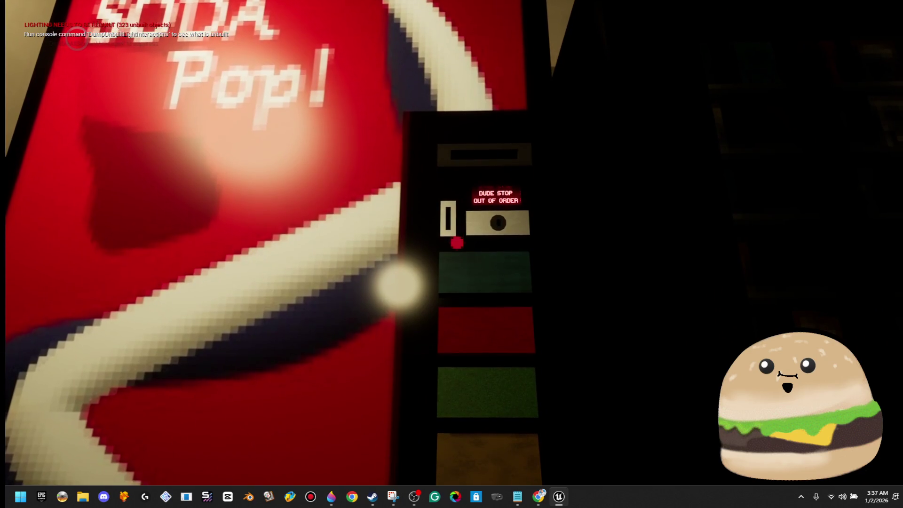
pyautogui.press('s')
pyautogui.press('w')
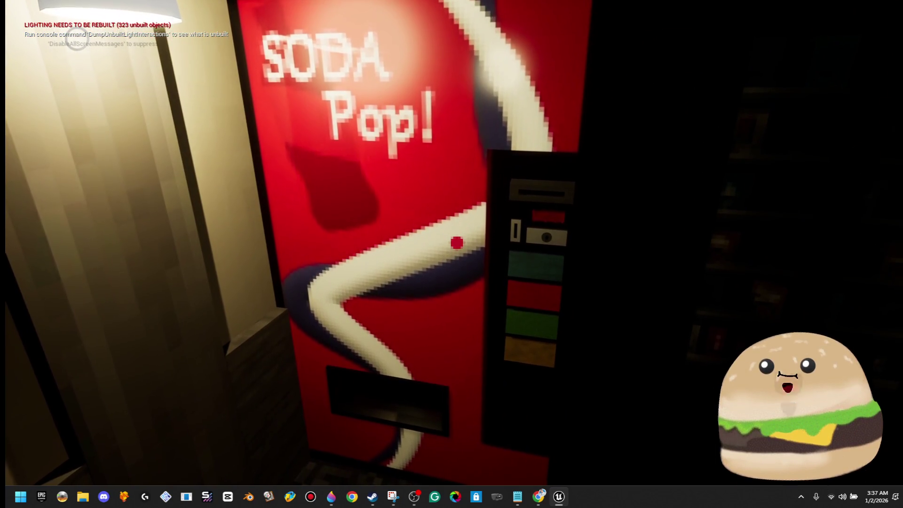
pyautogui.press('e')
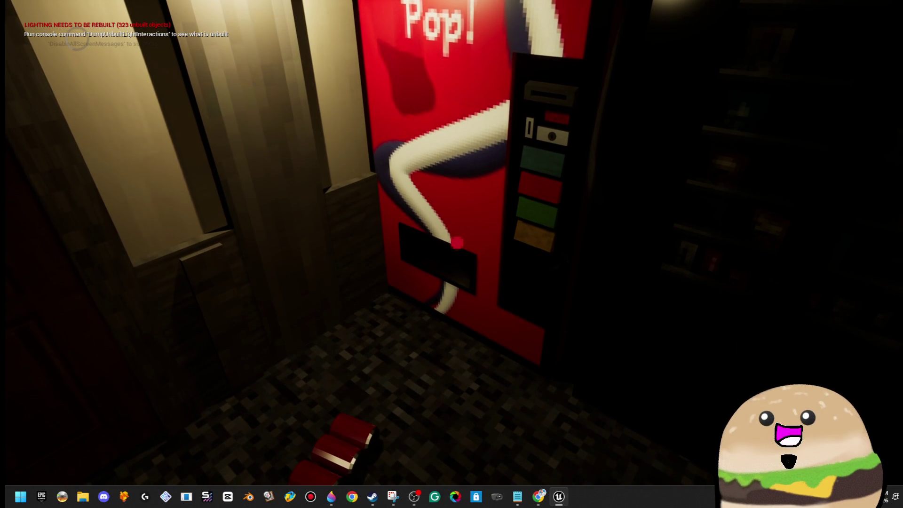
# Step: End the session, restore the editor layout, and briefly play from another floor spot
pyautogui.press('Escape')
pyautogui.scroll(-5, 456, 254)
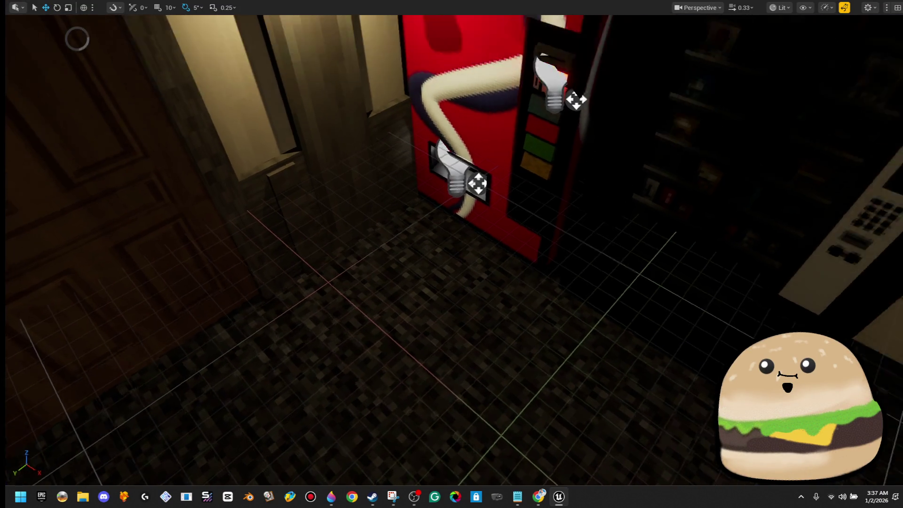
pyautogui.press('F11')
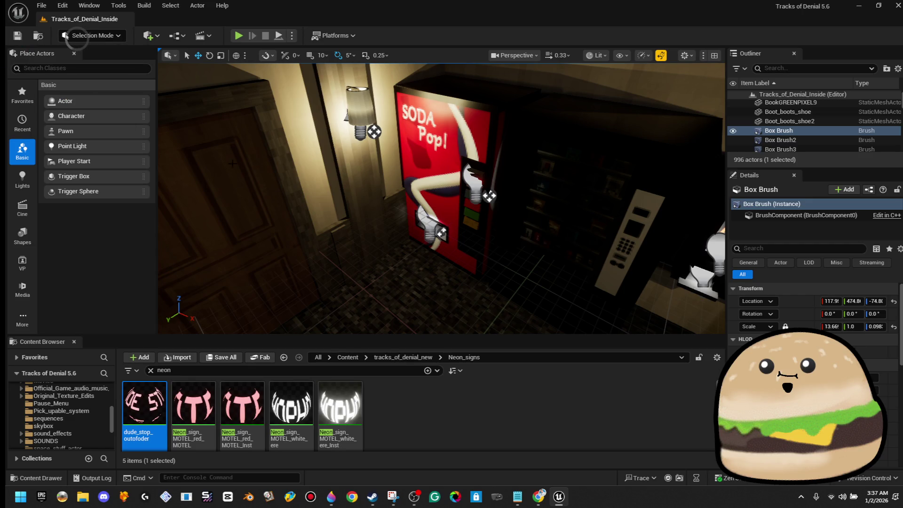
pyautogui.rightClick(405, 297)
pyautogui.click(467, 477)
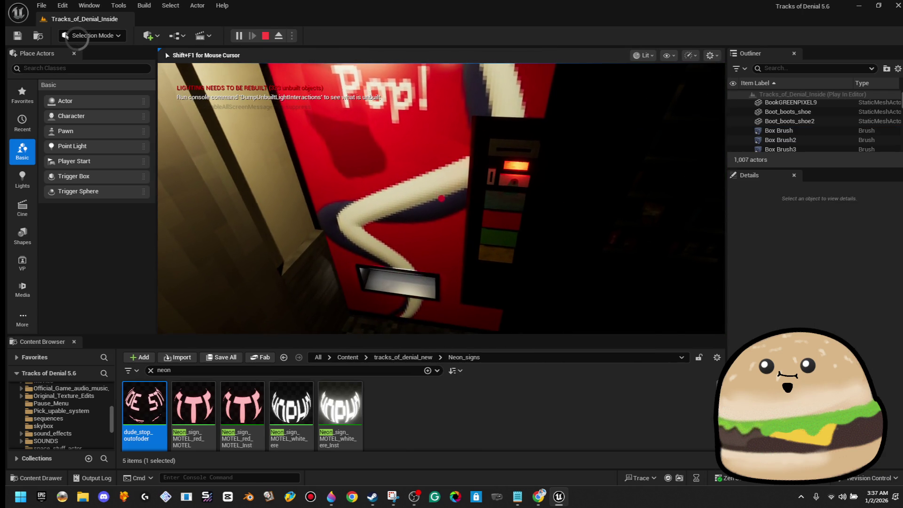
pyautogui.press('Escape')
# Step: Nudge Vending_machine_SODA_actor to about X -1011 and playtest, dispensing three cans
pyautogui.click(722, 177)
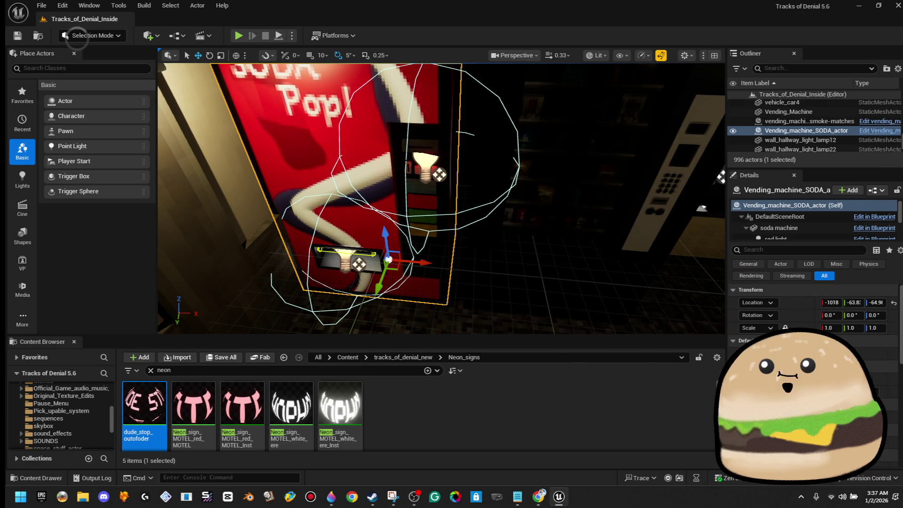
pyautogui.moveTo(426, 261); pyautogui.dragTo(432, 265)
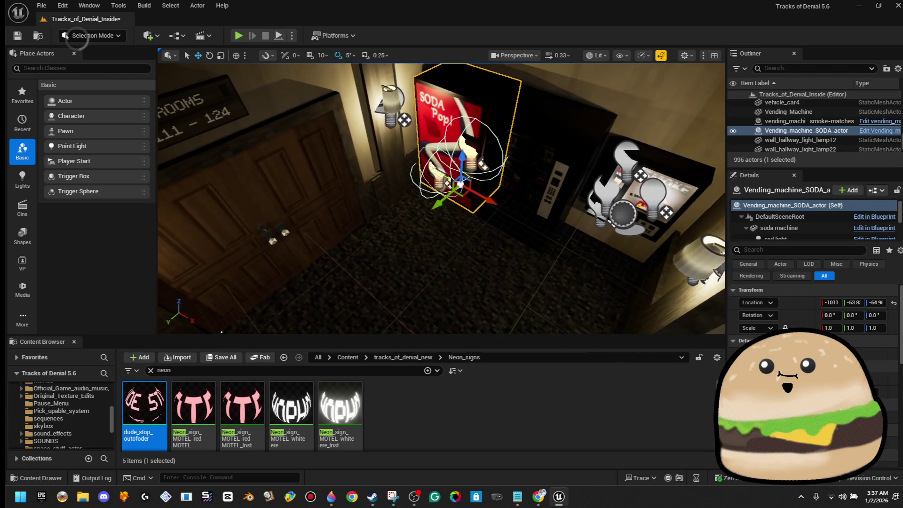
pyautogui.rightClick(420, 306)
pyautogui.click(466, 476)
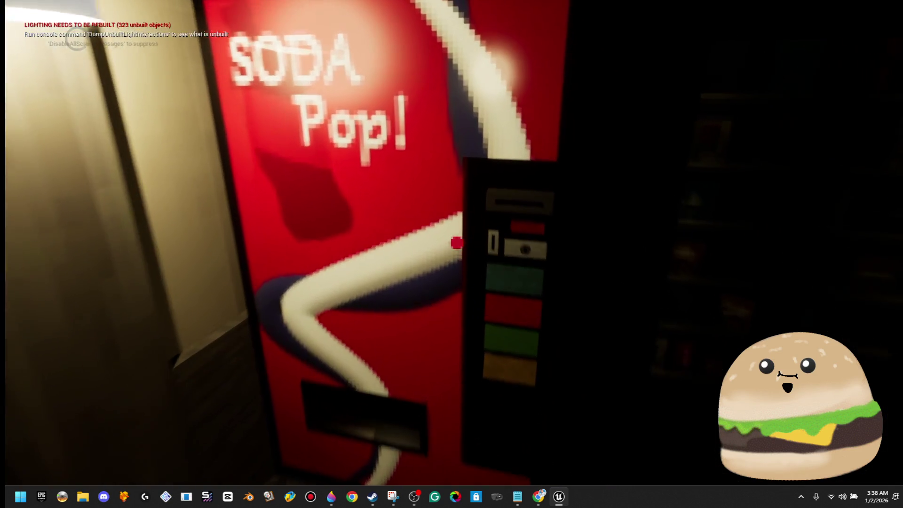
pyautogui.click(457, 243)
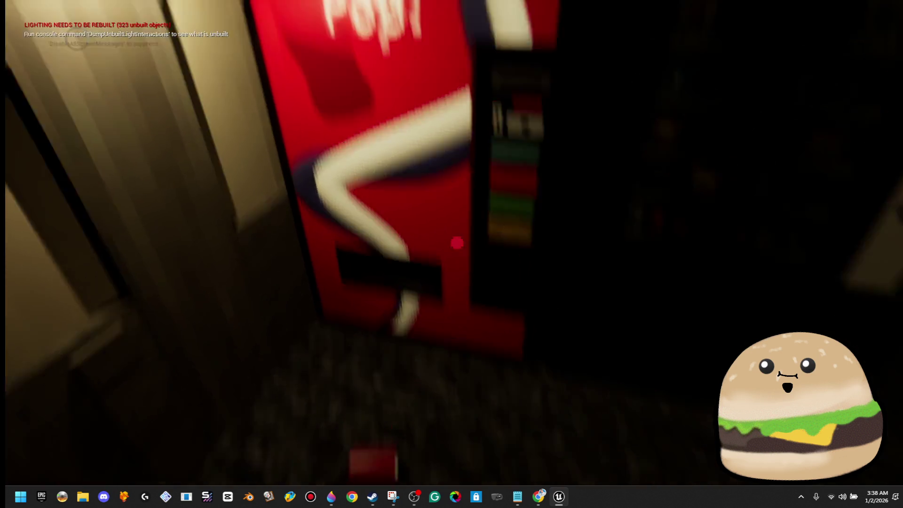
pyautogui.click(457, 243)
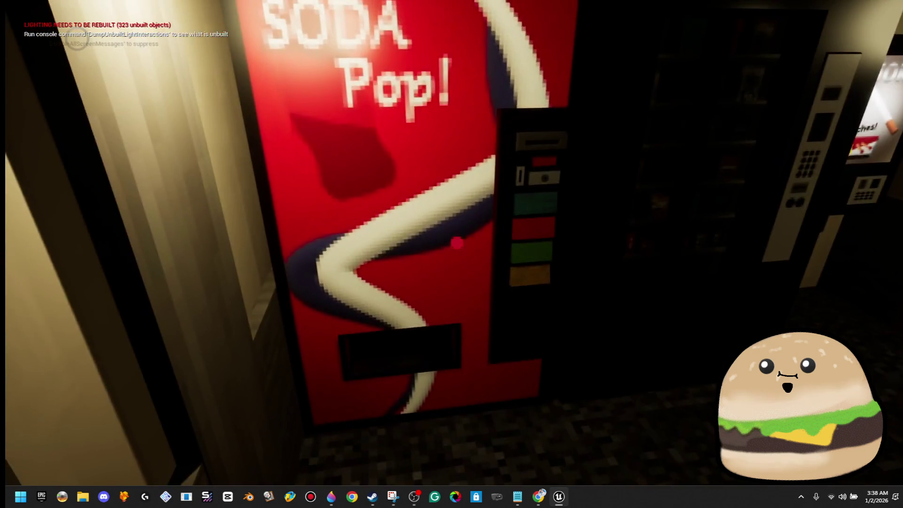
pyautogui.press('Escape')
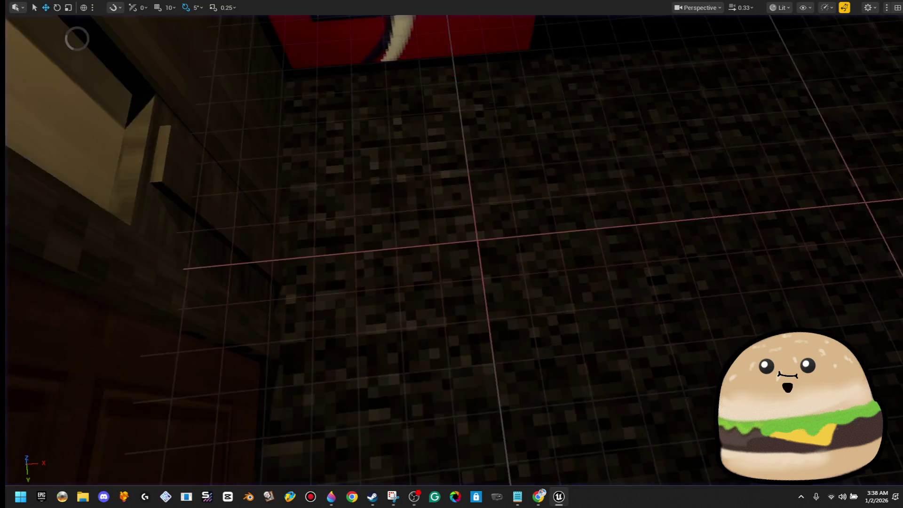
# Step: In the Vending_machine_SODA_actor Blueprint, search Details for 'tag' and select the interactable_object tag text
pyautogui.rightClick(590, 135)
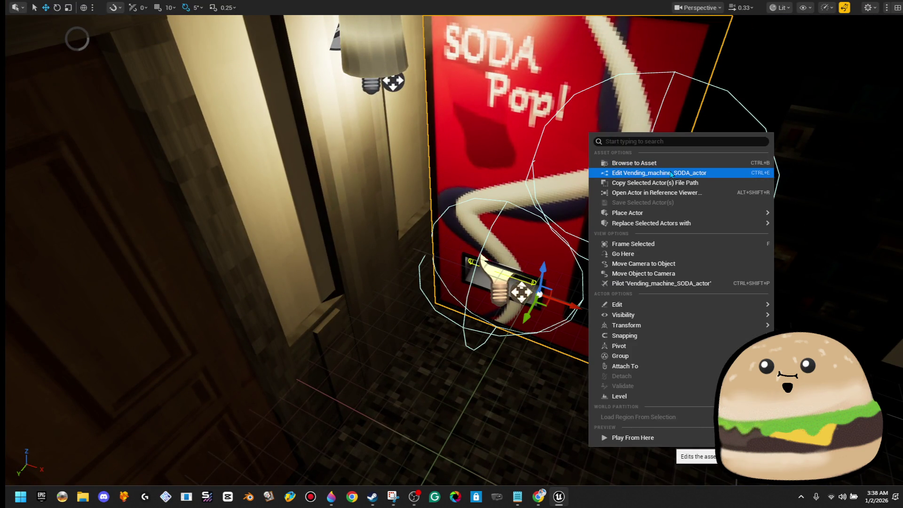
pyautogui.click(671, 174)
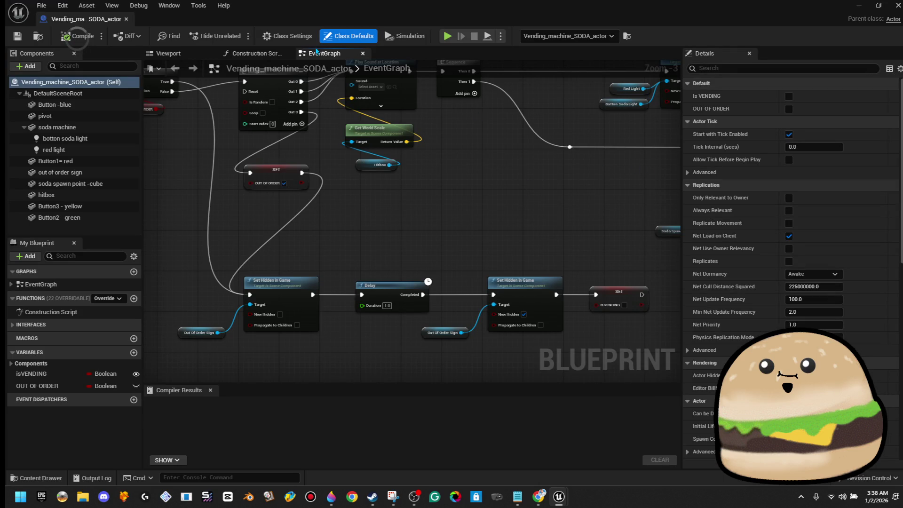
pyautogui.click(776, 68)
pyautogui.write('tag')
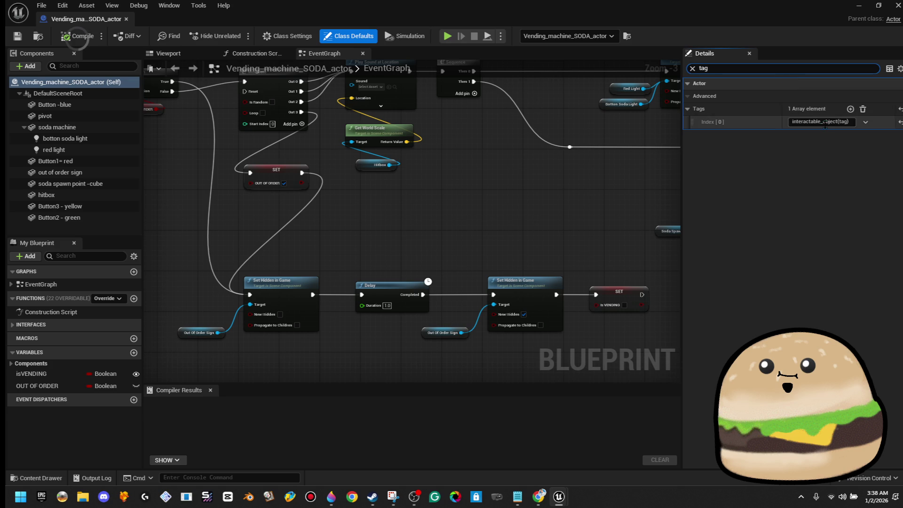
pyautogui.rightClick(826, 123)
pyautogui.click(864, 201)
pyautogui.rightClick(827, 122)
pyautogui.click(868, 164)
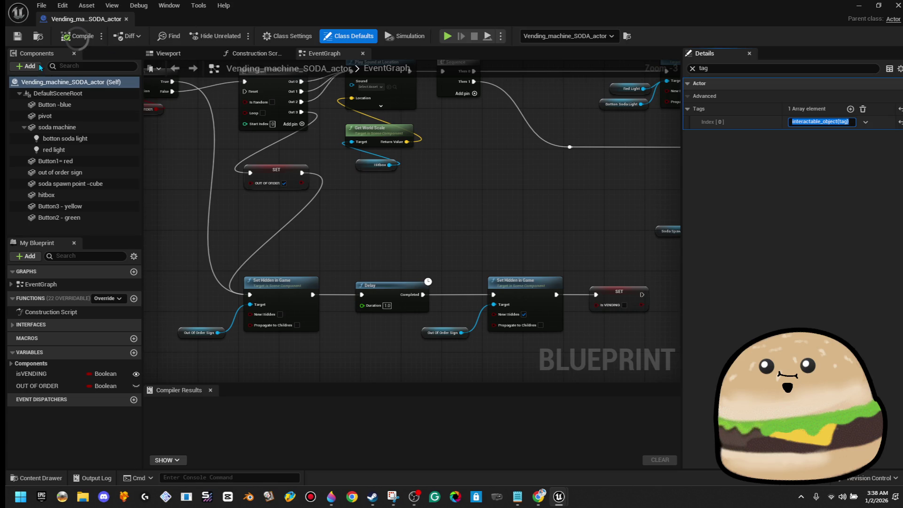
pyautogui.click(128, 21)
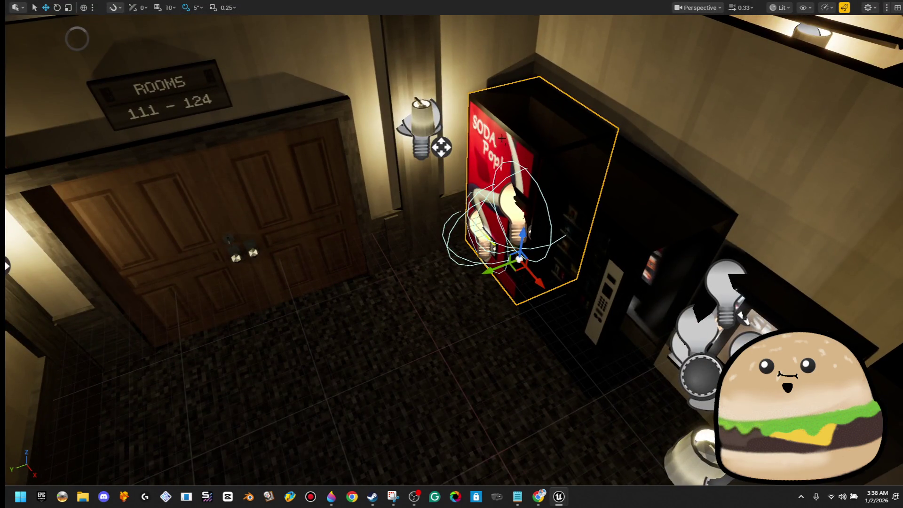
# Step: Reopen and close the machine Blueprint, then search the Content Browser for 'soda'
pyautogui.rightClick(500, 135)
pyautogui.click(557, 175)
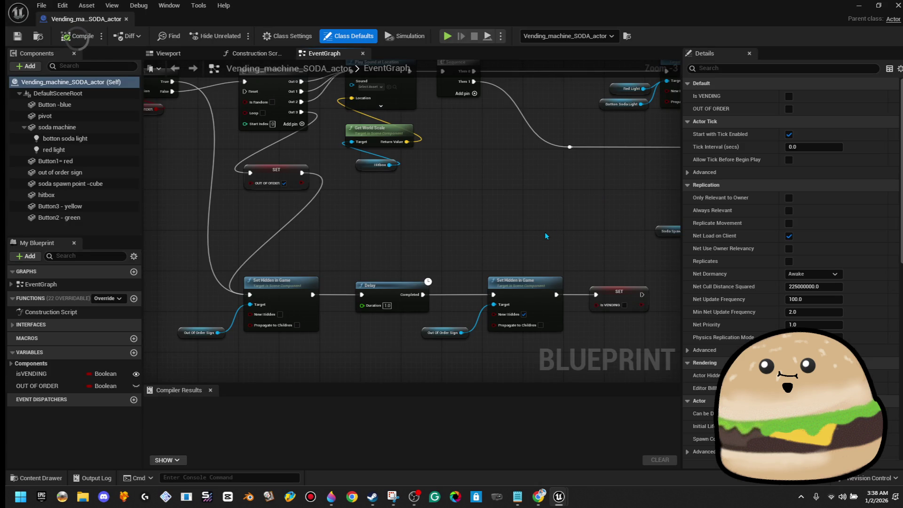
pyautogui.click(127, 20)
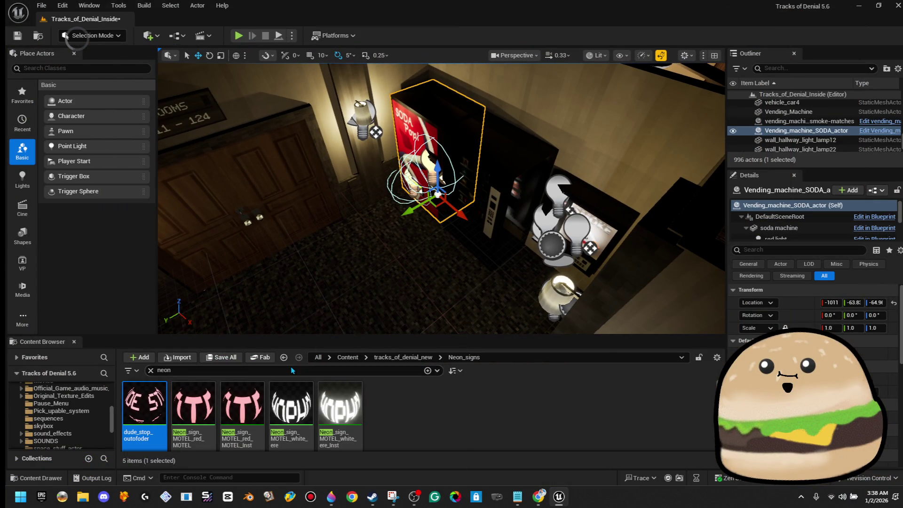
pyautogui.click(291, 367)
pyautogui.write('soda')
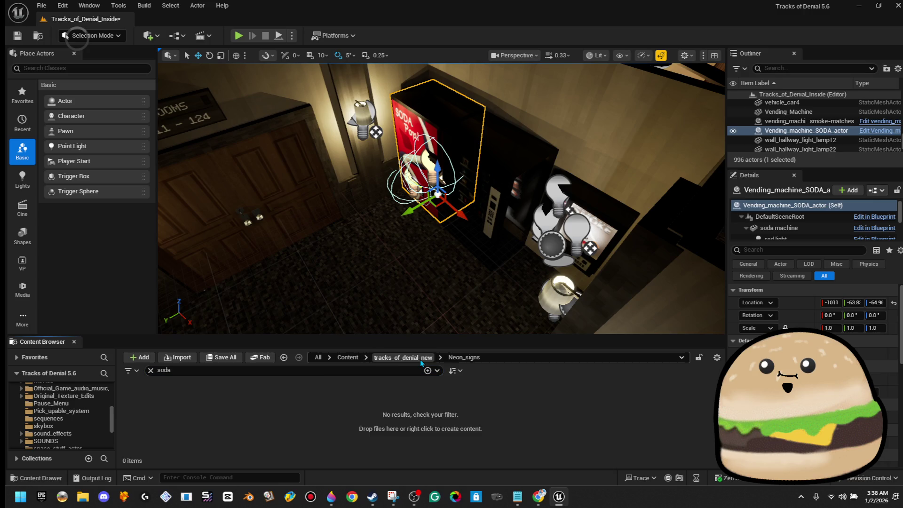
# Step: Open soda_can_actor and set its Tags Index[0] to interactable_object(tag)
pyautogui.click(421, 360)
pyautogui.doubleClick(212, 404)
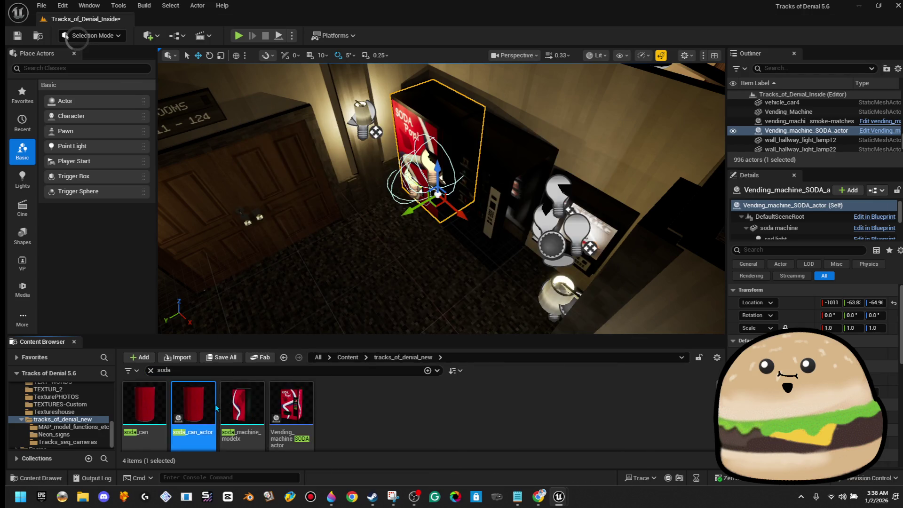
pyautogui.click(816, 69)
pyautogui.write('ag')
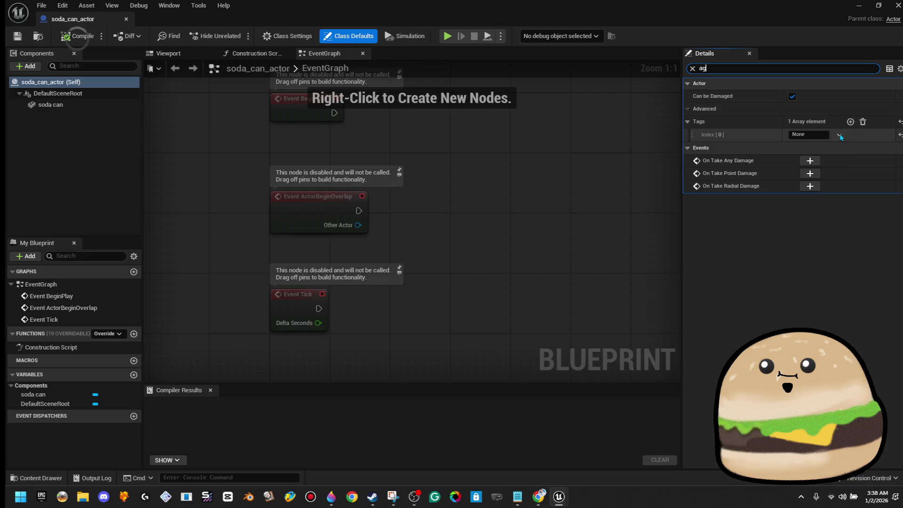
pyautogui.click(828, 135)
pyautogui.write('interactable_object(tag)')
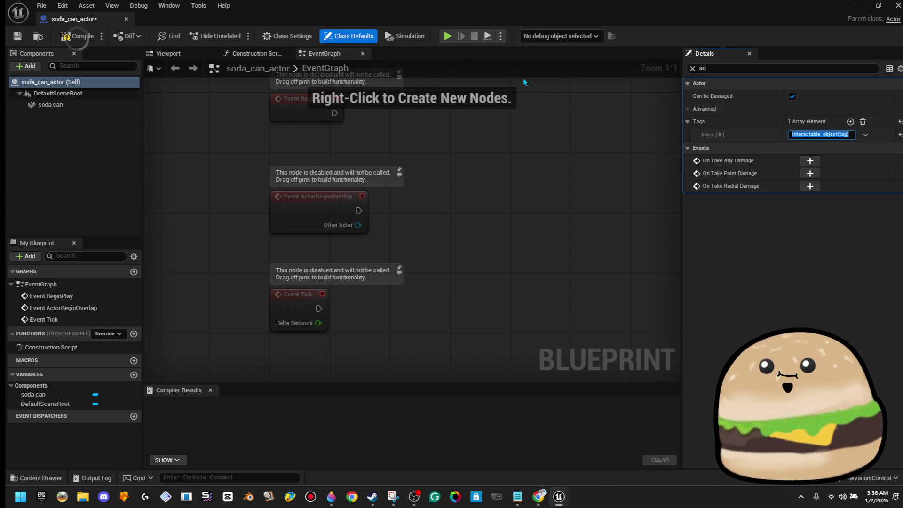
# Step: Compile, then delete the ActorBeginOverlap and Tick event nodes
pyautogui.click(76, 41)
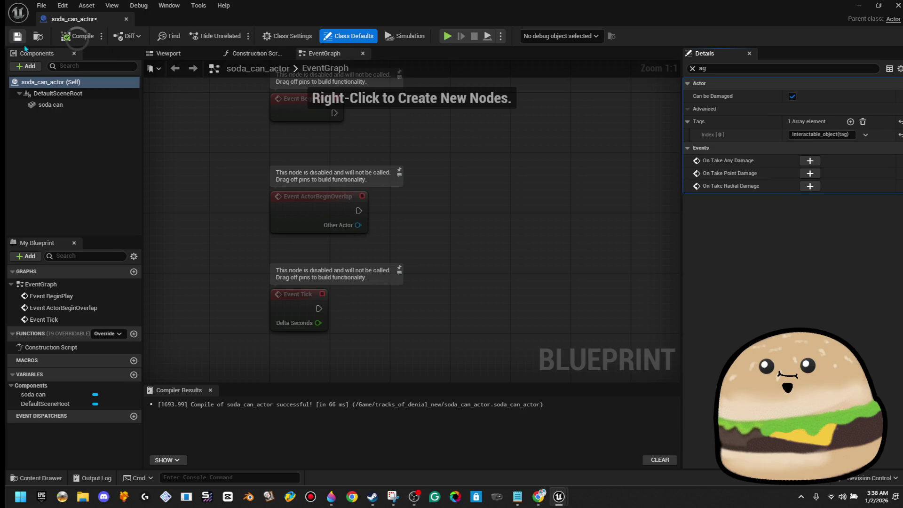
pyautogui.moveTo(430, 197); pyautogui.dragTo(297, 305)
pyautogui.press('Delete')
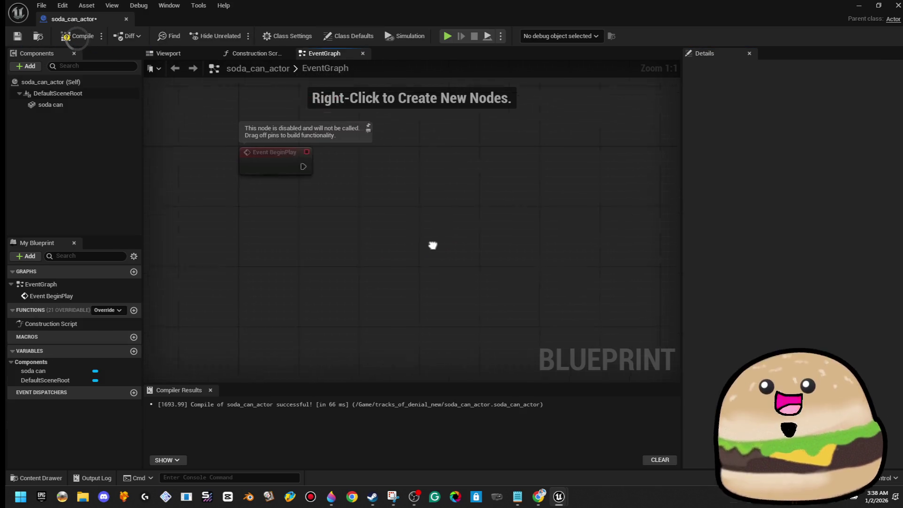
# Step: Connect BeginPlay to a new Cast To FPS_Tracks_player_character node
pyautogui.moveTo(274, 219); pyautogui.dragTo(386, 227)
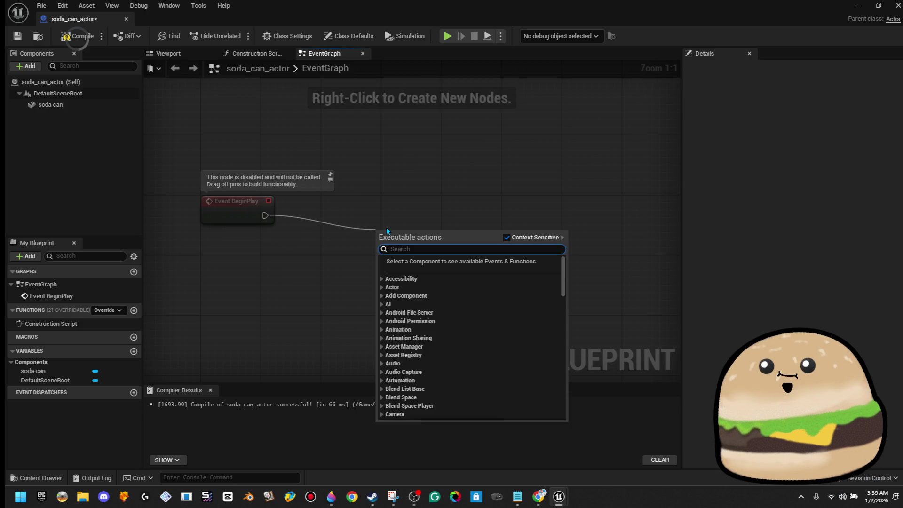
pyautogui.write('cast to ')
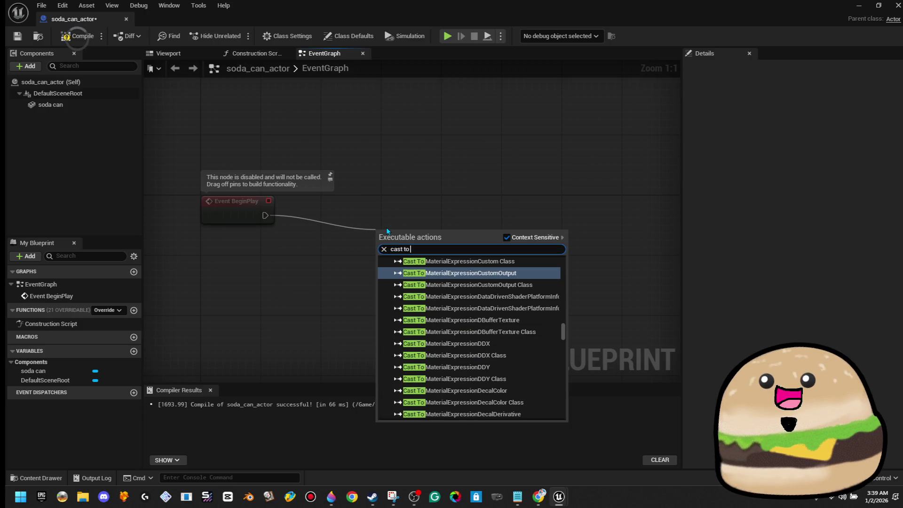
pyautogui.write('tracks fps')
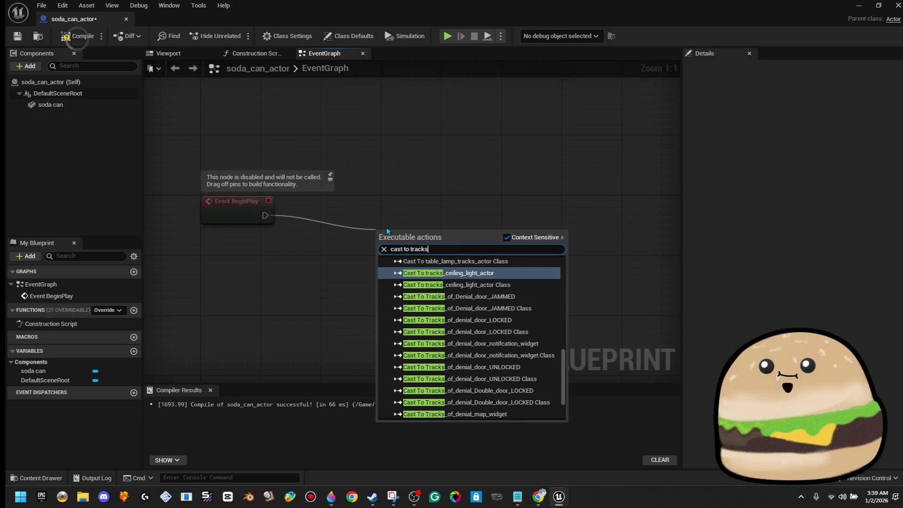
pyautogui.press('Return')
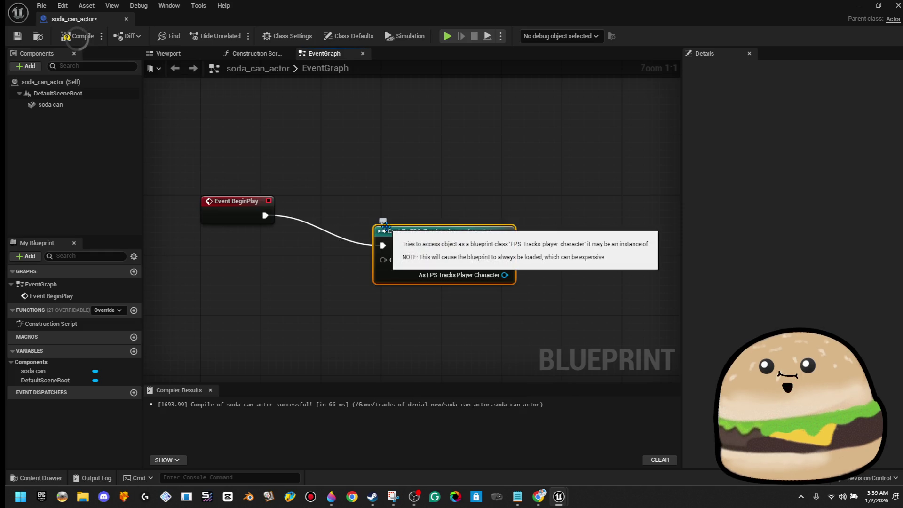
pyautogui.moveTo(412, 237)
pyautogui.mouseDown()
pyautogui.moveTo(441, 216)
pyautogui.moveTo(428, 218)
pyautogui.mouseUp()
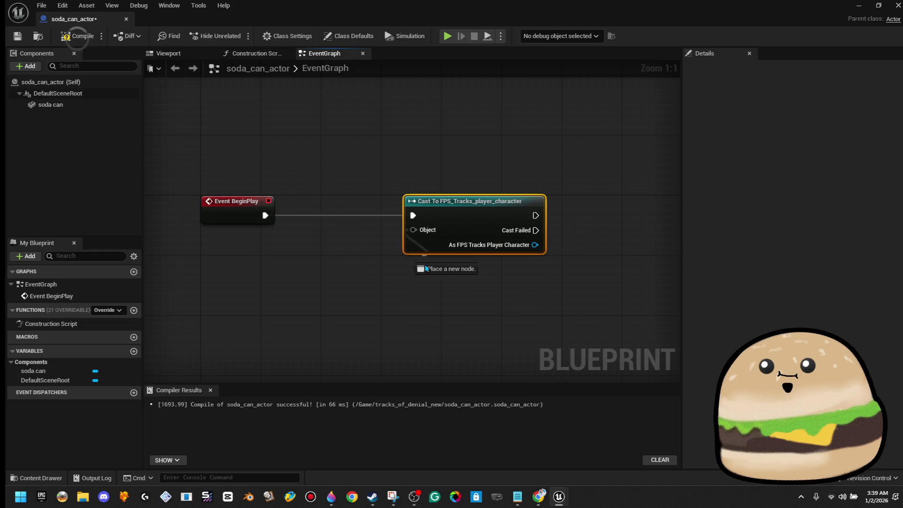
# Step: Feed Get Player Character into the cast's Object input
pyautogui.moveTo(426, 268); pyautogui.dragTo(446, 294)
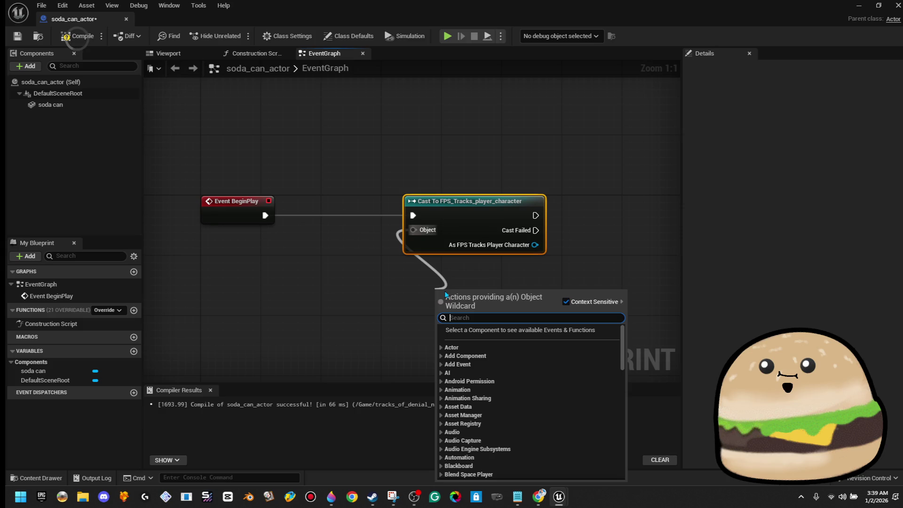
pyautogui.write('fps car')
pyautogui.press('BackSpace')
pyautogui.press('BackSpace')
pyautogui.press('BackSpace')
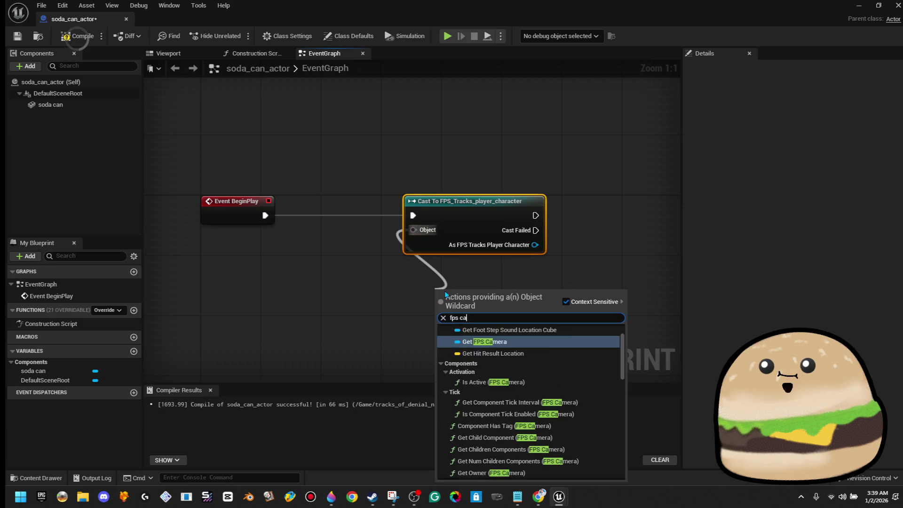
pyautogui.press('BackSpace')
pyautogui.press('BackSpace')
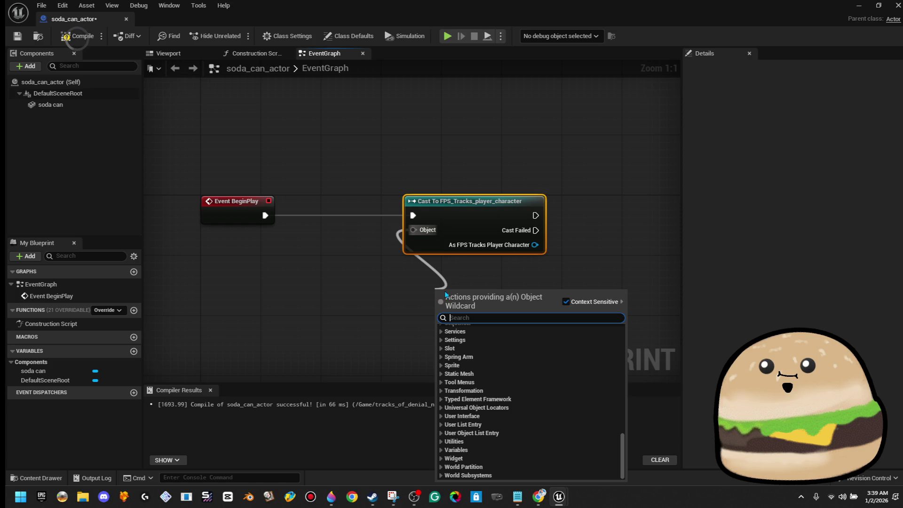
pyautogui.write('character')
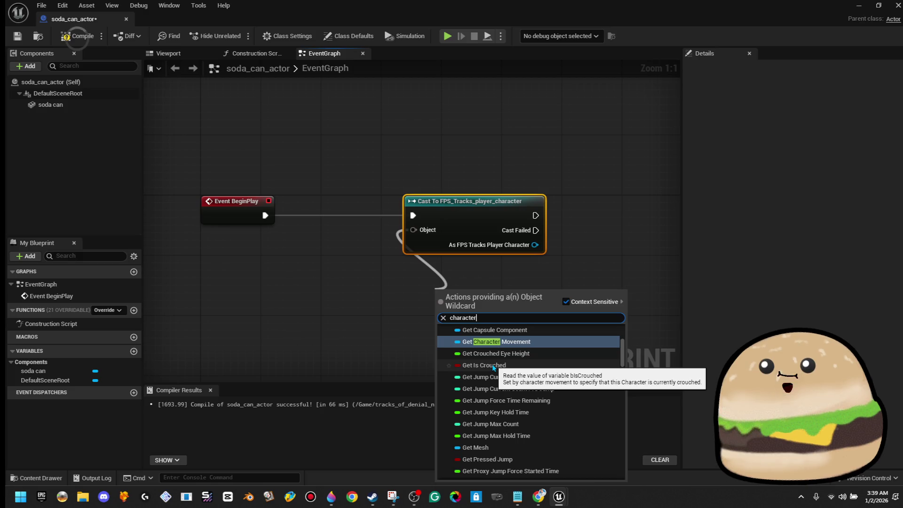
pyautogui.press('BackSpace')
pyautogui.press('BackSpace')
pyautogui.press('BackSpace')
pyautogui.write('get cha')
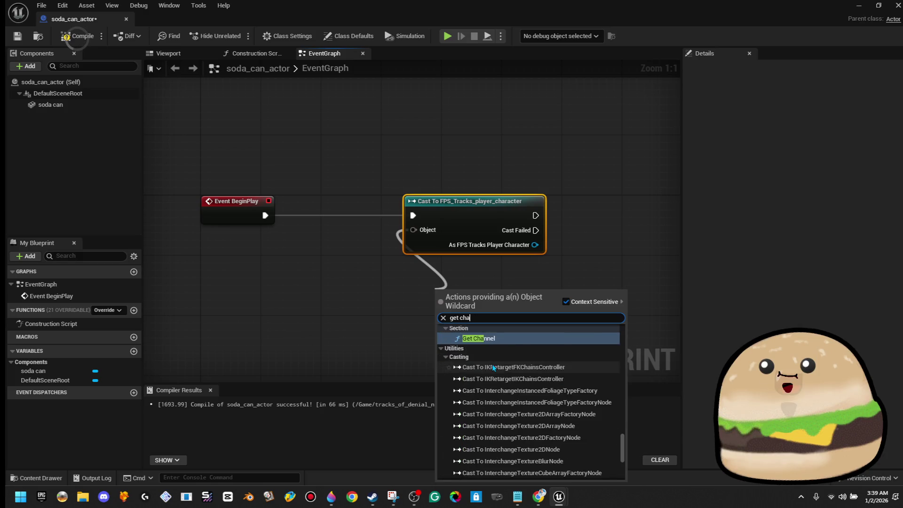
pyautogui.write('racter')
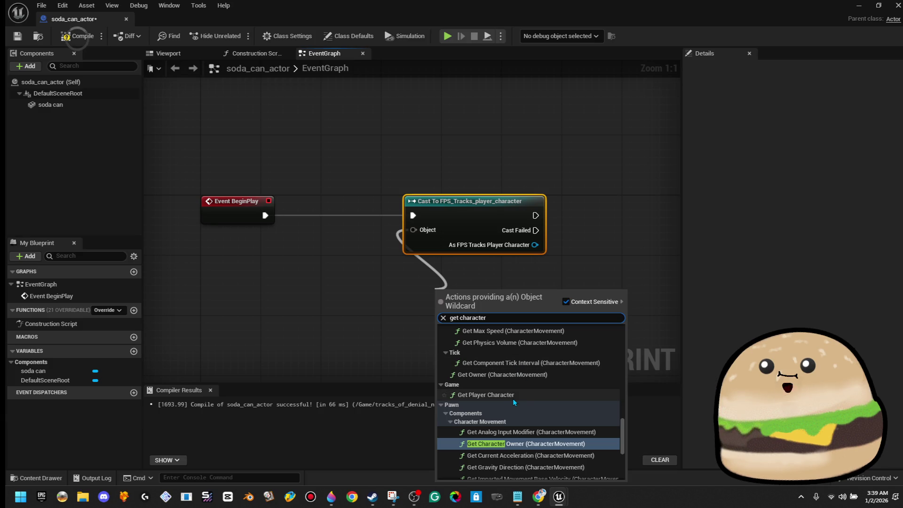
pyautogui.click(516, 396)
pyautogui.moveTo(491, 292)
pyautogui.mouseDown()
pyautogui.moveTo(343, 271)
pyautogui.moveTo(351, 263)
pyautogui.mouseUp()
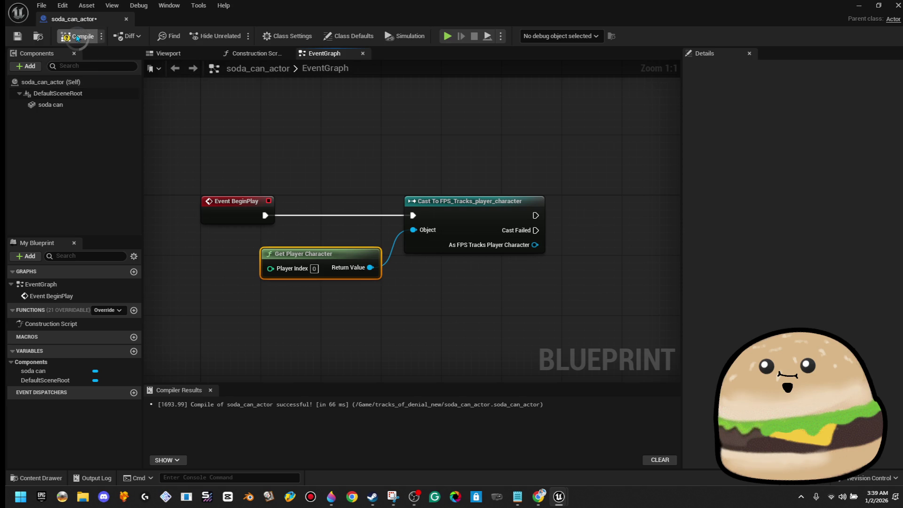
# Step: Compile the Blueprint and move its window aside to reveal the level
pyautogui.click(77, 38)
pyautogui.scroll(-2, 250, 205)
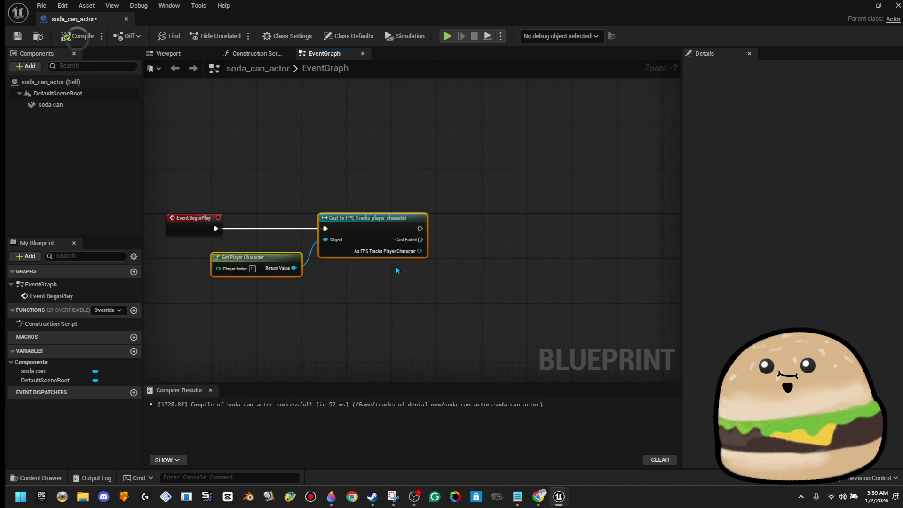
pyautogui.scroll(2, 431, 253)
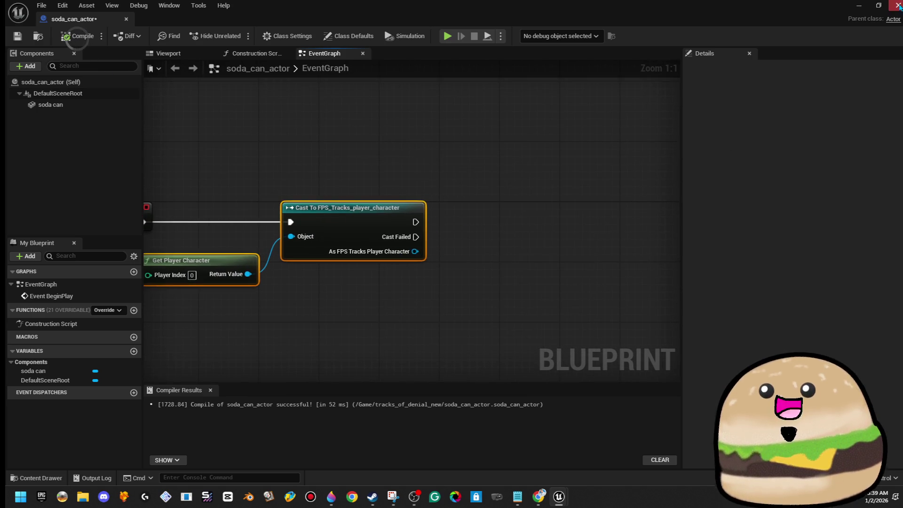
pyautogui.click(879, 5)
pyautogui.moveTo(820, 46); pyautogui.dragTo(902, 29)
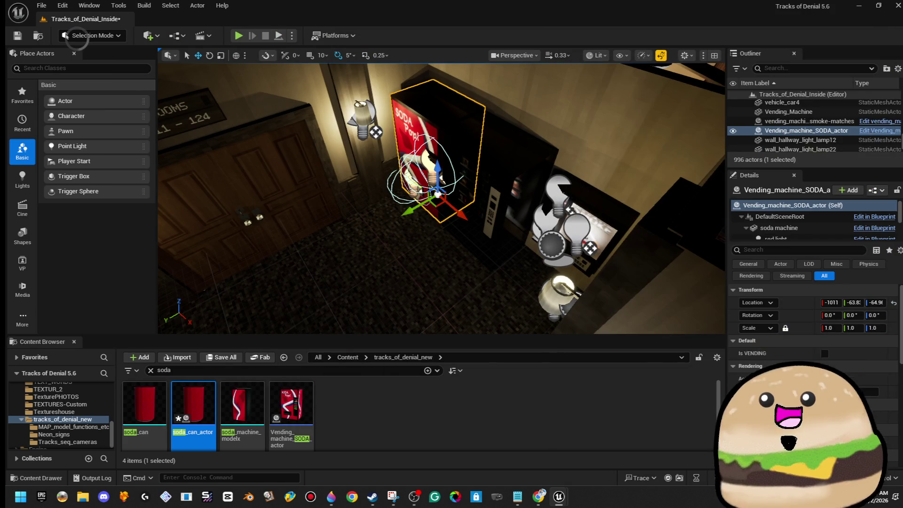
# Step: Search all Content for 'fps' and open FPS_church_player_Character
pyautogui.doubleClick(164, 370)
pyautogui.write('fp')
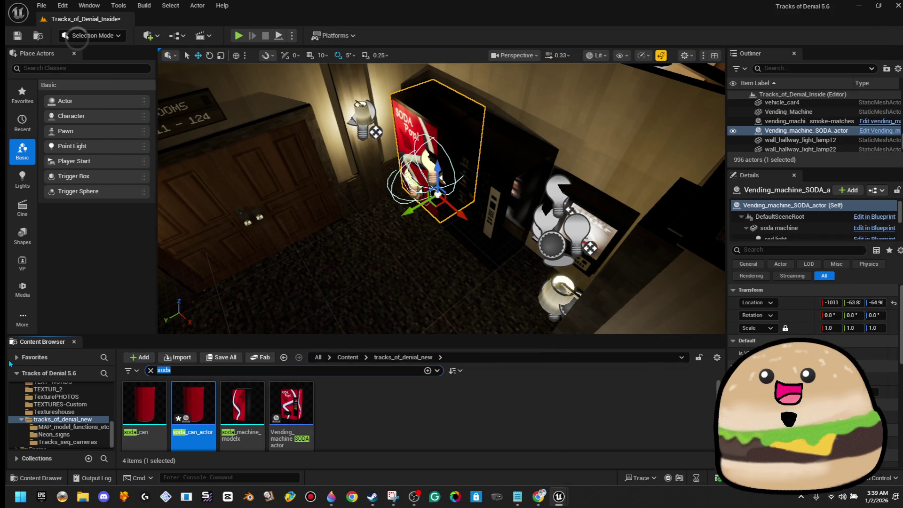
pyautogui.write('s')
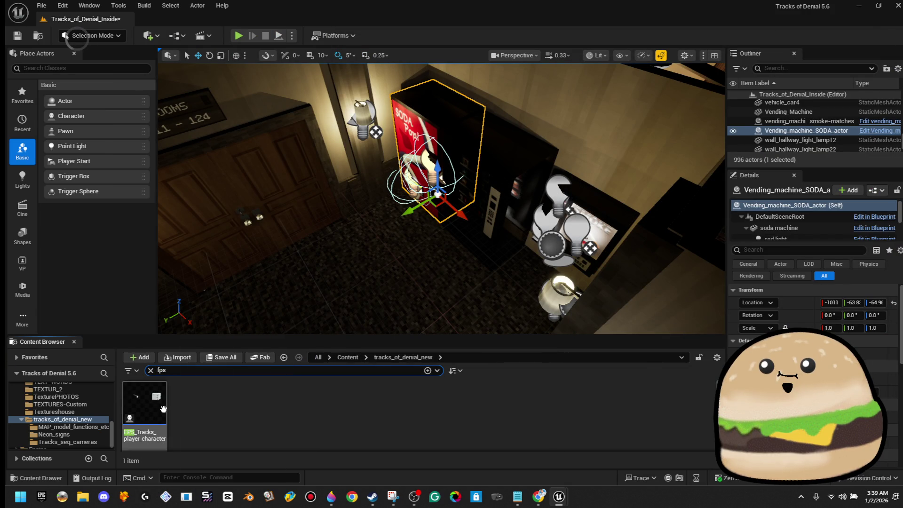
pyautogui.click(347, 357)
pyautogui.click(292, 395)
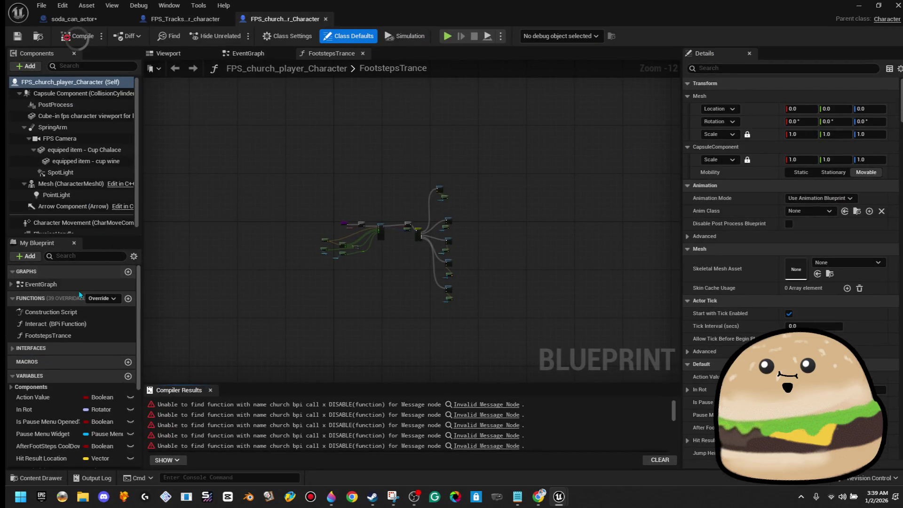
# Step: Inspect the church character's EventGraph and its invalid message node errors
pyautogui.click(248, 53)
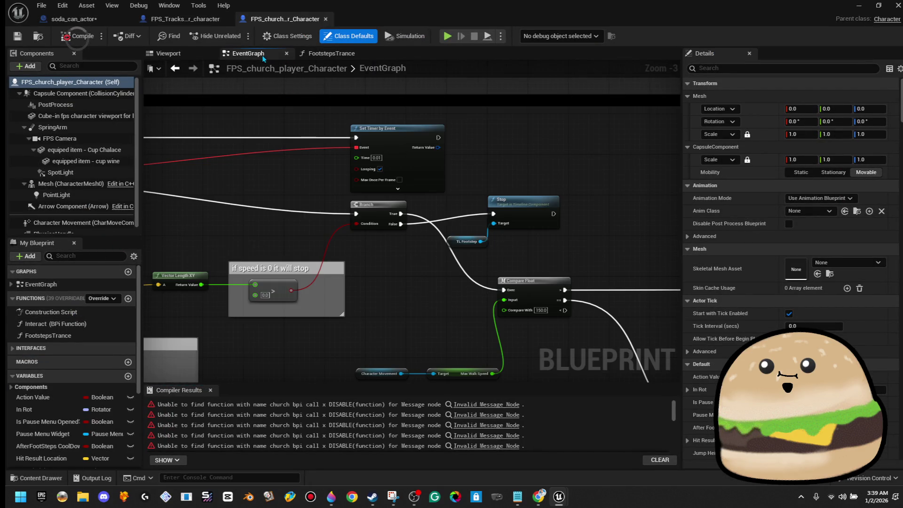
pyautogui.scroll(-8, 429, 283)
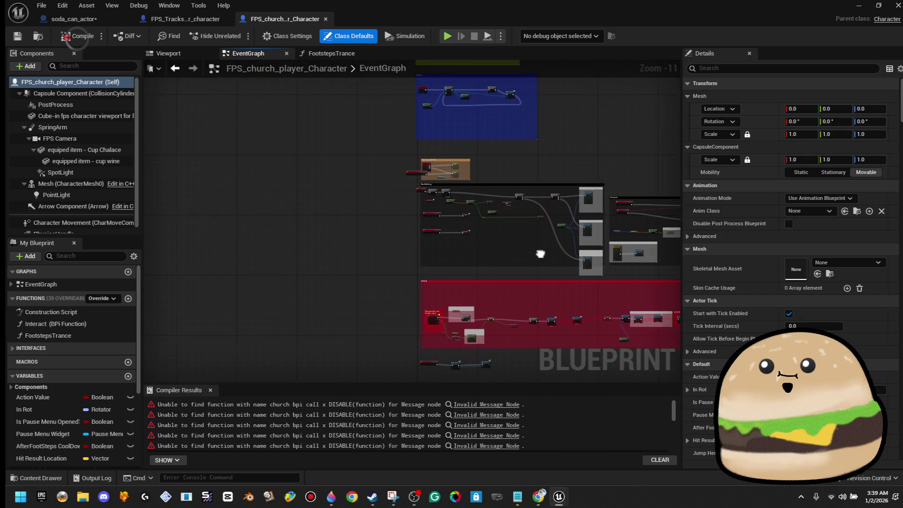
pyautogui.click(276, 413)
pyautogui.click(470, 414)
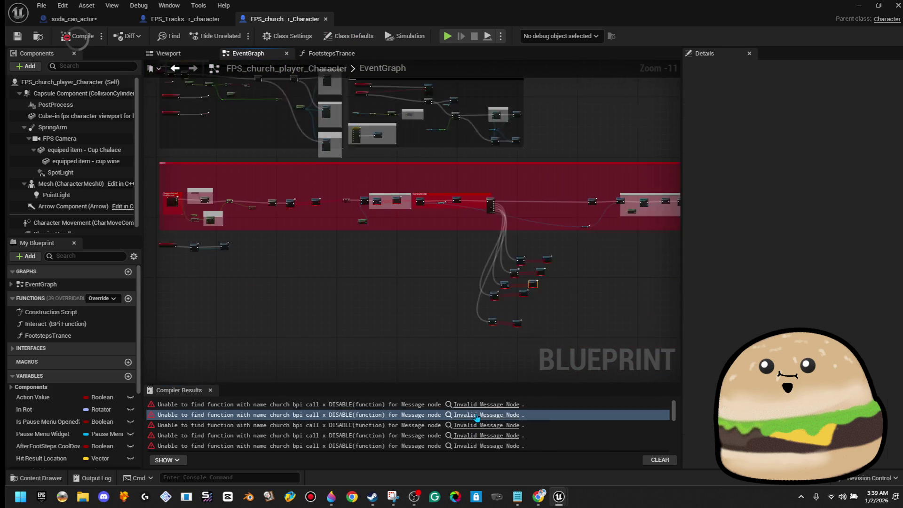
pyautogui.click(467, 404)
pyautogui.scroll(-8, 252, 201)
pyautogui.scroll(5, 252, 201)
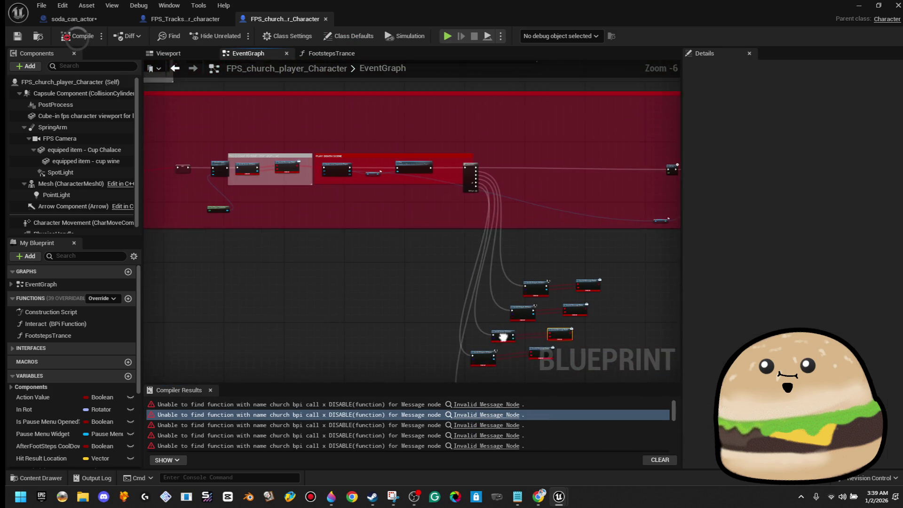
pyautogui.moveTo(252, 201)
pyautogui.mouseDown()
pyautogui.moveTo(580, 226)
pyautogui.moveTo(593, 383)
pyautogui.mouseUp()
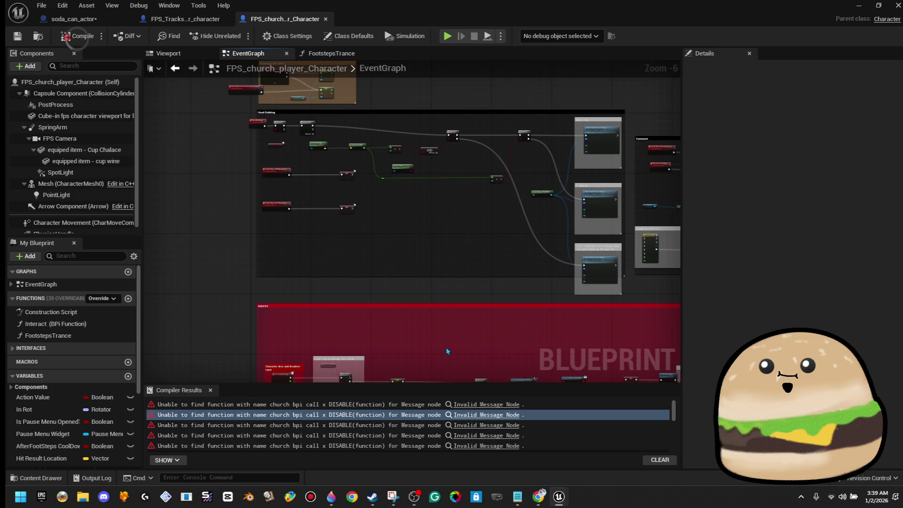
# Step: Preview the character in the Viewport, scroll through the graph, and close the Blueprint
pyautogui.click(181, 58)
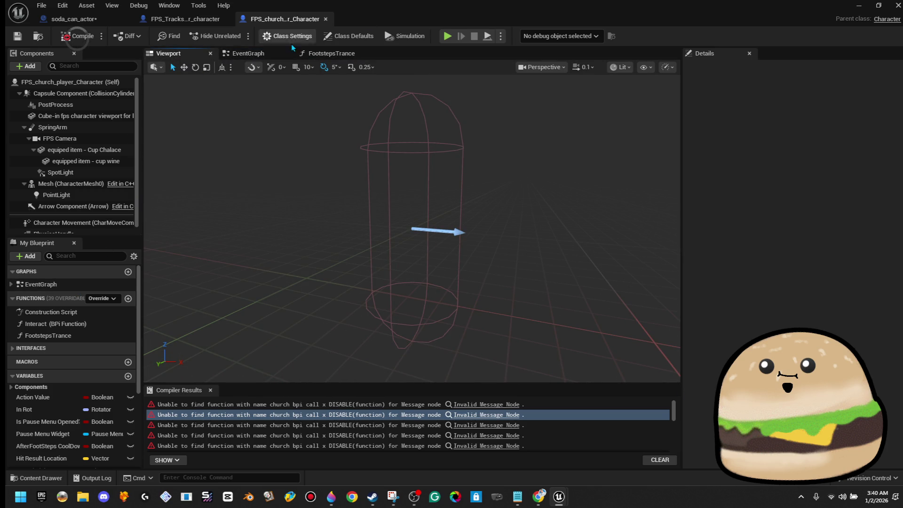
pyautogui.click(262, 58)
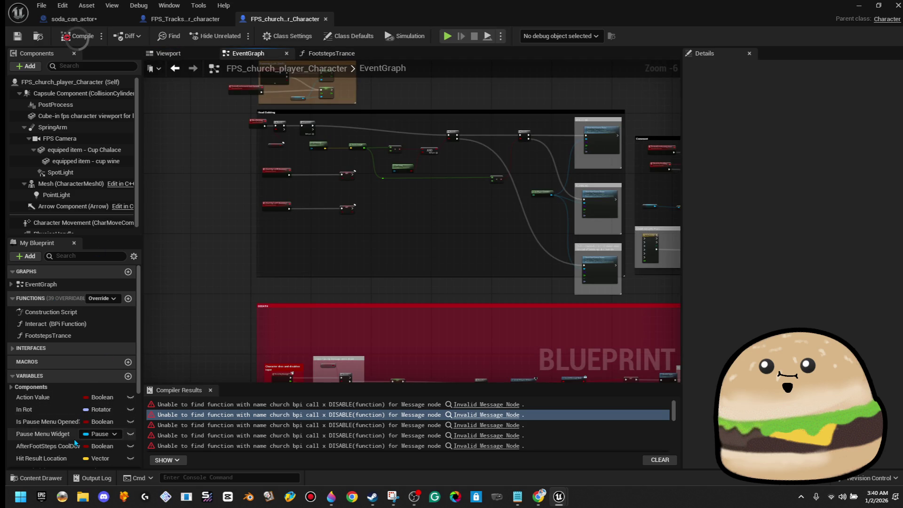
pyautogui.scroll(-5, 75, 423)
pyautogui.scroll(-1, 74, 439)
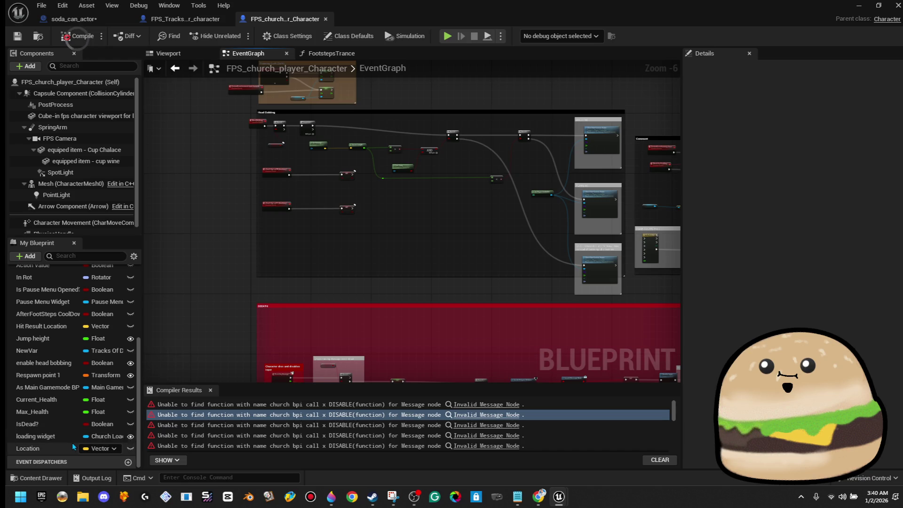
pyautogui.scroll(3, 72, 436)
pyautogui.scroll(1, 71, 436)
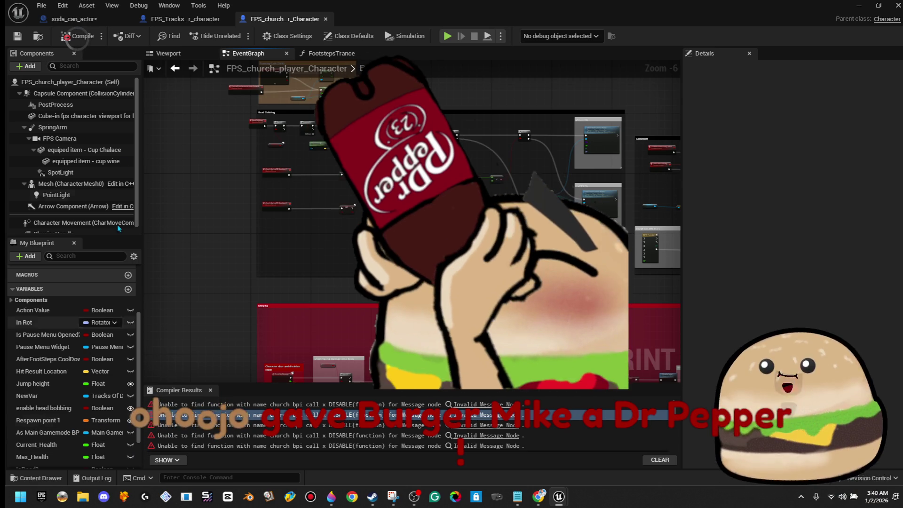
pyautogui.scroll(4, 93, 337)
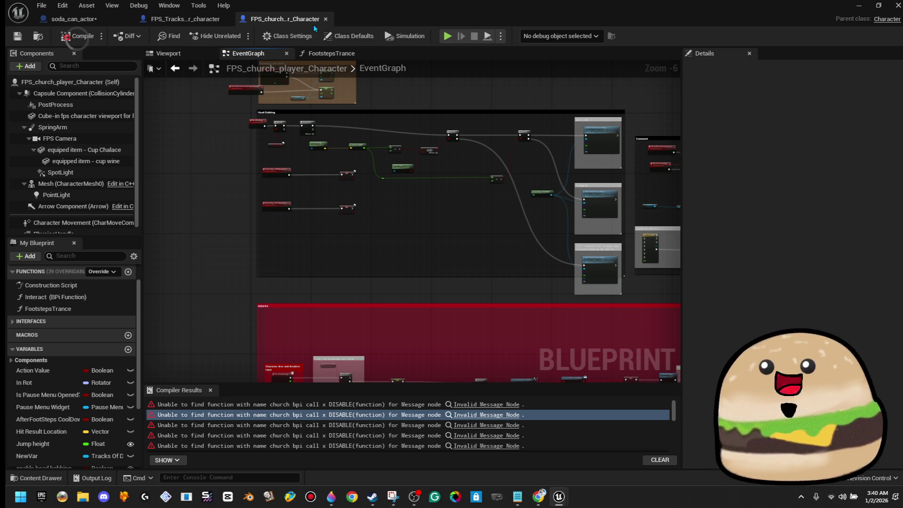
pyautogui.click(326, 19)
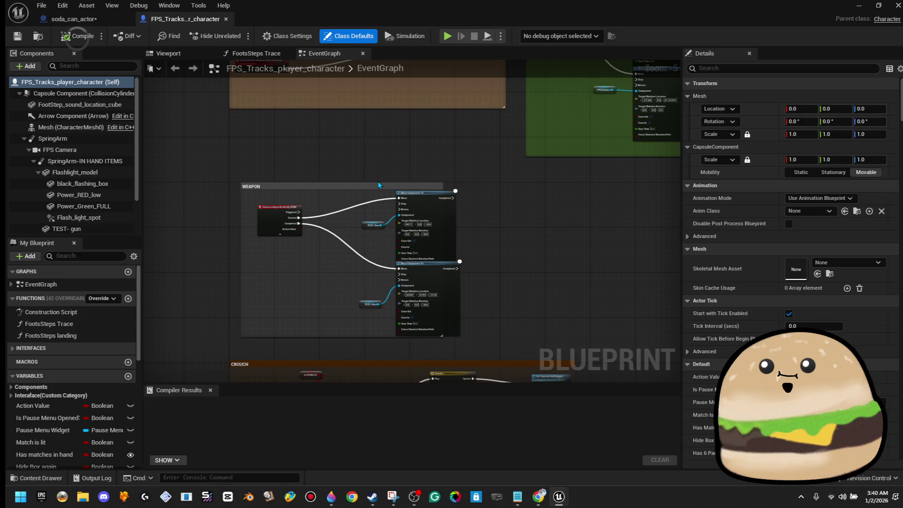
# Step: Pan and zoom through the FPS_Tracks_player_character EventGraph comment groups
pyautogui.scroll(-6, 378, 185)
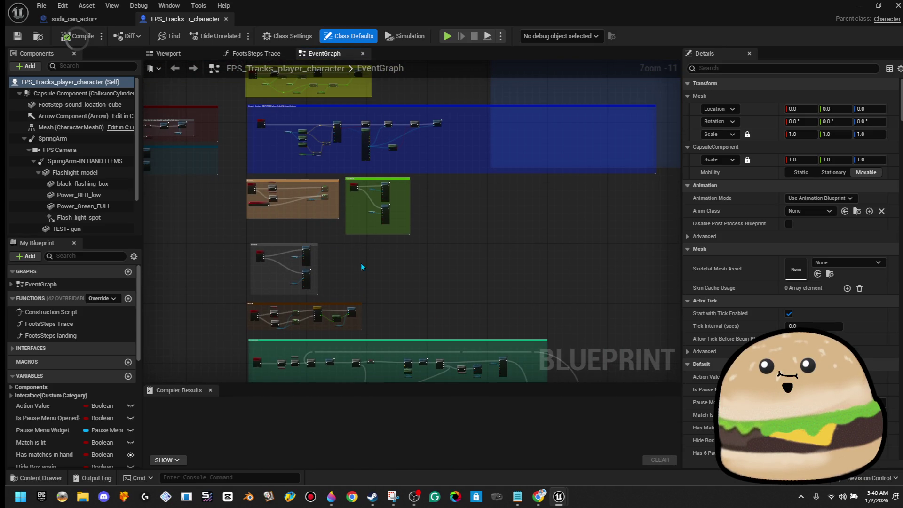
pyautogui.moveTo(403, 162); pyautogui.dragTo(417, 348)
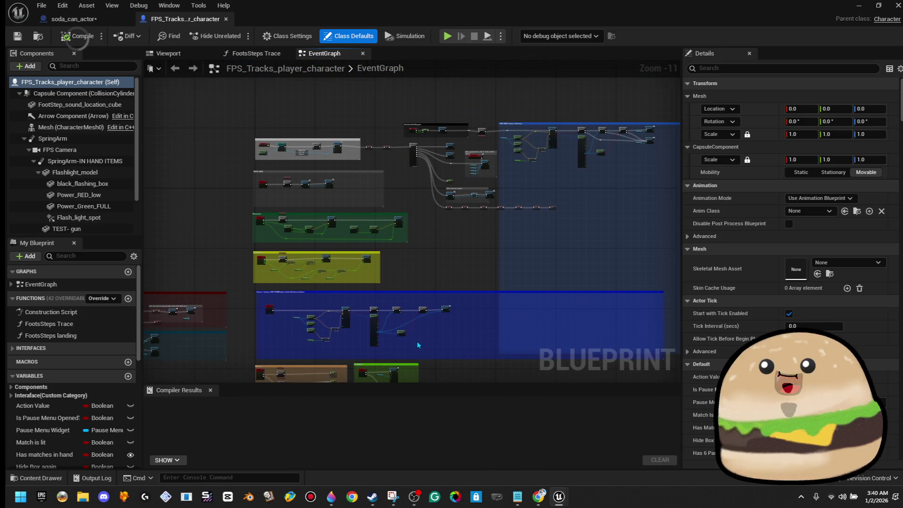
pyautogui.scroll(4, 415, 255)
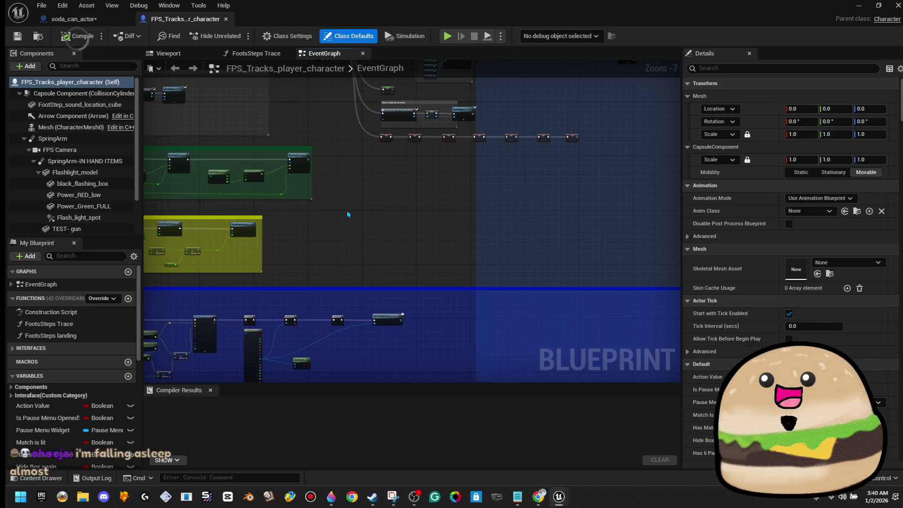
pyautogui.scroll(2, 332, 214)
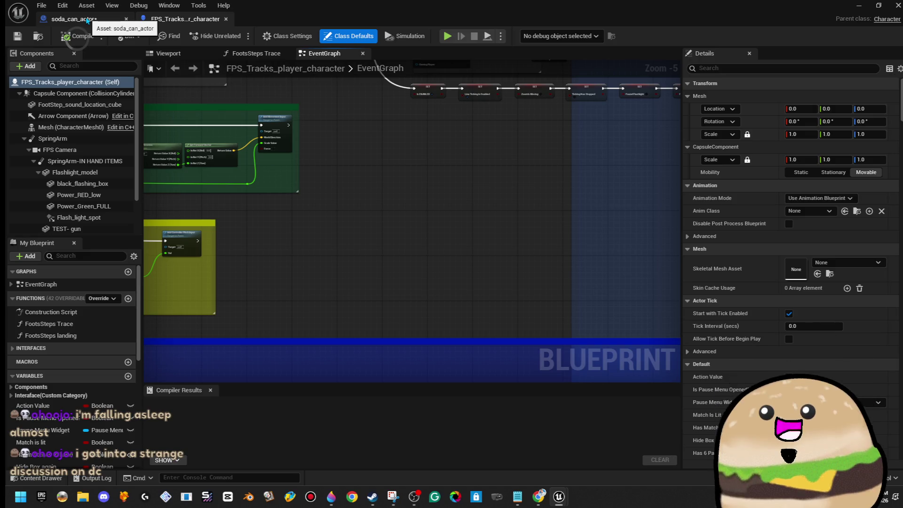
# Step: Save the soda_can_actor Blueprint
pyautogui.click(91, 21)
pyautogui.click(17, 36)
pyautogui.click(193, 21)
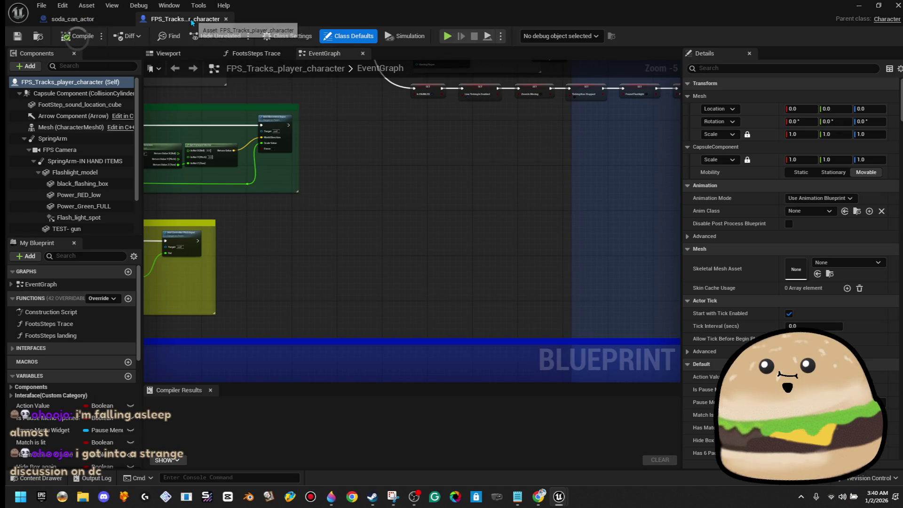
pyautogui.click(89, 21)
# Step: Delete the cast and Get Player Character nodes, then undo to restore them
pyautogui.scroll(-2, 385, 258)
pyautogui.moveTo(258, 181); pyautogui.dragTo(312, 282)
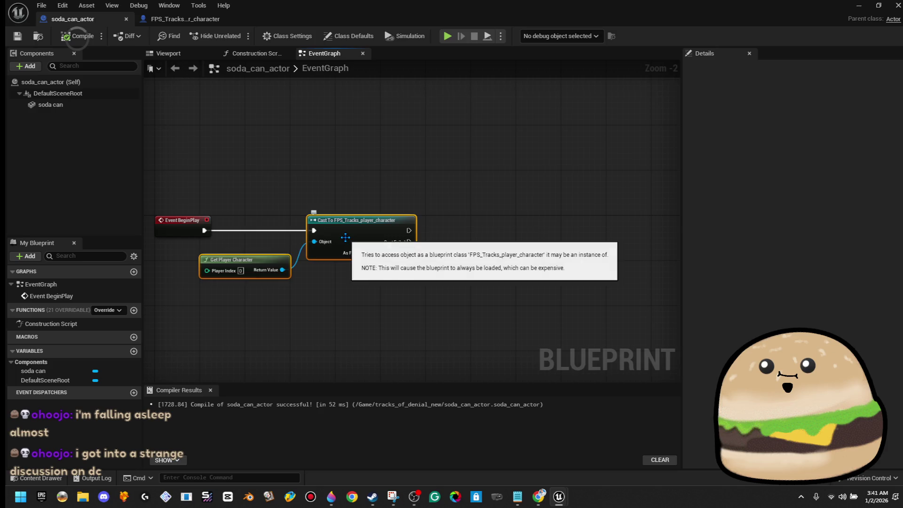
pyautogui.press('Delete')
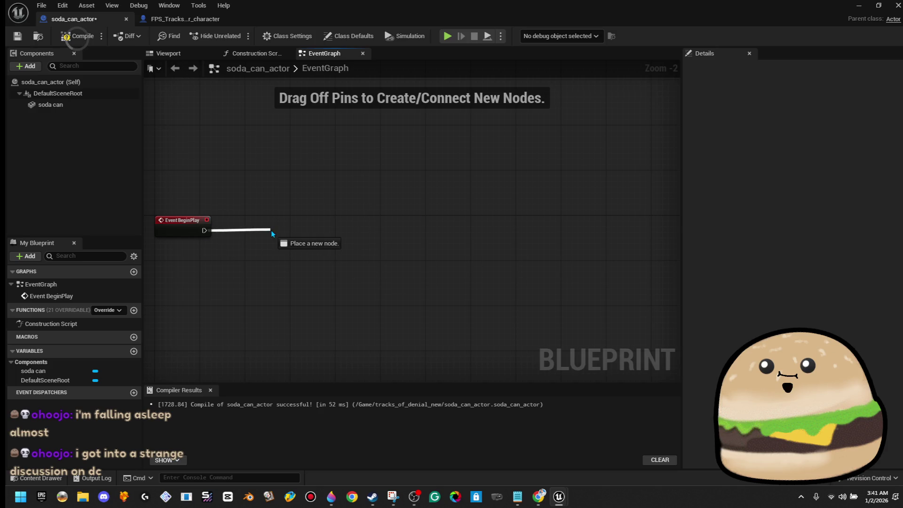
pyautogui.moveTo(284, 234); pyautogui.dragTo(283, 233)
pyautogui.click(325, 213)
pyautogui.hotkey('ctrl', 'z')
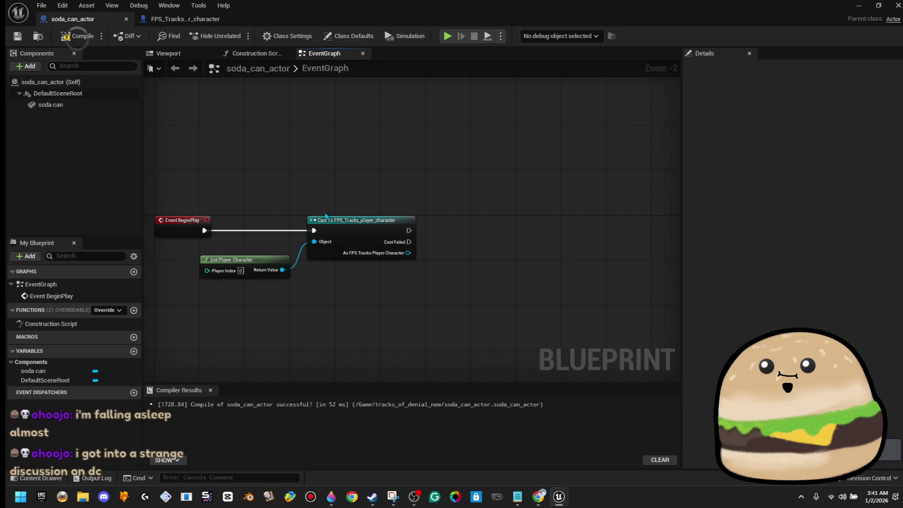
pyautogui.click(183, 18)
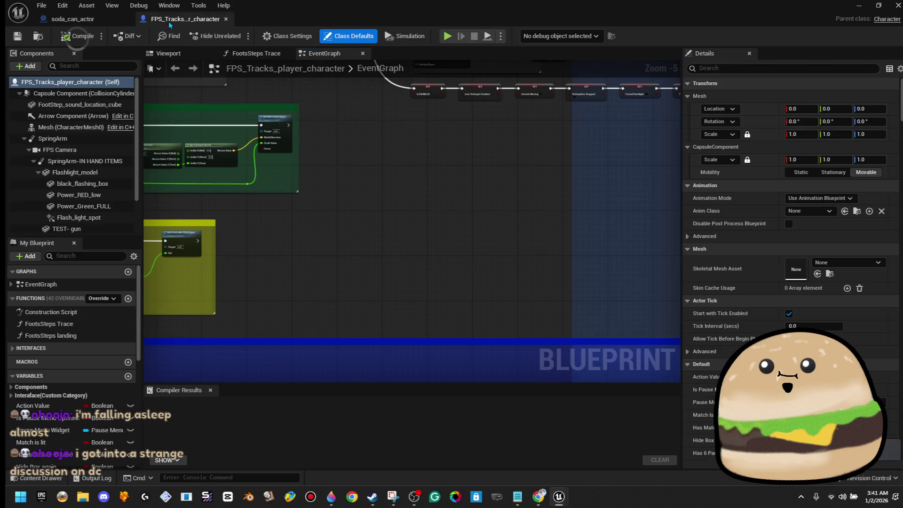
# Step: Add a DRINK SODA custom event to the player character graph and shift it left
pyautogui.rightClick(360, 230)
pyautogui.write('custom eve')
pyautogui.press('Return')
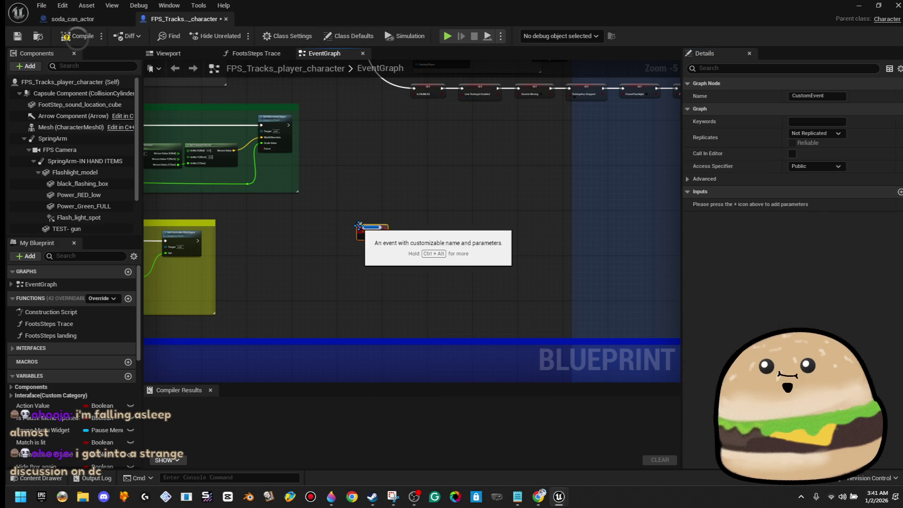
pyautogui.write('DR')
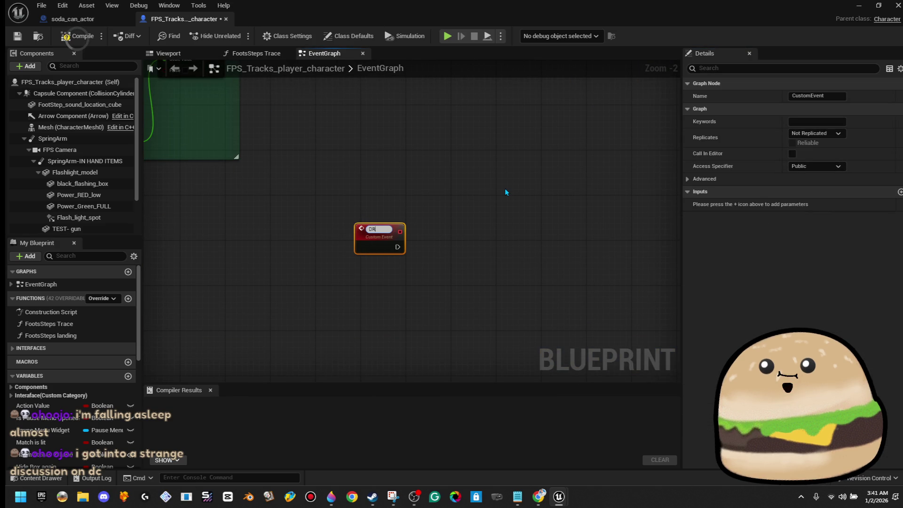
pyautogui.write('INKS SODA')
pyautogui.press('Return')
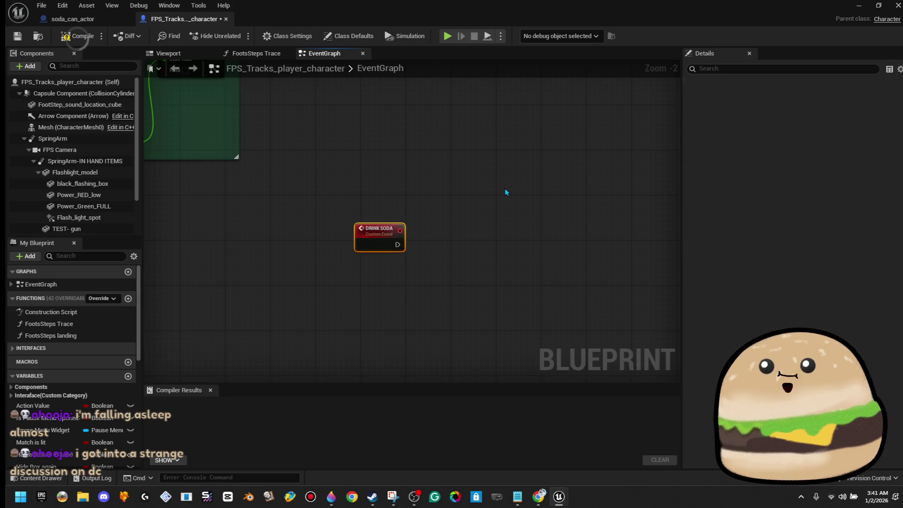
pyautogui.scroll(-3, 508, 189)
pyautogui.moveTo(439, 218); pyautogui.dragTo(391, 223)
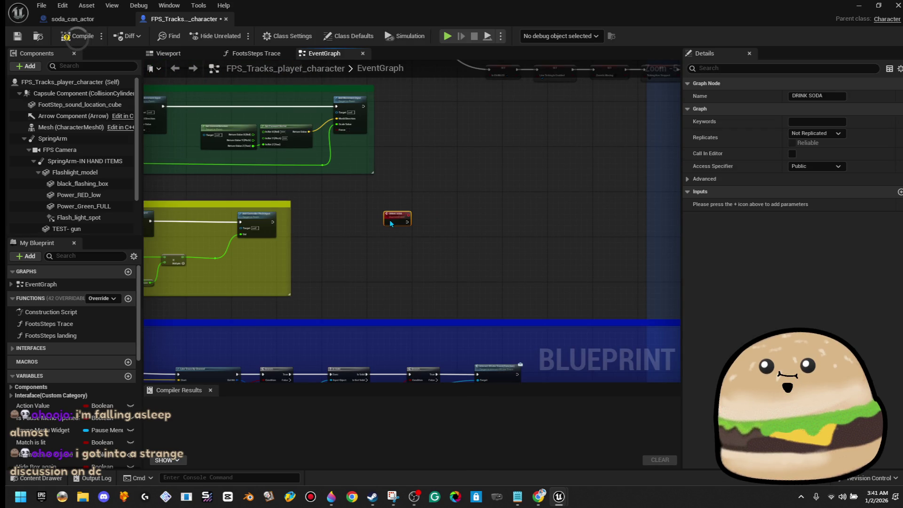
pyautogui.click(123, 19)
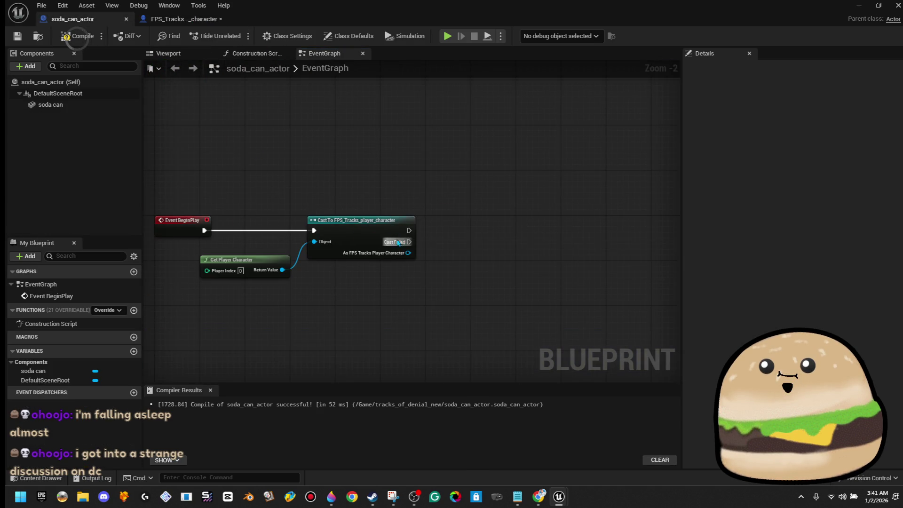
# Step: After the cast, call DRINK SODA targeting the cast player character
pyautogui.moveTo(409, 236); pyautogui.dragTo(463, 230)
pyautogui.write('drink')
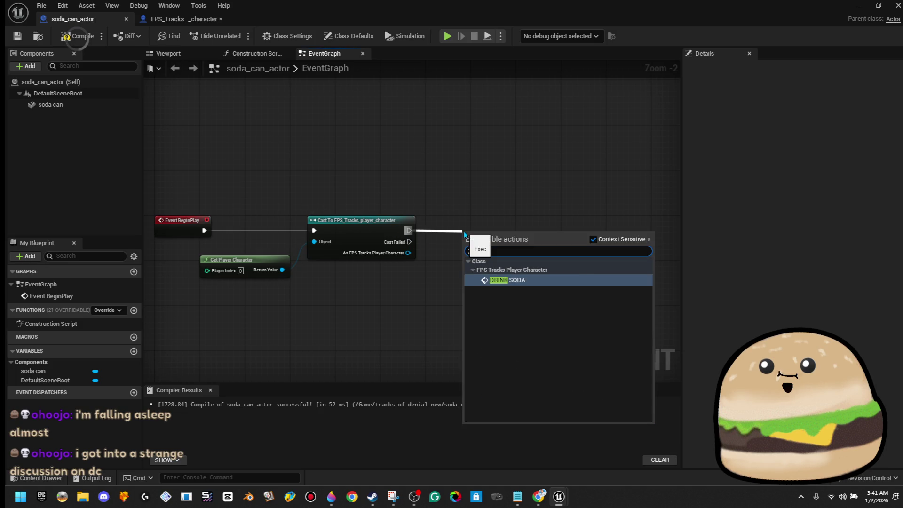
pyautogui.press('Return')
pyautogui.moveTo(466, 259)
pyautogui.mouseDown()
pyautogui.moveTo(441, 265)
pyautogui.moveTo(408, 253)
pyautogui.mouseUp()
pyautogui.moveTo(486, 245); pyautogui.dragTo(471, 229)
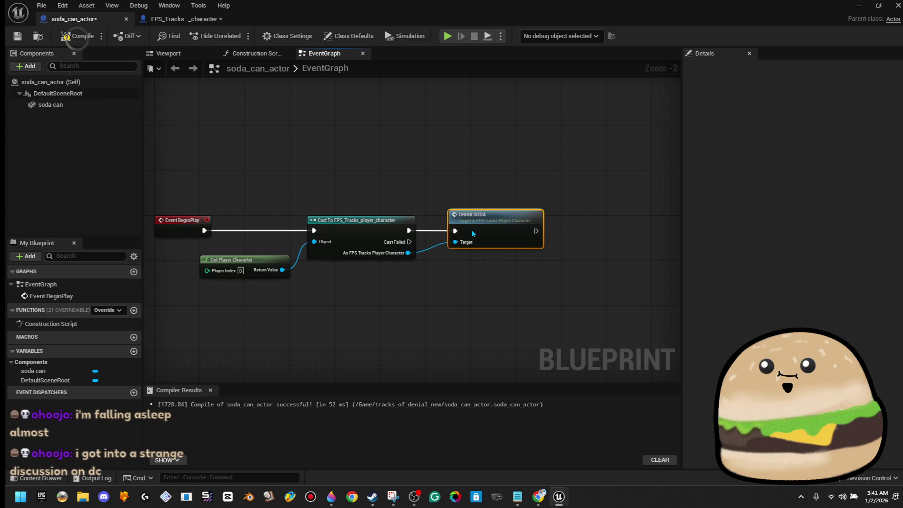
# Step: Wrap the four nodes in a comment about telling the actor to drink soda
pyautogui.moveTo(238, 185); pyautogui.dragTo(492, 309)
pyautogui.write('ctel')
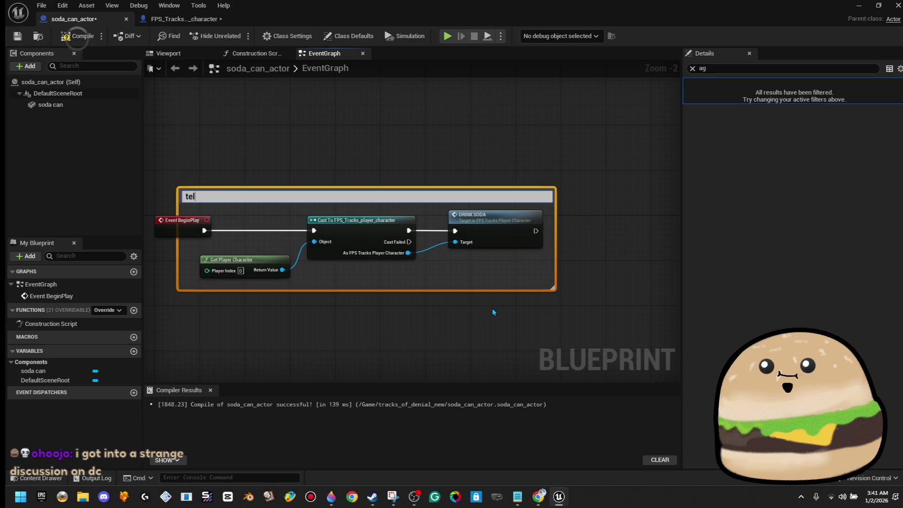
pyautogui.write('tor to drink')
pyautogui.write(' soda')
pyautogui.press('Return')
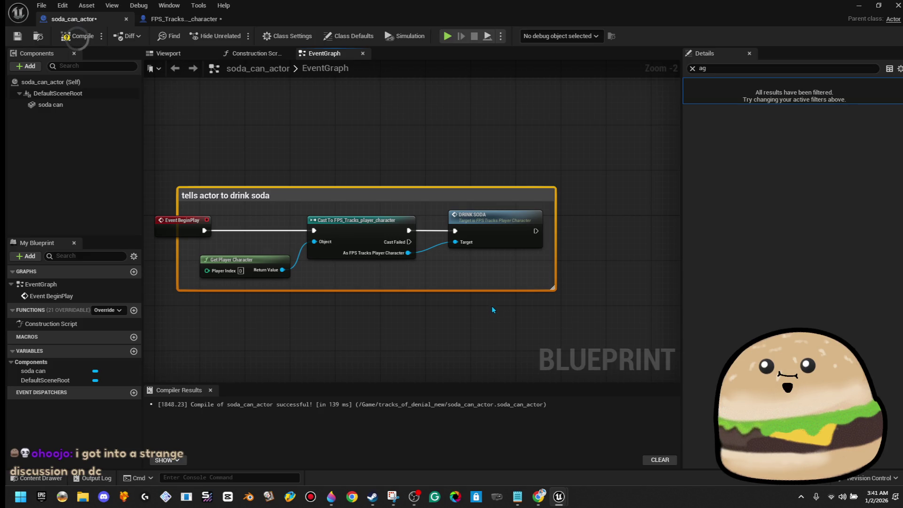
pyautogui.click(366, 183)
pyautogui.moveTo(341, 195); pyautogui.dragTo(415, 192)
pyautogui.click(420, 169)
pyautogui.scroll(-1, 493, 150)
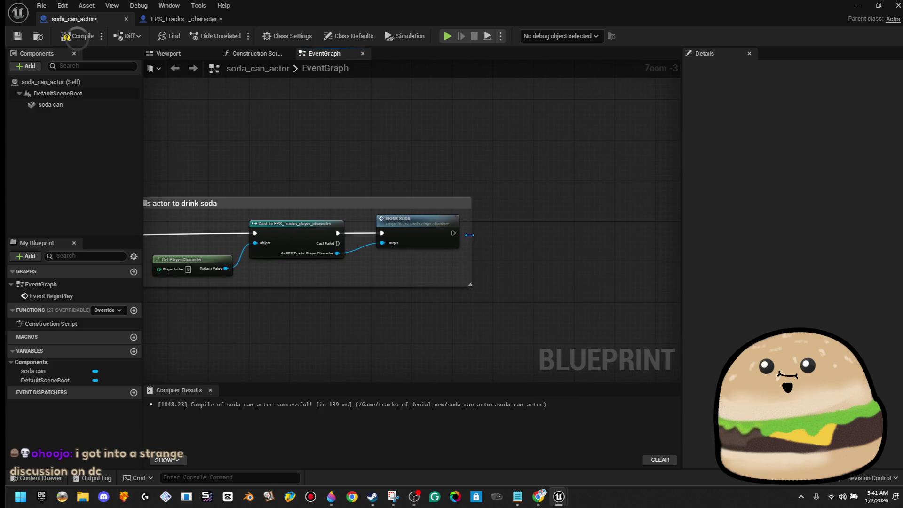
# Step: Follow DRINK SODA with a Delay of 0.01 seconds
pyautogui.moveTo(453, 233); pyautogui.dragTo(505, 241)
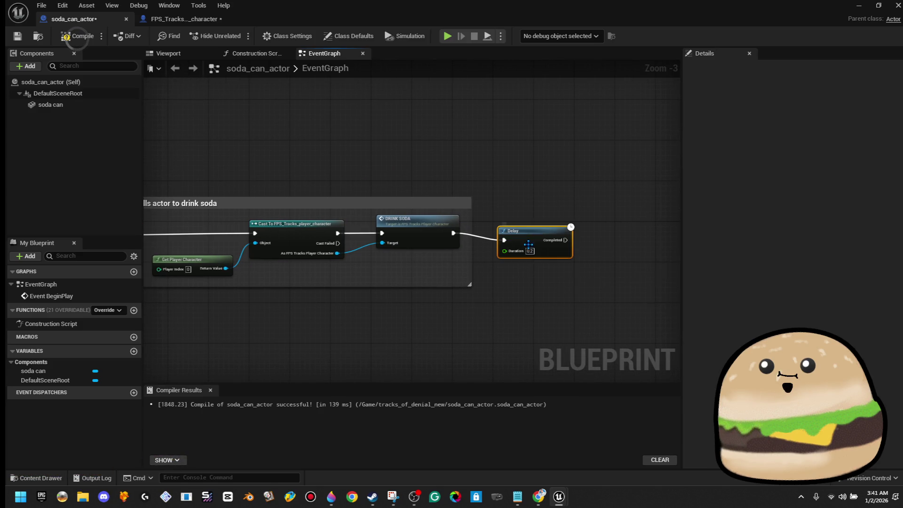
pyautogui.write('0.1')
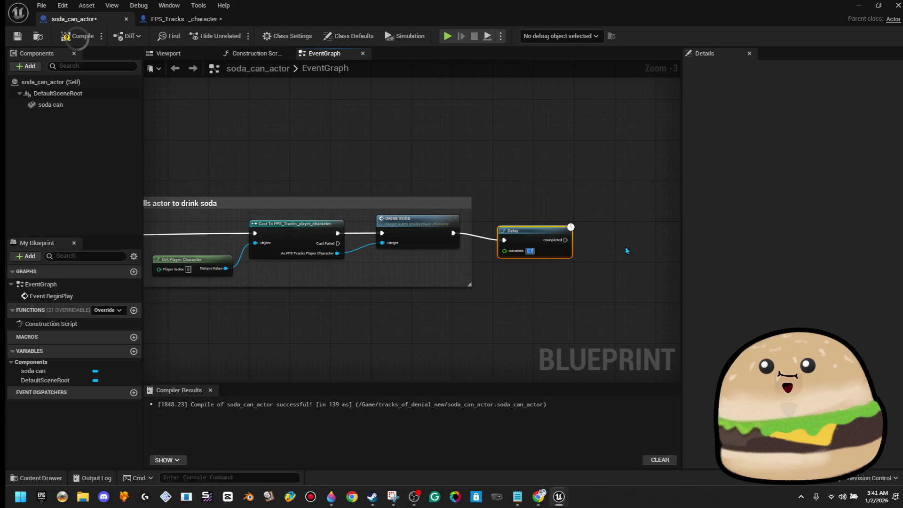
pyautogui.click(617, 246)
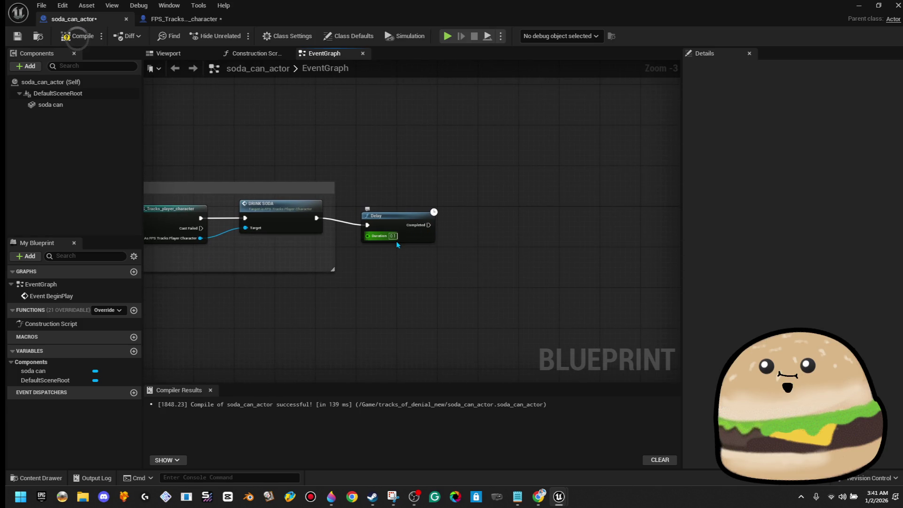
pyautogui.click(392, 235)
pyautogui.write('0.01')
# Step: Add Destroy Actor after the Delay's Completed output and put the Blueprint editor away
pyautogui.moveTo(410, 227)
pyautogui.mouseDown()
pyautogui.moveTo(408, 212)
pyautogui.moveTo(416, 228)
pyautogui.moveTo(485, 220)
pyautogui.mouseUp()
pyautogui.write('dest')
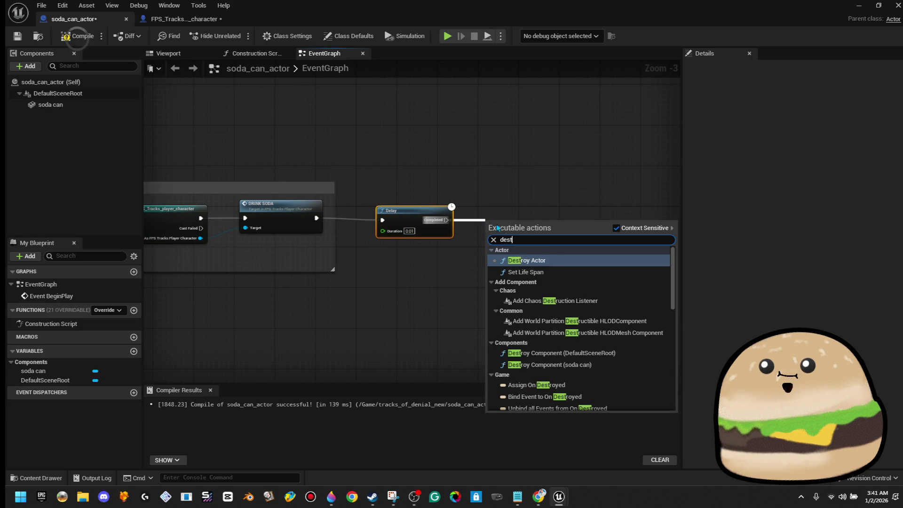
pyautogui.click(543, 263)
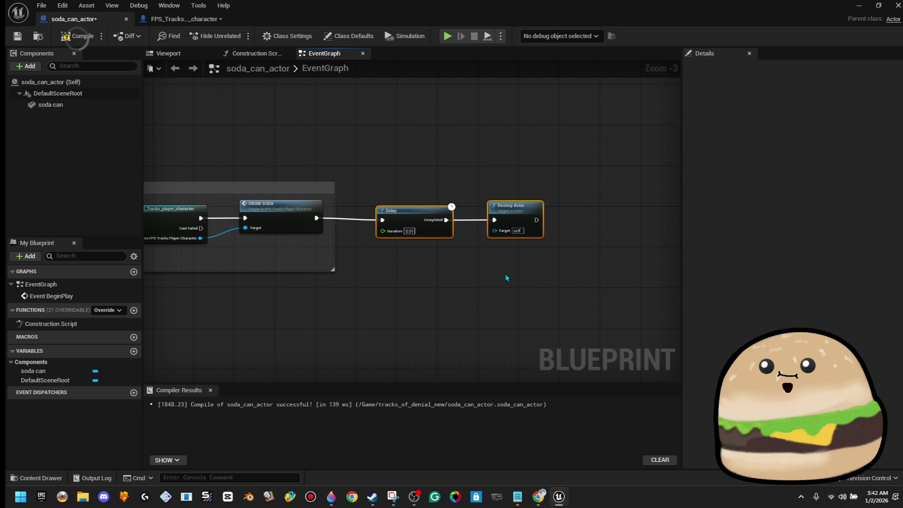
pyautogui.moveTo(487, 206); pyautogui.dragTo(486, 201)
pyautogui.hotkey('ctrl', 'z')
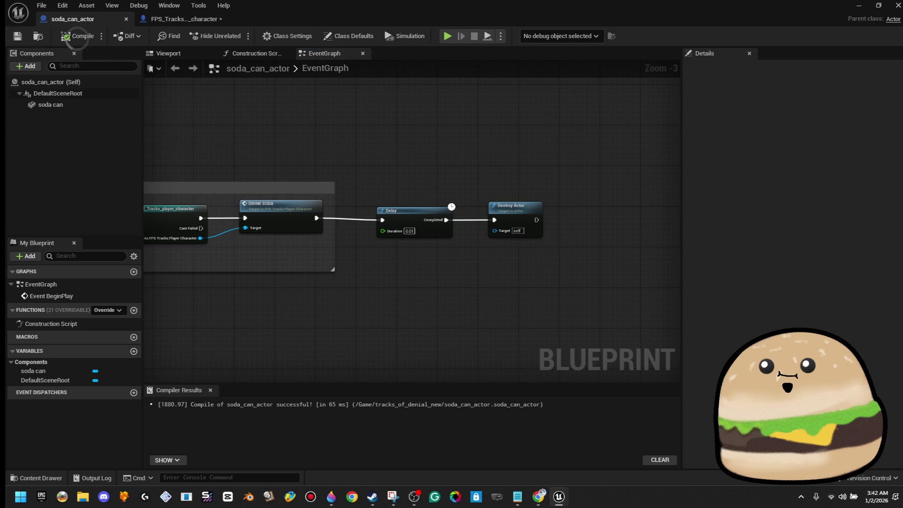
pyautogui.click(860, 6)
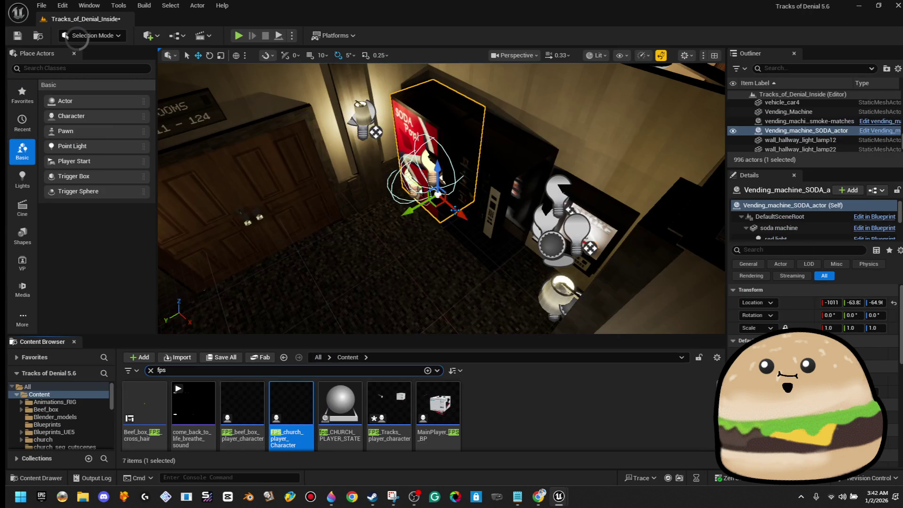
# Step: Start a play-in-editor session of the motel level and make the game view fullscreen
pyautogui.hotkey('alt', 'p')
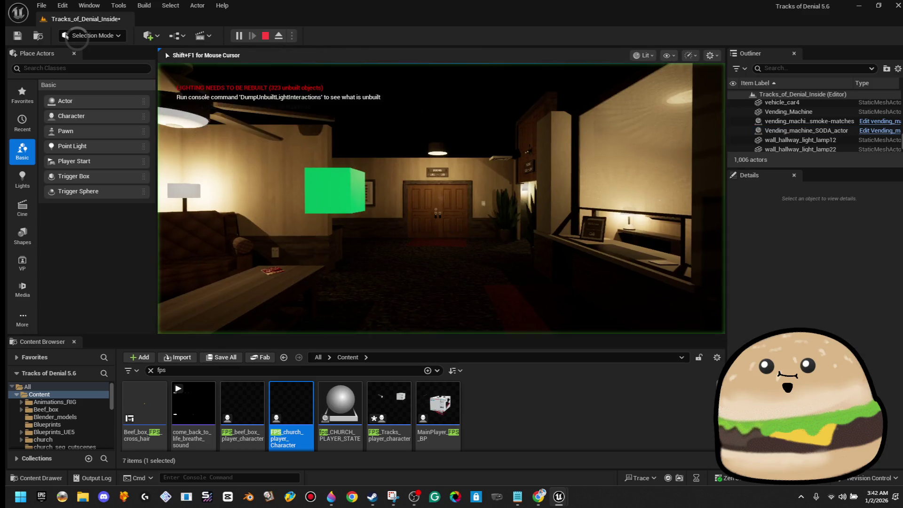
pyautogui.press('Escape')
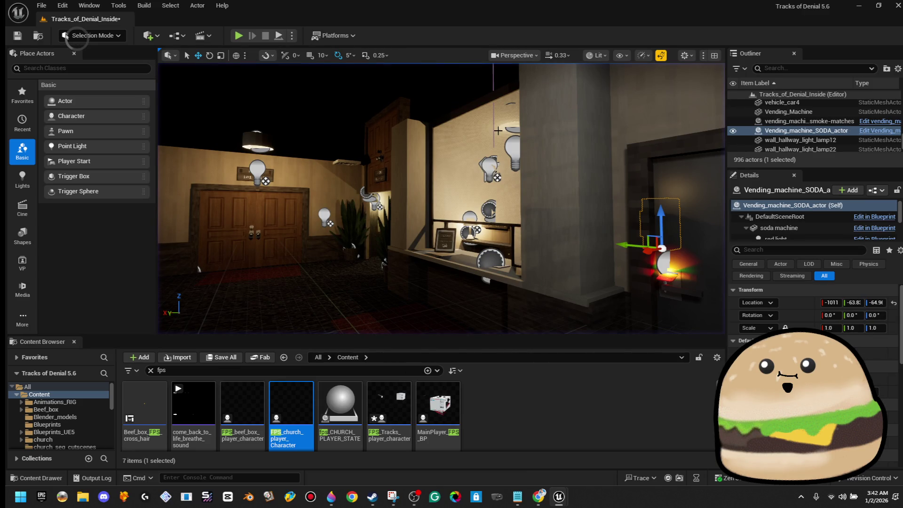
pyautogui.click(238, 36)
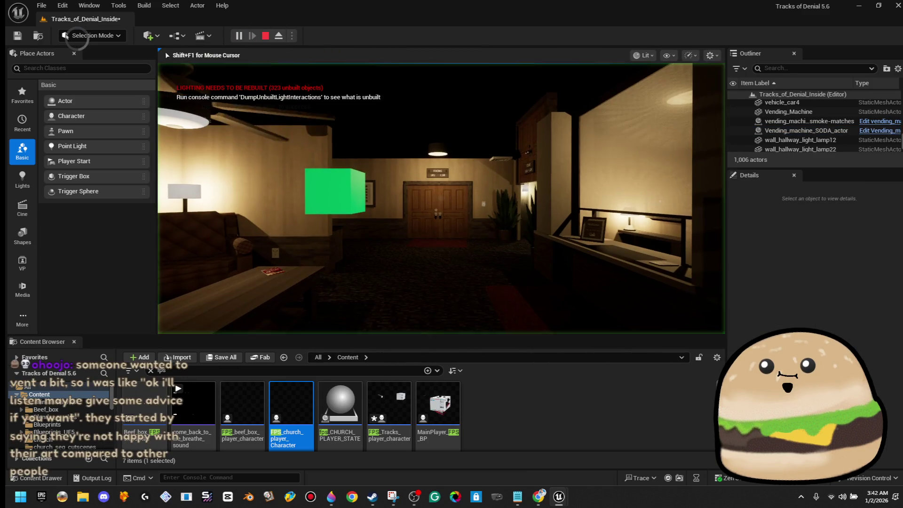
pyautogui.press('F11')
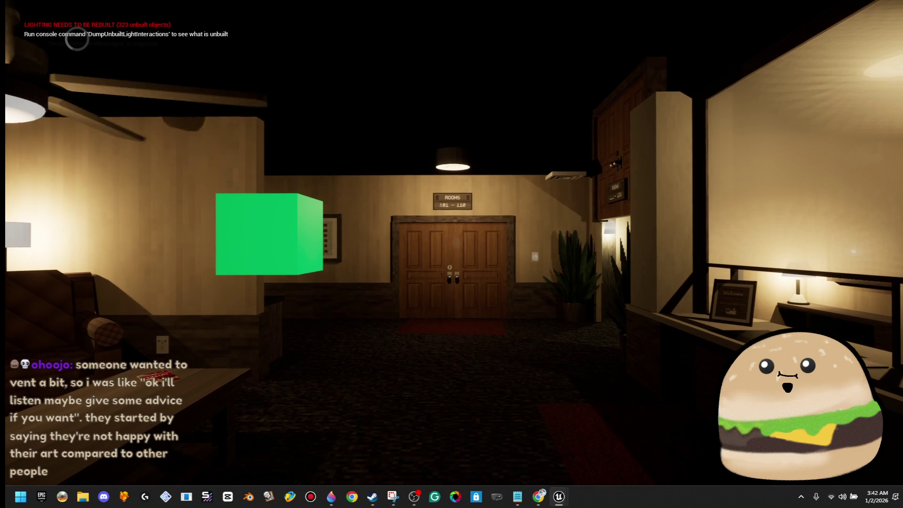
# Step: Walk the player down the hallway to the SODA Pop vending machine
pyautogui.press('w')
pyautogui.press('w')
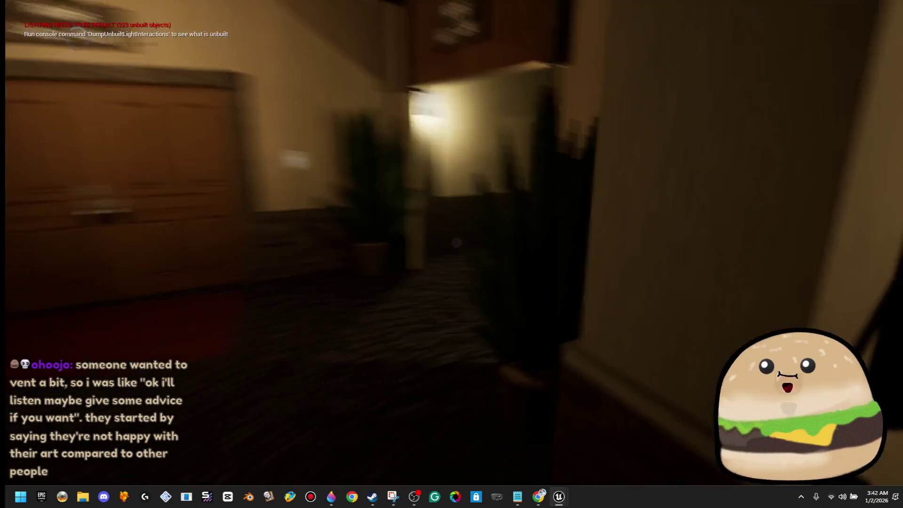
pyautogui.press('w')
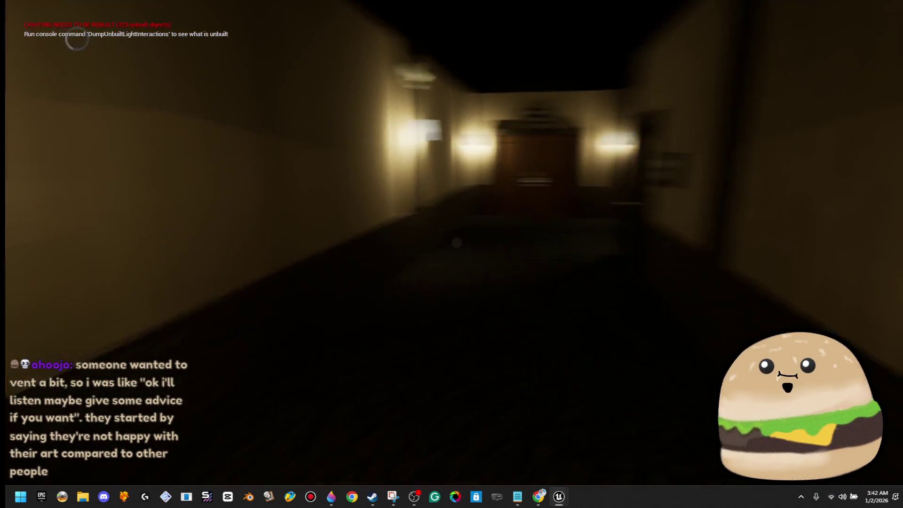
pyautogui.press('w')
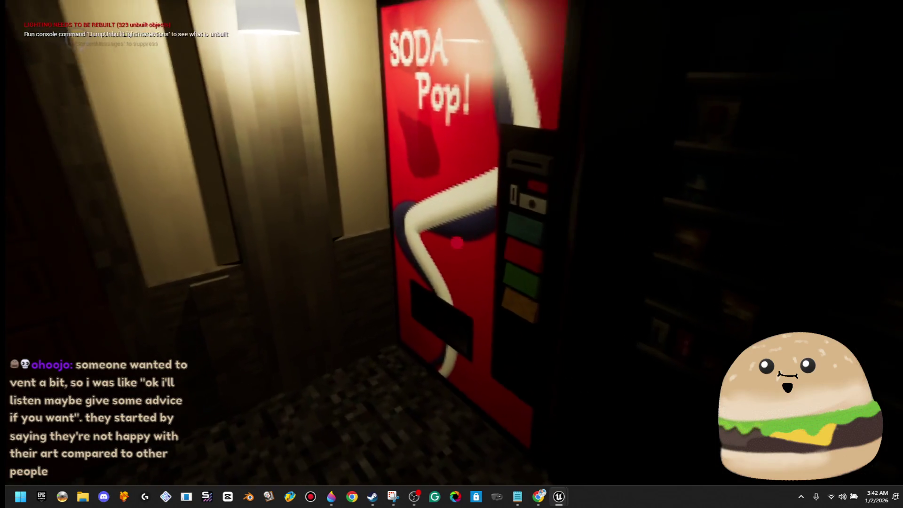
pyautogui.press('w')
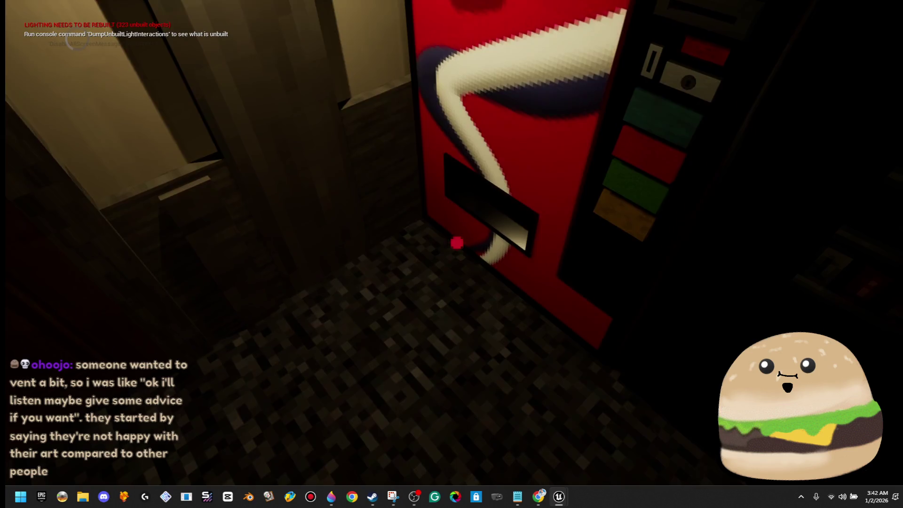
pyautogui.press('s')
# Step: Stop play and open the Vending_machine_SODA_actor Blueprint from the machine's context menu
pyautogui.moveTo(452, 254)
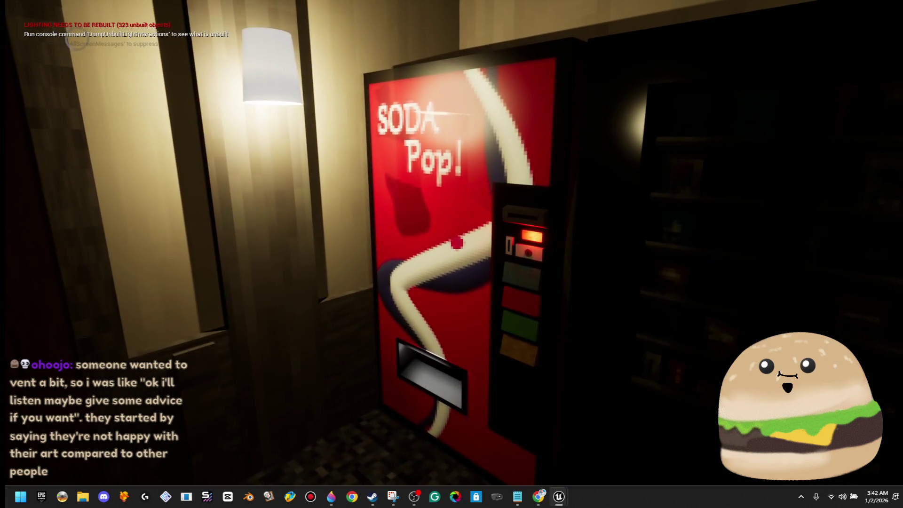
pyautogui.press('Escape')
pyautogui.rightClick(518, 142)
pyautogui.click(581, 186)
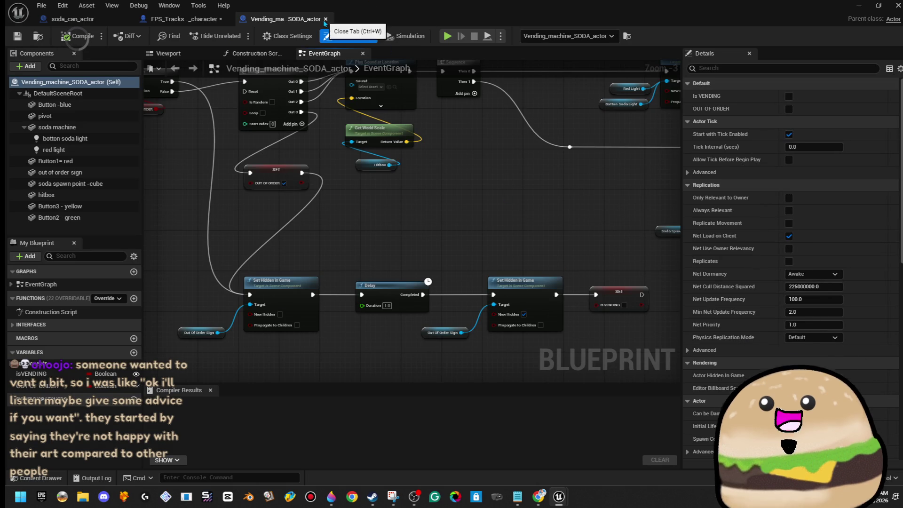
# Step: In the soda_can_actor Blueprint, delete the Event BeginPlay node
pyautogui.scroll(-3, 396, 218)
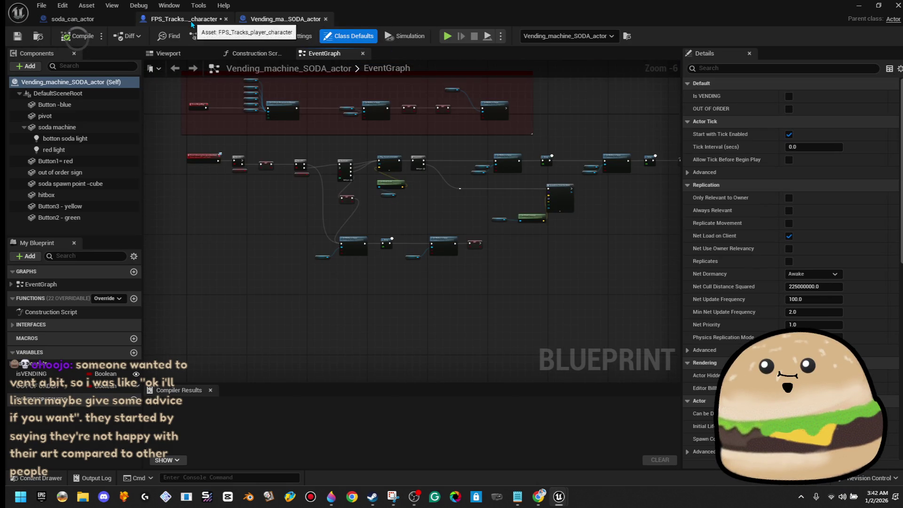
pyautogui.click(183, 18)
pyautogui.click(77, 21)
pyautogui.moveTo(371, 252); pyautogui.dragTo(668, 280)
pyautogui.moveTo(384, 272)
pyautogui.mouseDown()
pyautogui.moveTo(323, 257)
pyautogui.moveTo(313, 234)
pyautogui.mouseUp()
pyautogui.click(191, 198)
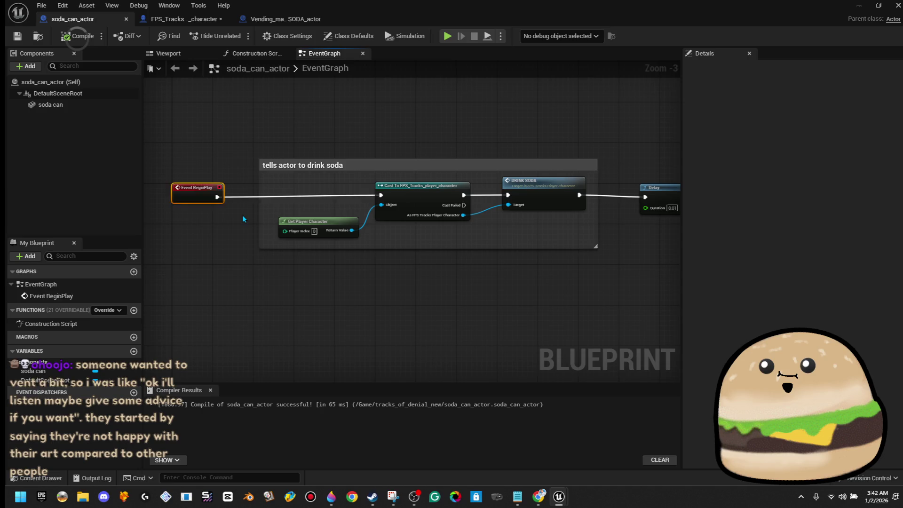
pyautogui.press('Delete')
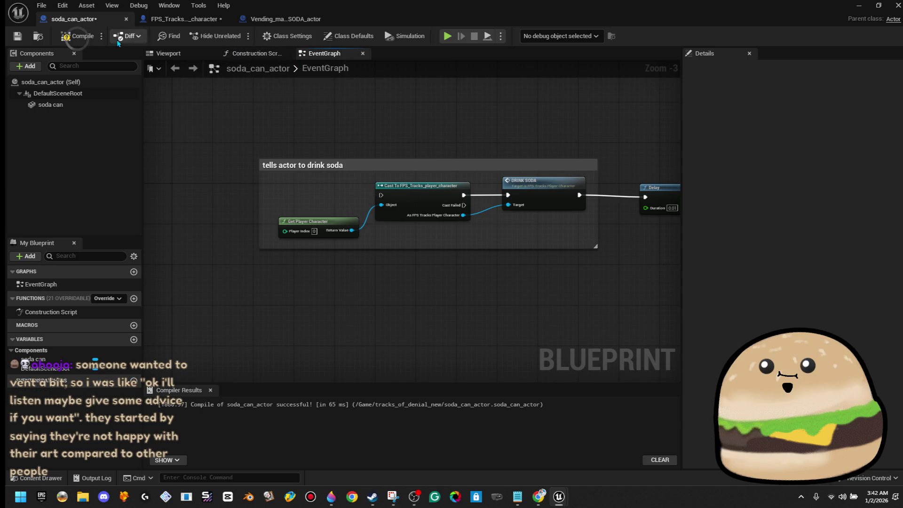
# Step: In Class Settings, implement the Interact_w_line_trace interface on the soda can
pyautogui.click(290, 36)
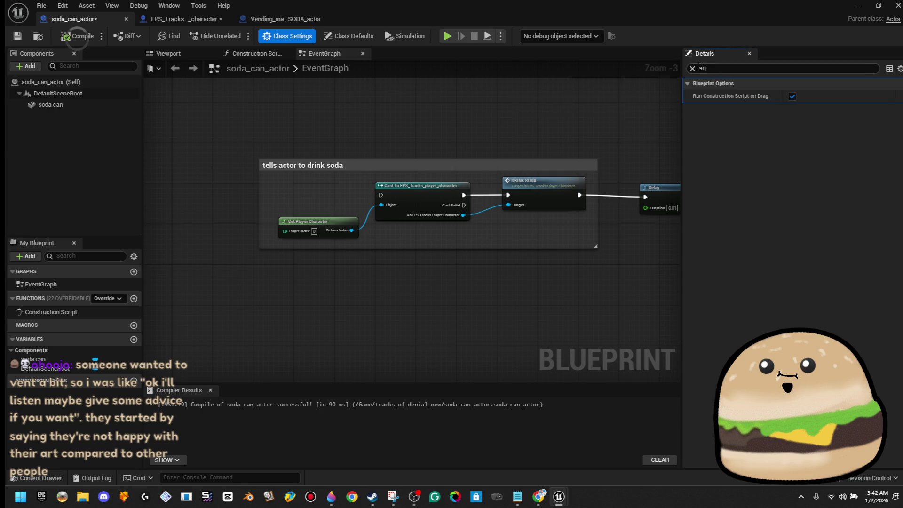
pyautogui.click(692, 69)
pyautogui.click(689, 83)
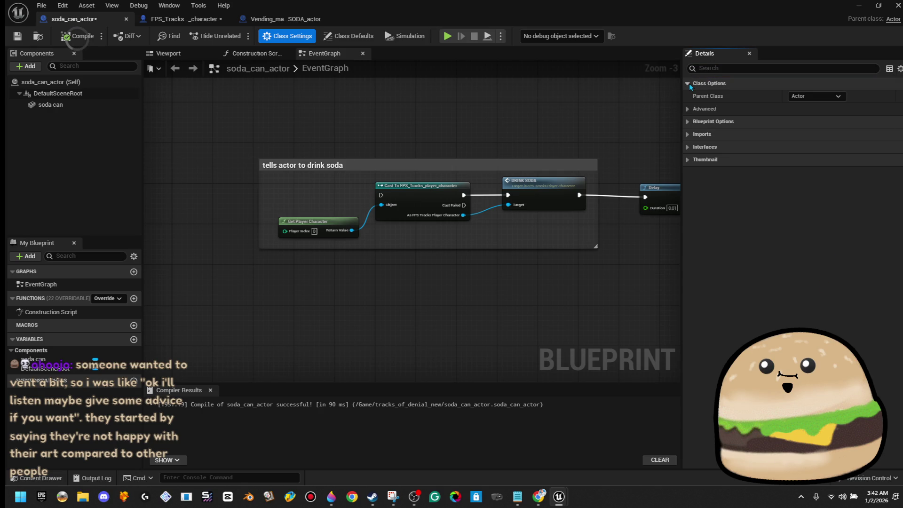
pyautogui.click(688, 160)
pyautogui.click(687, 148)
pyautogui.click(687, 134)
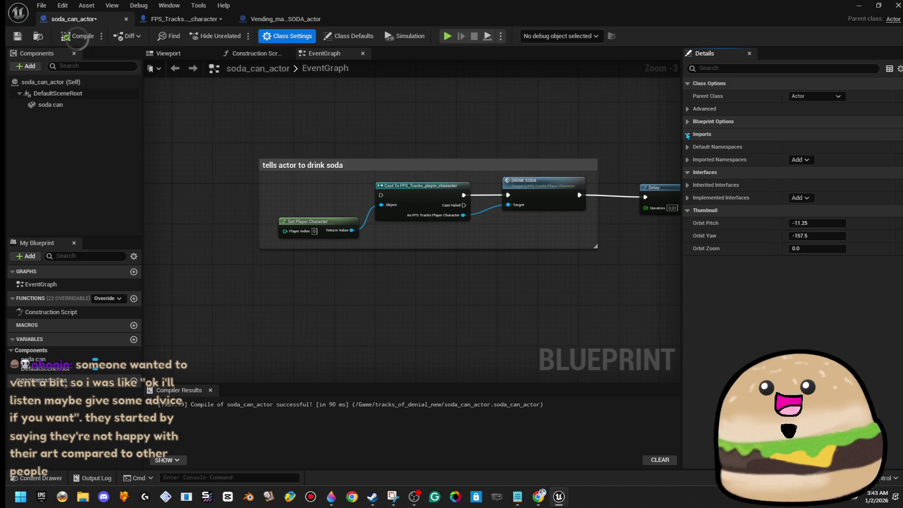
pyautogui.write('w line')
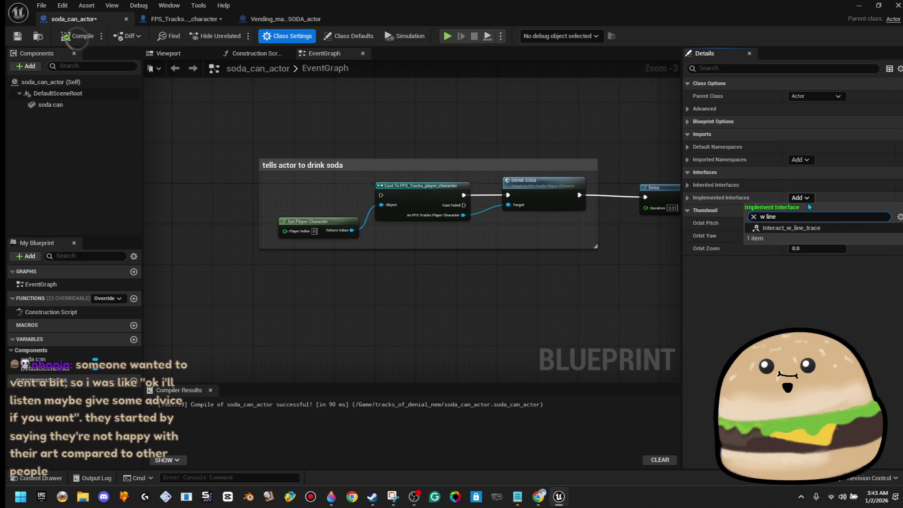
pyautogui.click(822, 229)
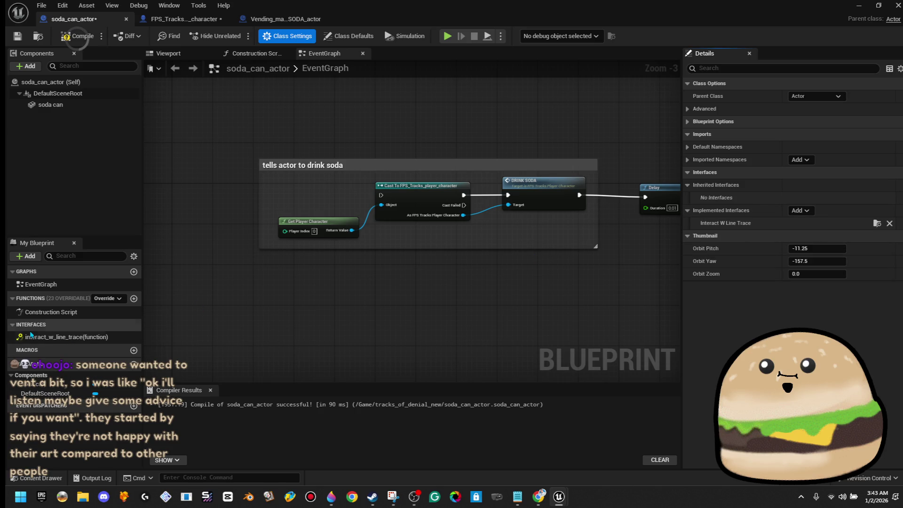
# Step: Place the interact_w_line_trace event in the drink-soda comment, compile, and return to the level view
pyautogui.doubleClick(66, 337)
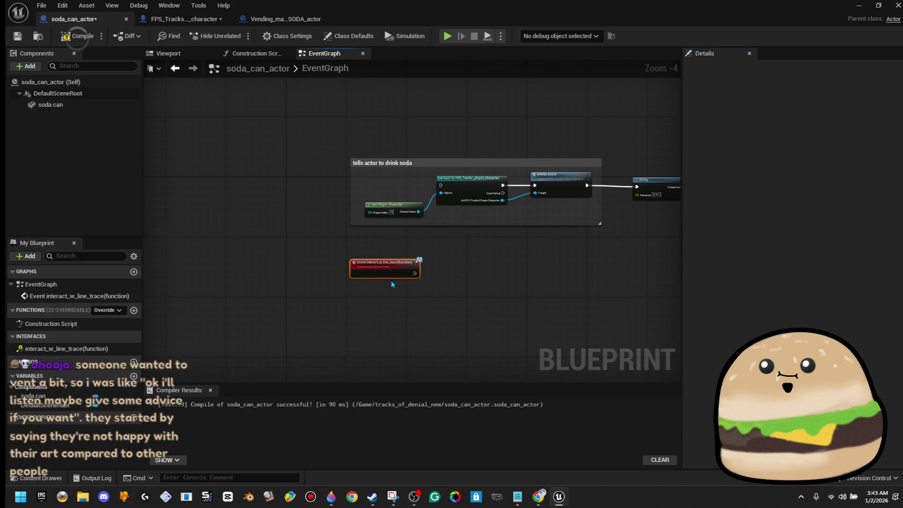
pyautogui.moveTo(391, 276)
pyautogui.mouseDown()
pyautogui.moveTo(398, 194)
pyautogui.moveTo(296, 190)
pyautogui.moveTo(350, 197)
pyautogui.moveTo(442, 185)
pyautogui.mouseUp()
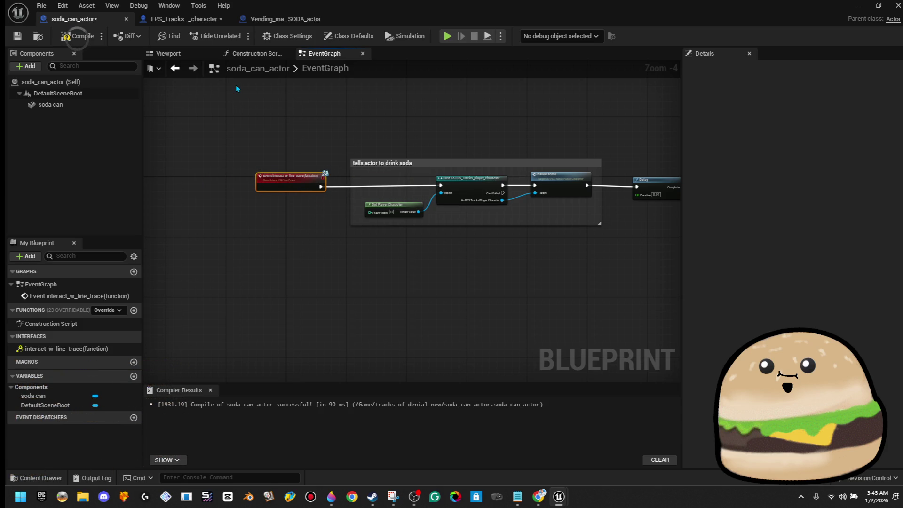
pyautogui.click(79, 36)
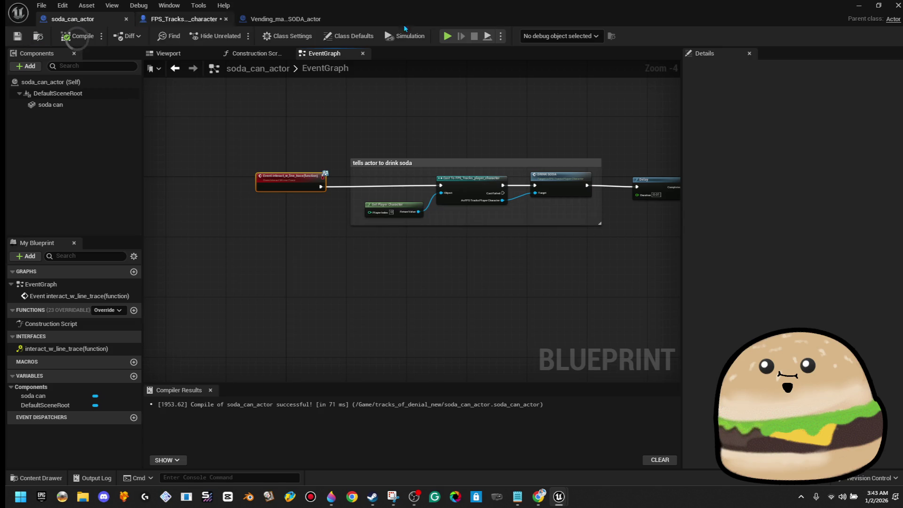
pyautogui.click(858, 5)
pyautogui.moveTo(358, 180); pyautogui.dragTo(358, 235)
# Step: Play from the floor by the machine, dispense a soda can, pick it up, and request another
pyautogui.rightClick(395, 173)
pyautogui.click(467, 474)
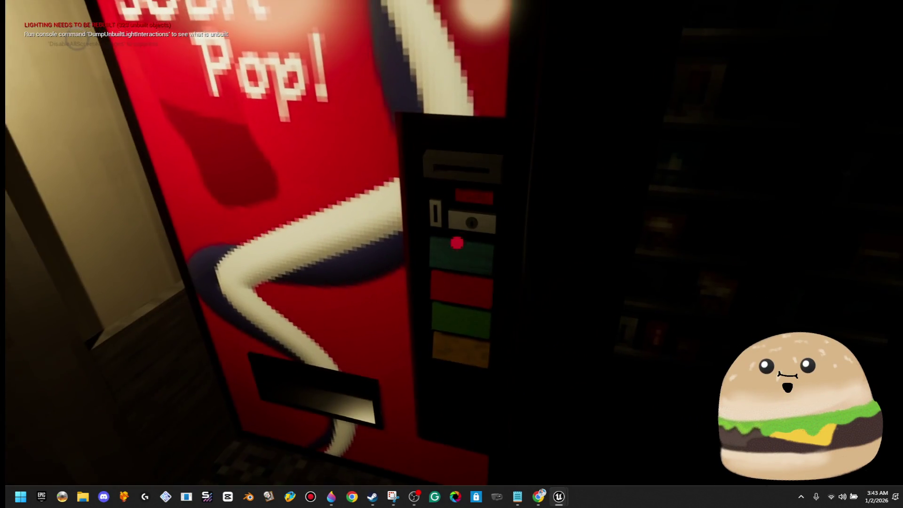
pyautogui.press('e')
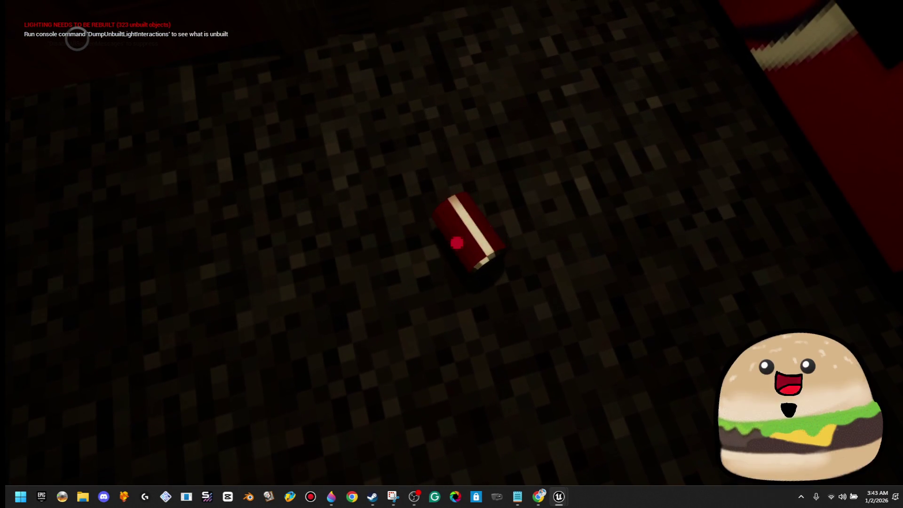
pyautogui.press('e')
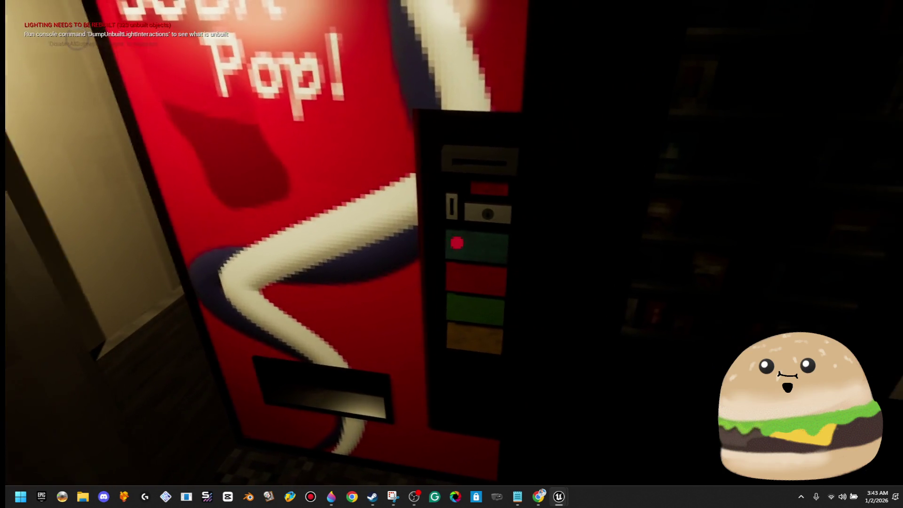
pyautogui.click(456, 243)
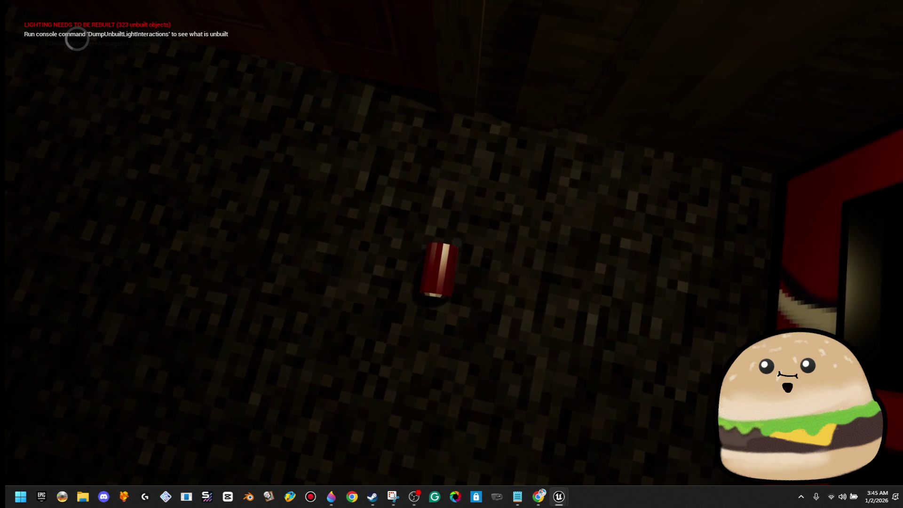
# Step: Stop play, restart from a hallway floor spot, and walk toward the double door
pyautogui.click(457, 243)
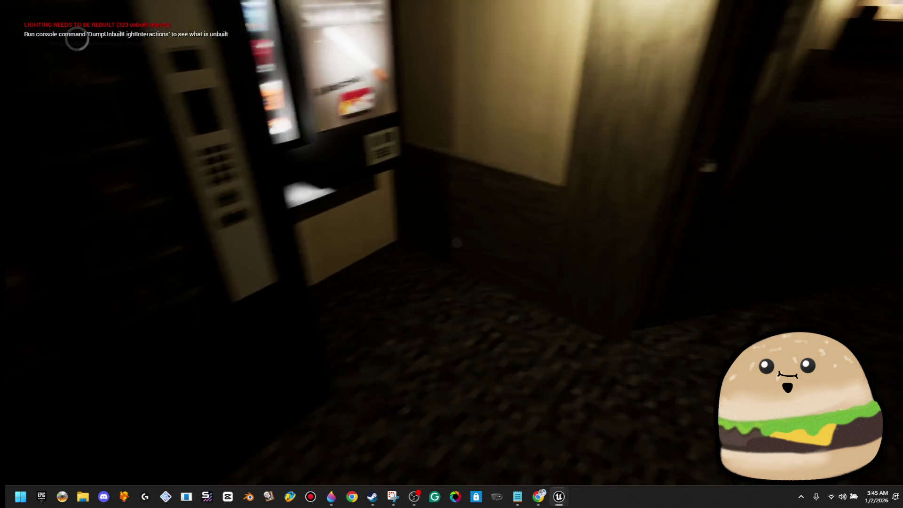
pyautogui.press('Escape')
pyautogui.rightClick(465, 431)
pyautogui.moveTo(595, 427)
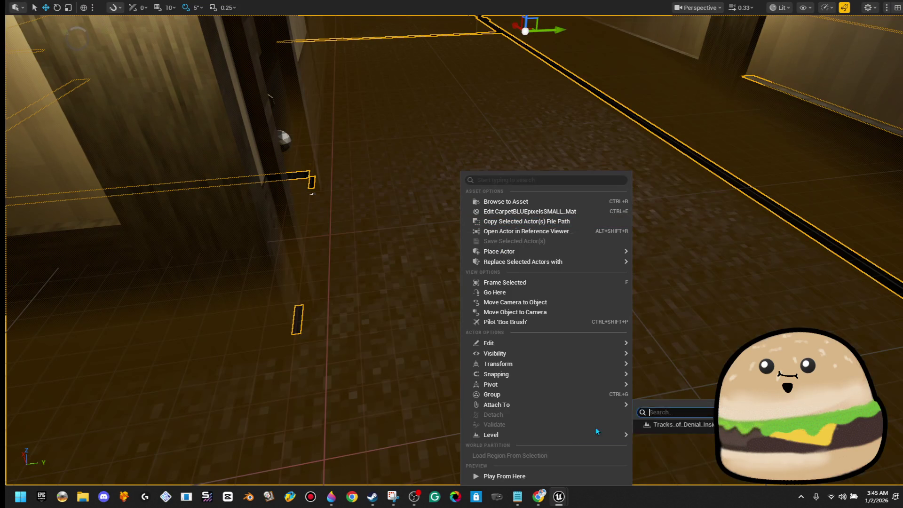
pyautogui.click(546, 473)
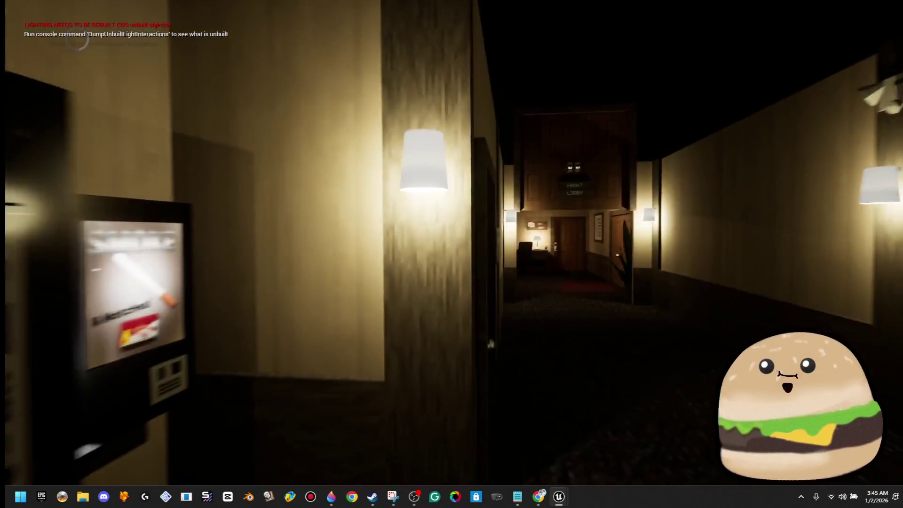
pyautogui.press('w')
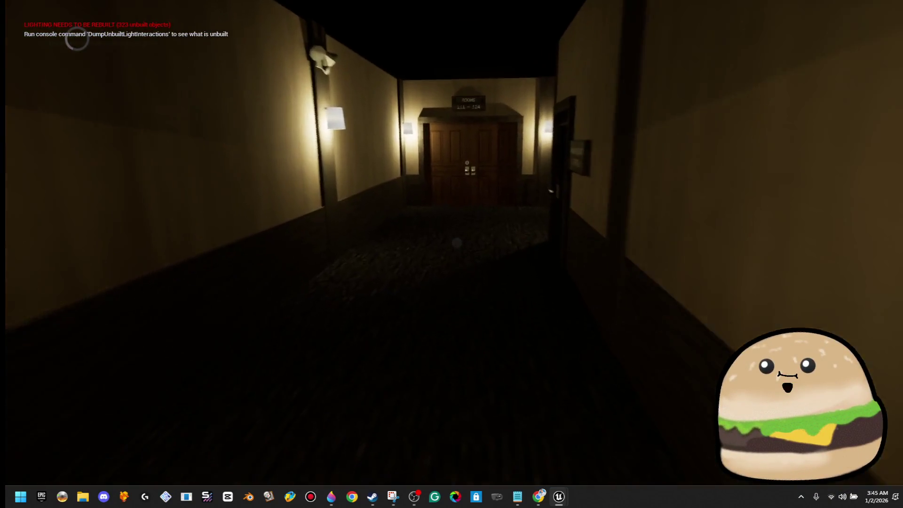
pyautogui.press('w')
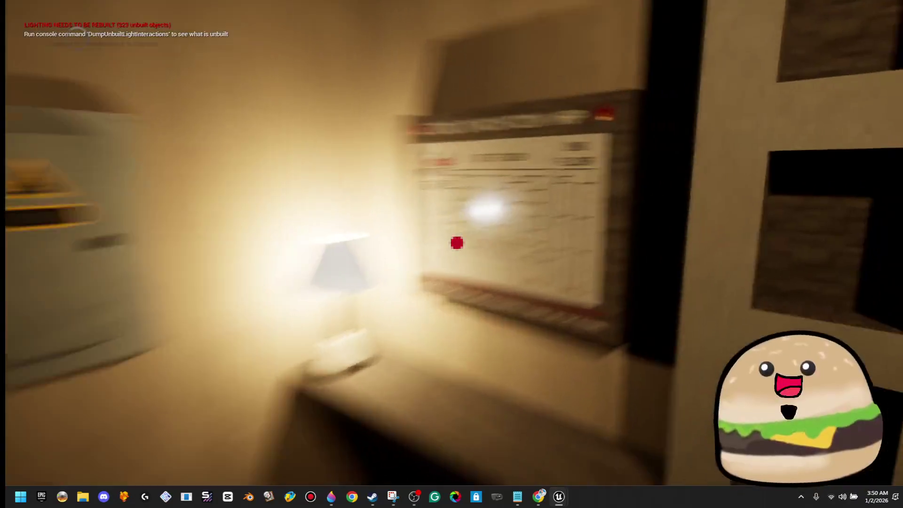
# Step: Bring up the in-game motel floor map, then close it
pyautogui.press('e')
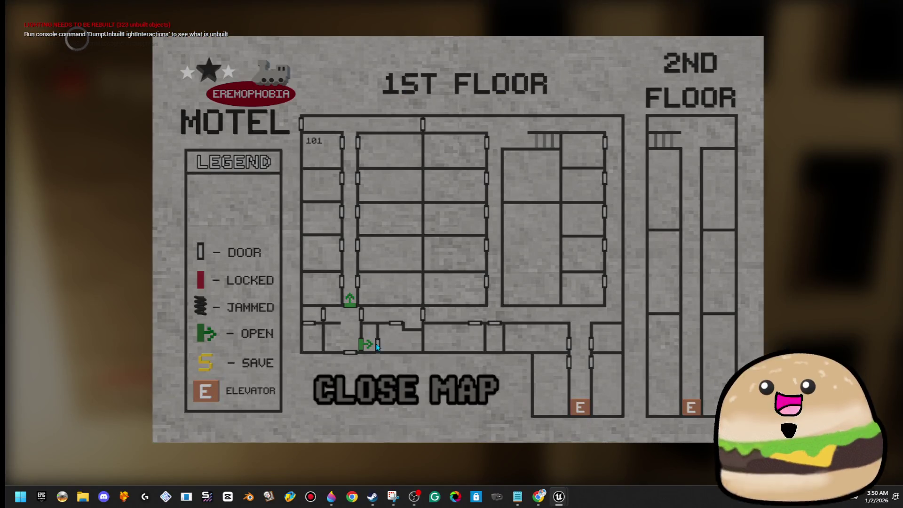
pyautogui.click(390, 390)
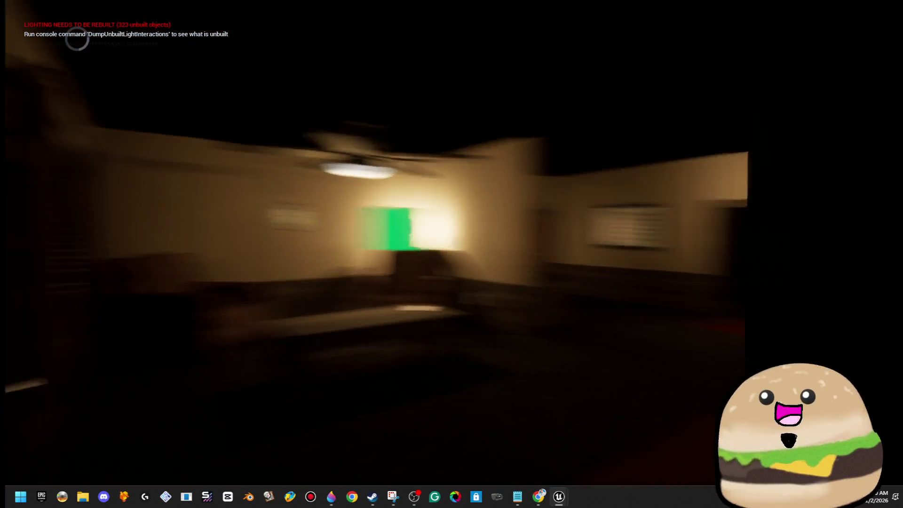
# Step: Check the floor map again, then walk past the Rooms 111-124 doors to the Soda Pop machine
pyautogui.press('w')
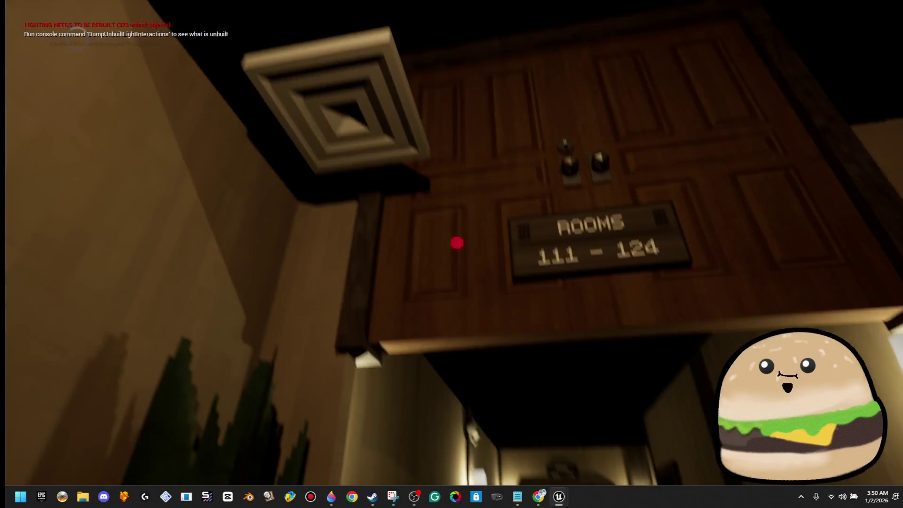
pyautogui.press('m')
pyautogui.click(463, 378)
pyautogui.press('w')
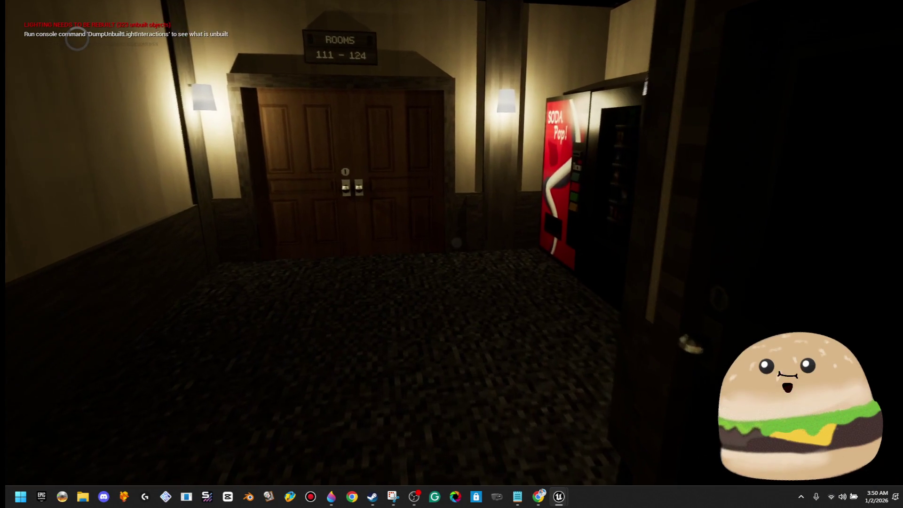
pyautogui.press('w')
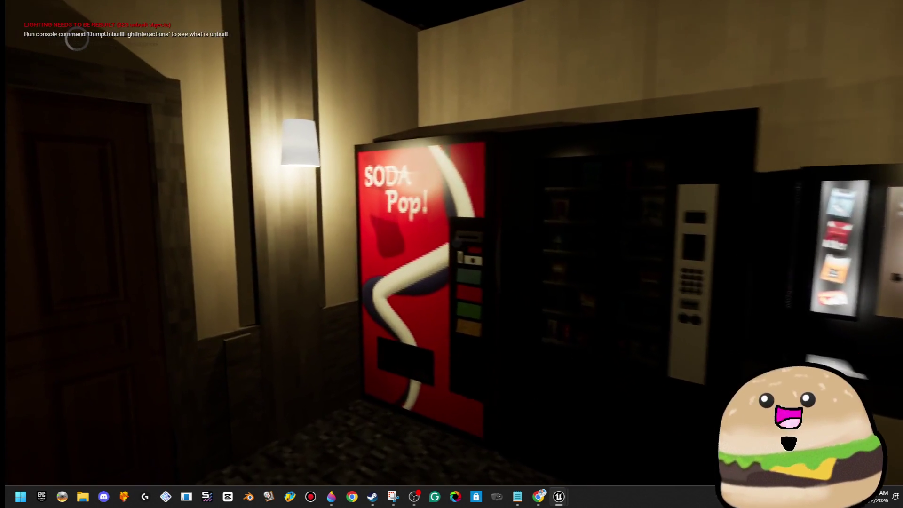
pyautogui.press('w')
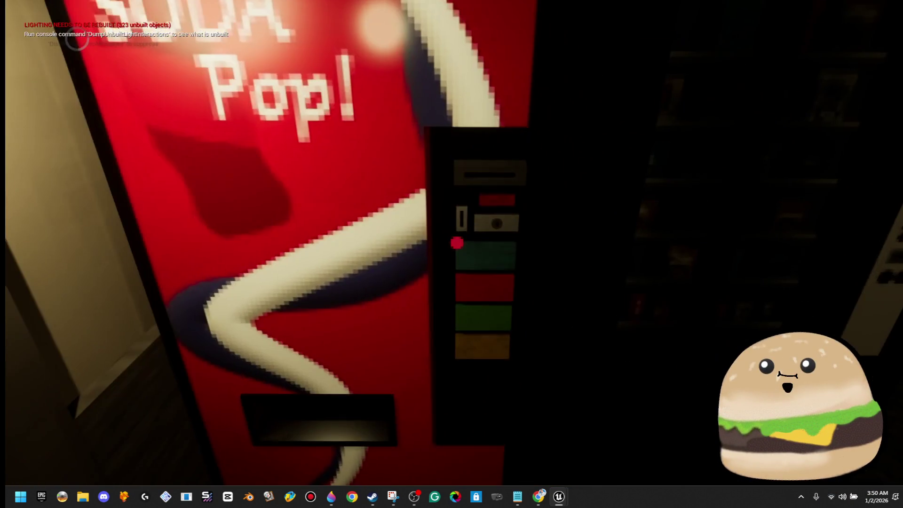
pyautogui.press('s')
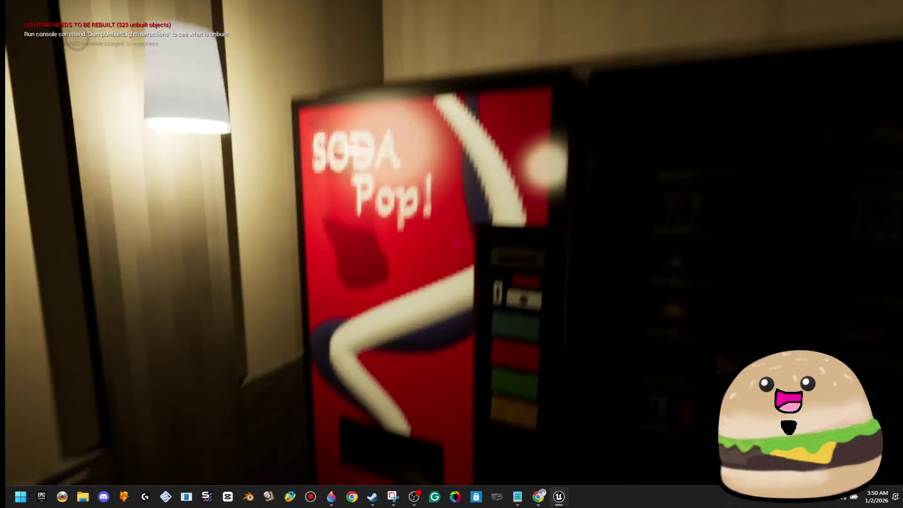
# Step: Line up close in front of the soda machine's button panel
pyautogui.press('w')
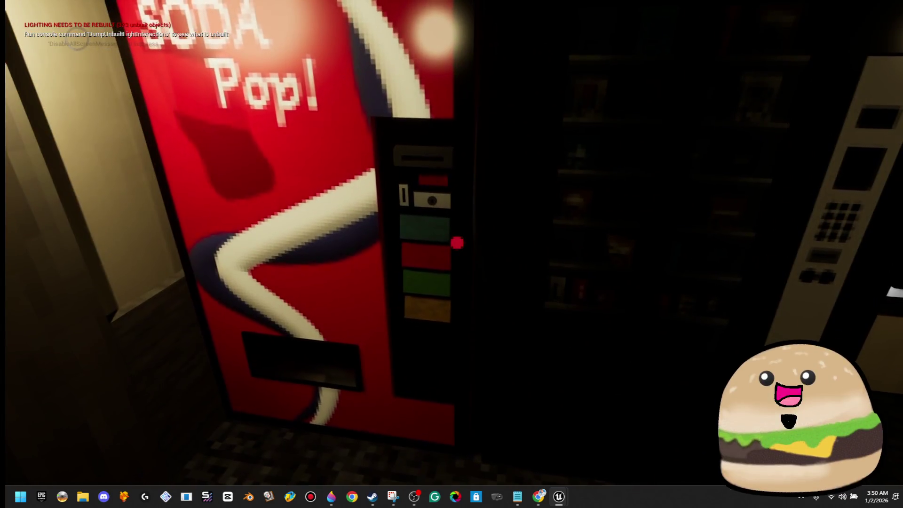
pyautogui.press('s')
pyautogui.press('w')
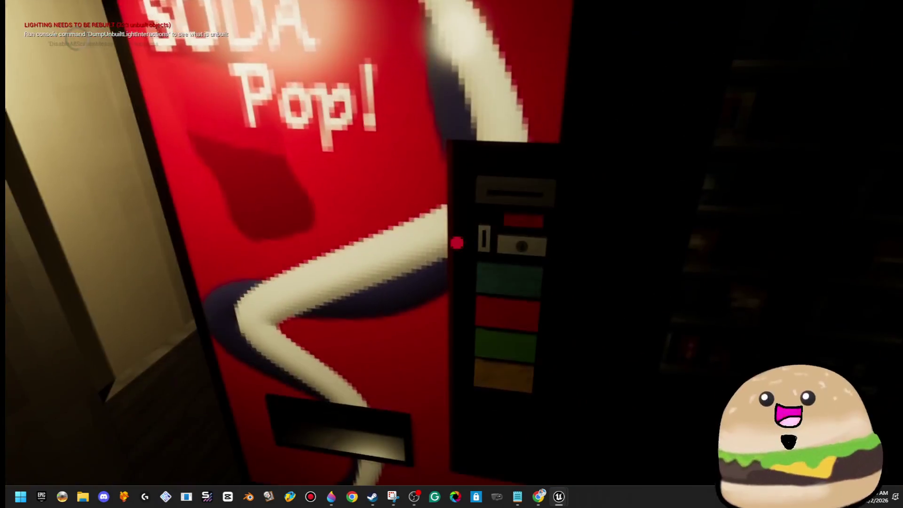
pyautogui.press('s')
pyautogui.press('w')
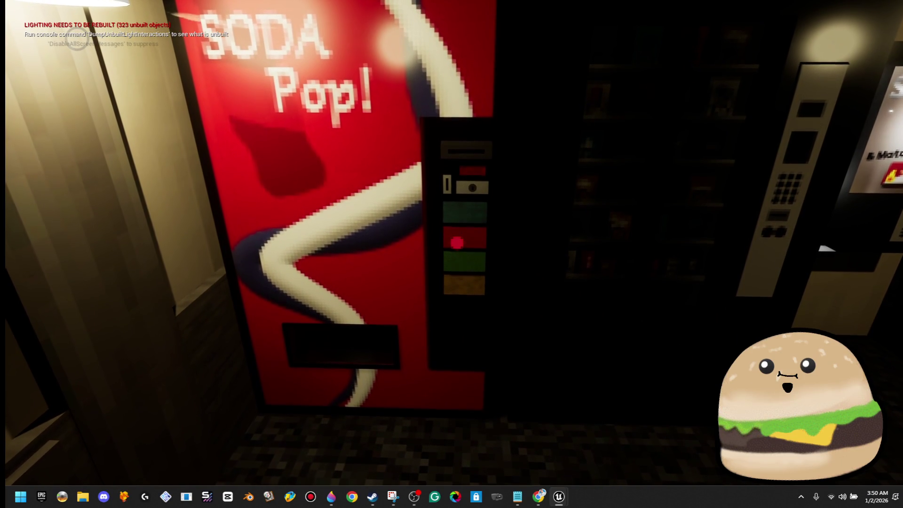
pyautogui.press('s')
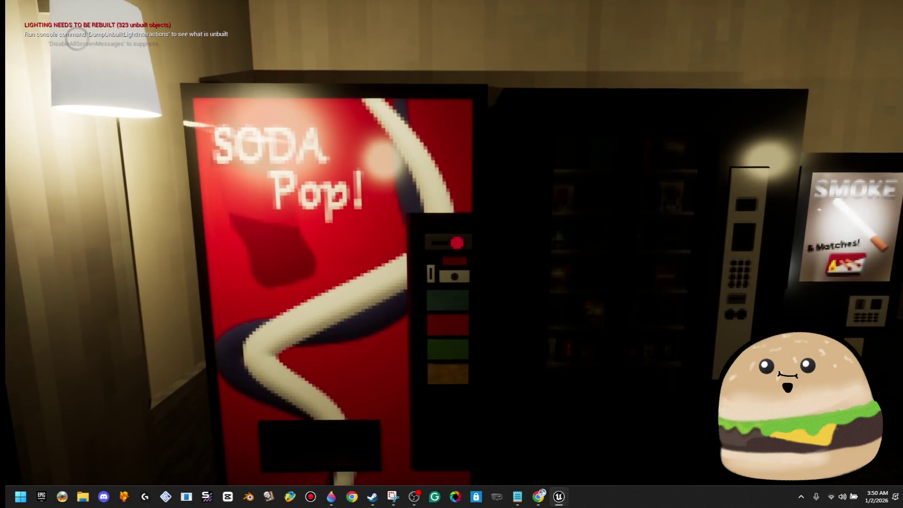
pyautogui.press('w')
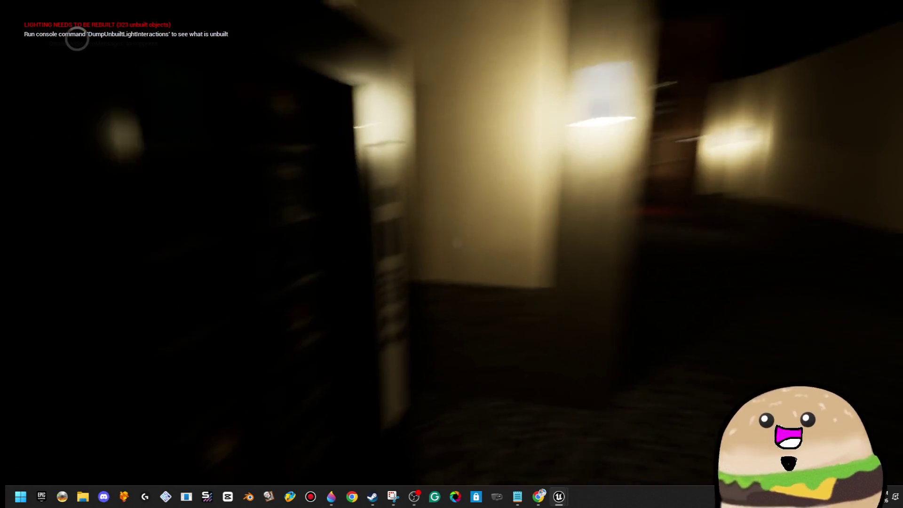
# Step: Walk through the Manager's Office and back down the hallway to the soda machine
pyautogui.press('w')
pyautogui.press('w')
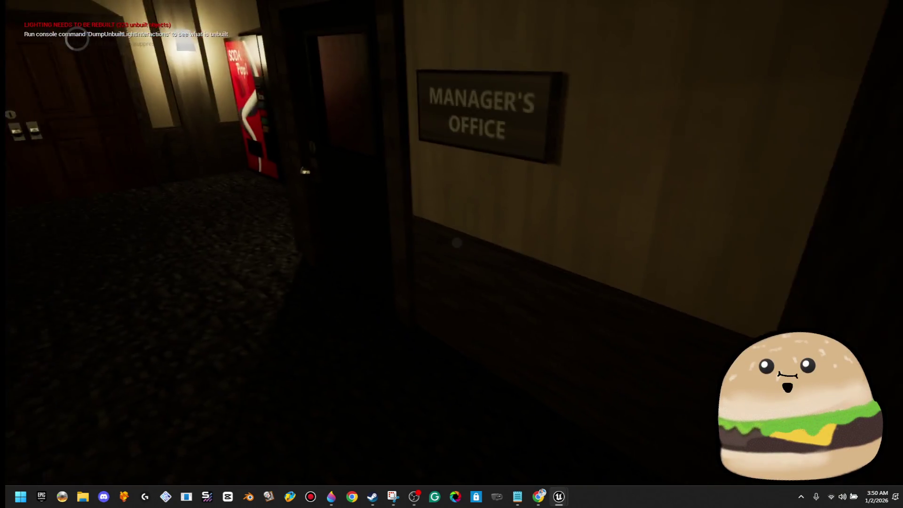
pyautogui.press('w')
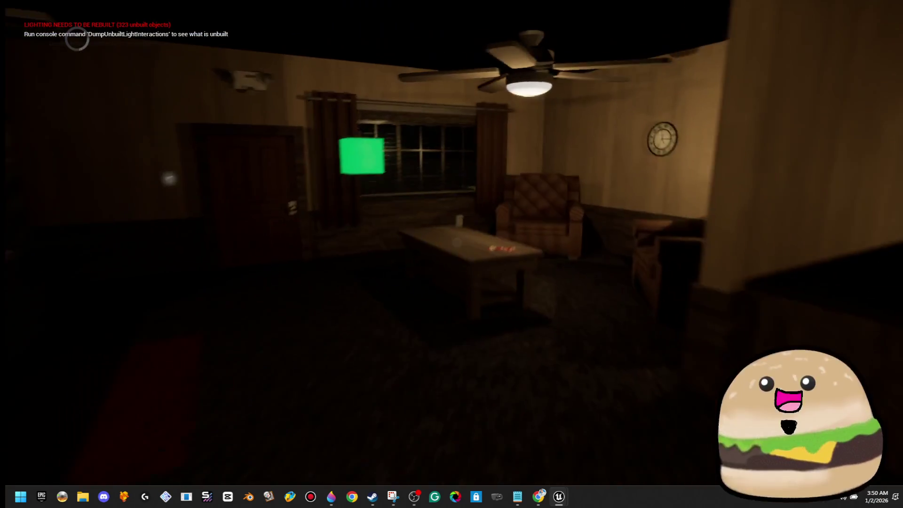
pyautogui.press('w')
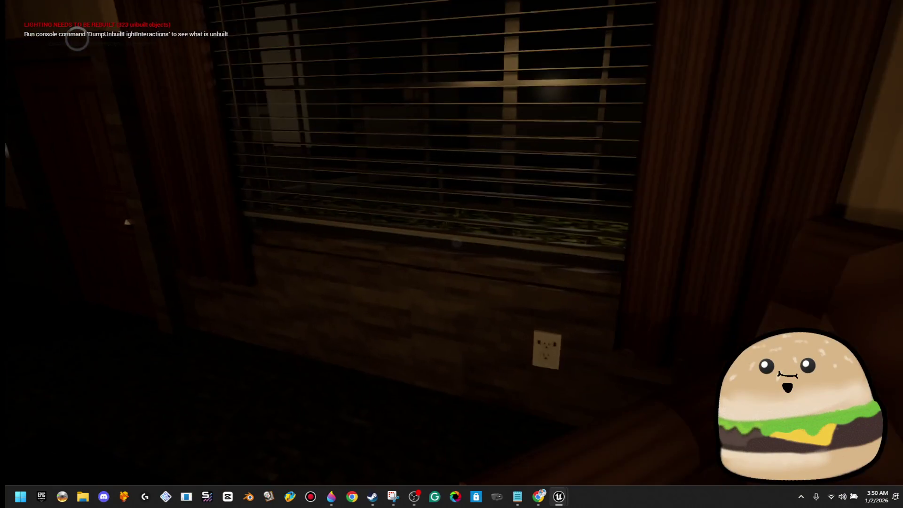
pyautogui.press('w')
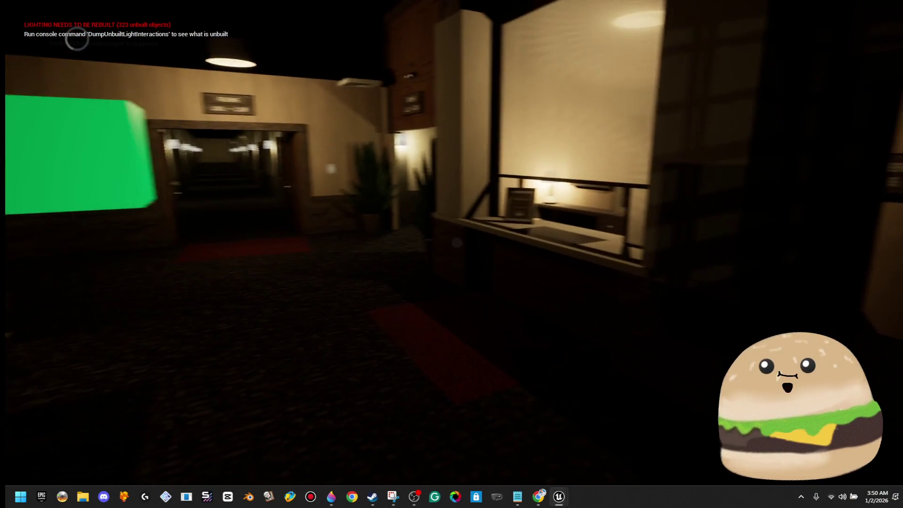
pyautogui.press('w')
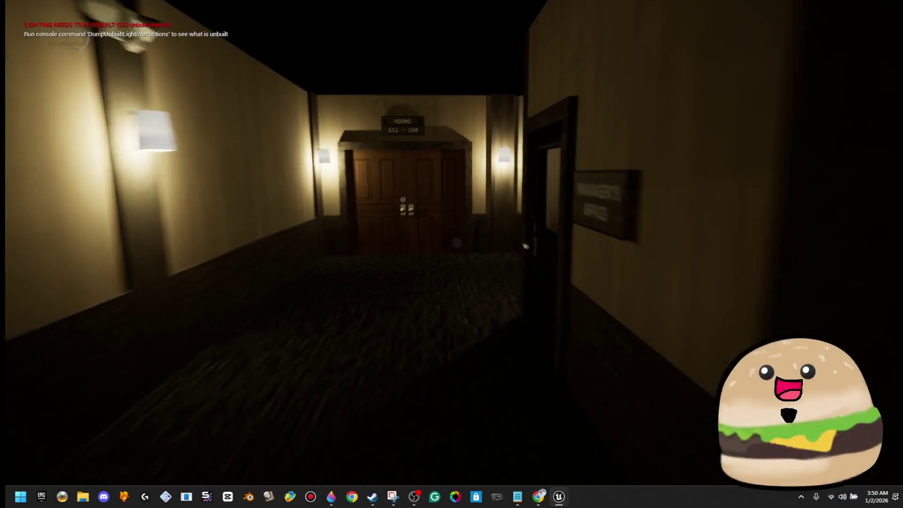
pyautogui.press('w')
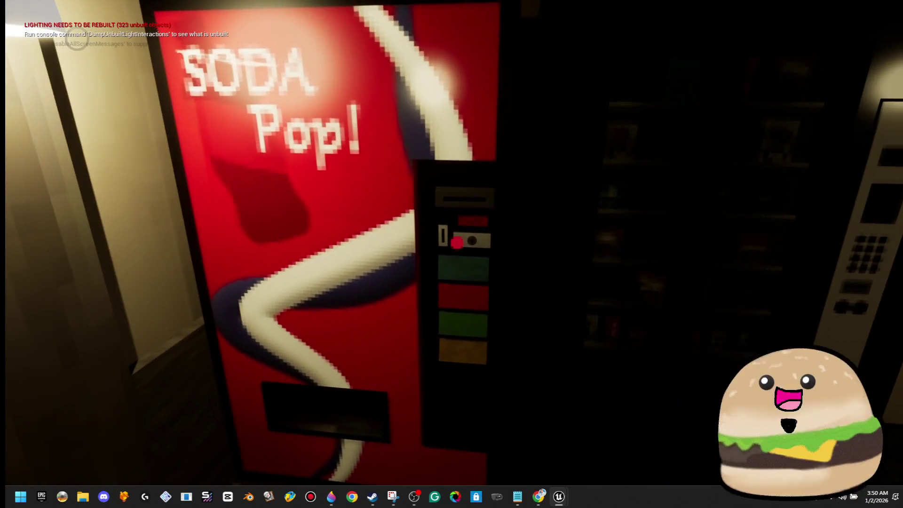
pyautogui.press('w')
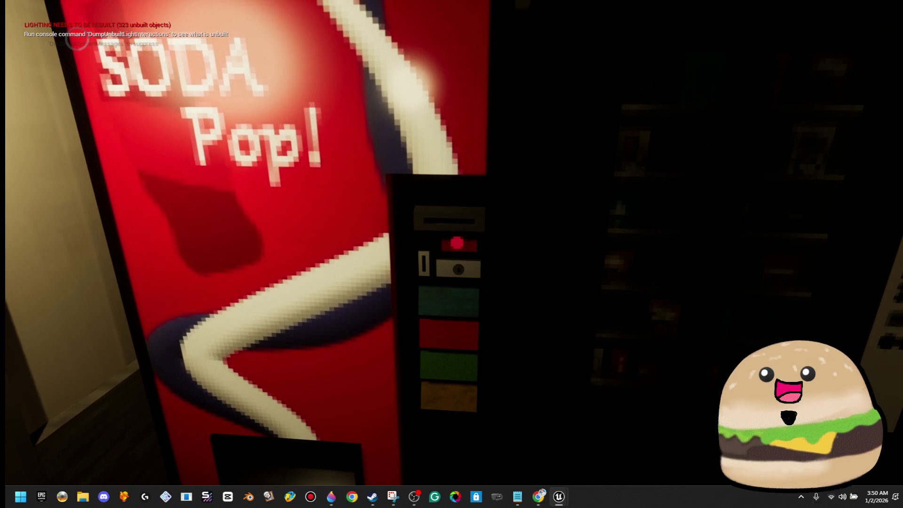
# Step: Look over the soda machine's front panel and interact with it to drop a can
pyautogui.press('e')
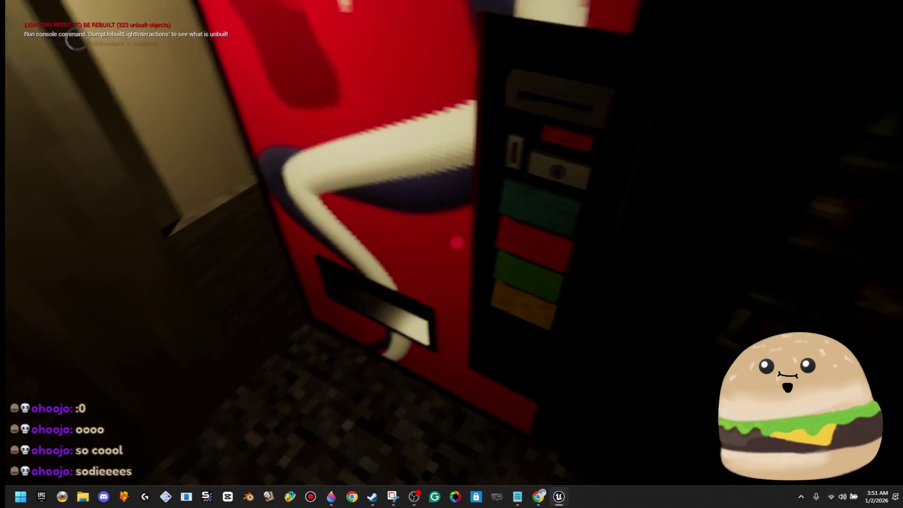
pyautogui.click(457, 242)
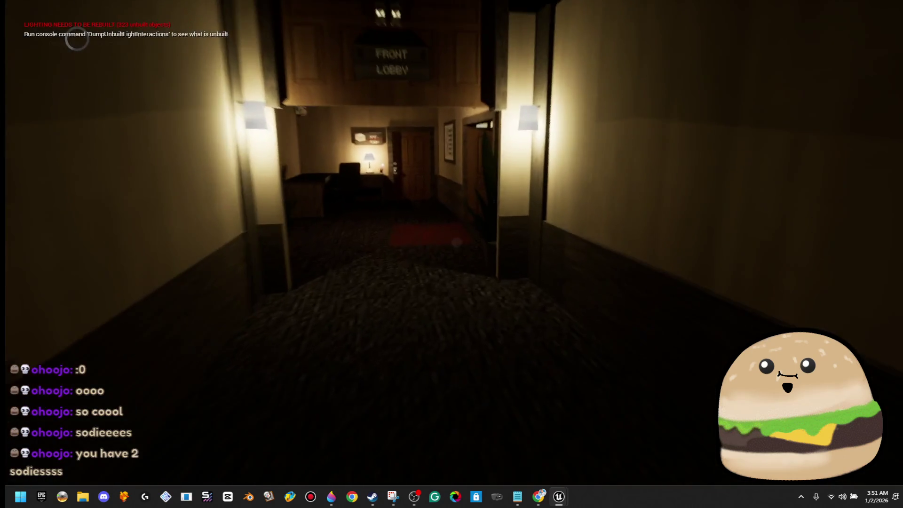
# Step: Walk through the lobby and down the hallway up to the soda machine's buttons
pyautogui.press('w')
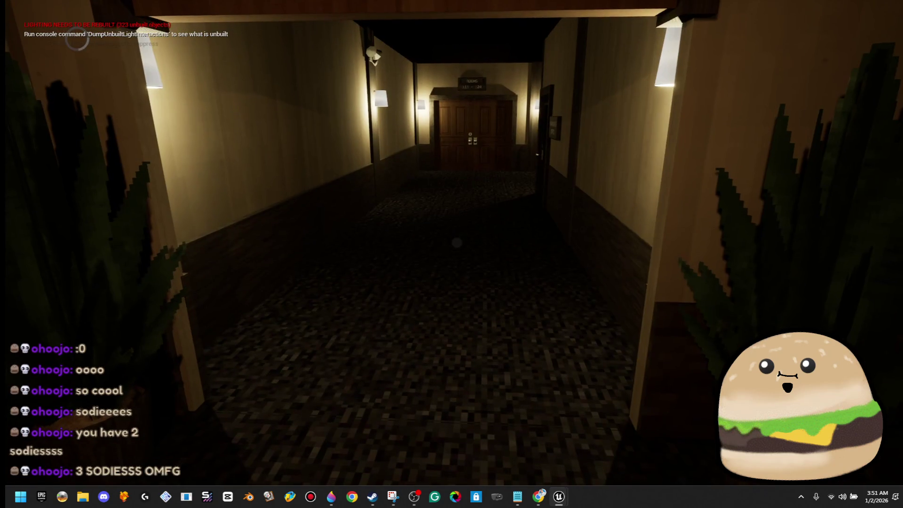
pyautogui.press('w')
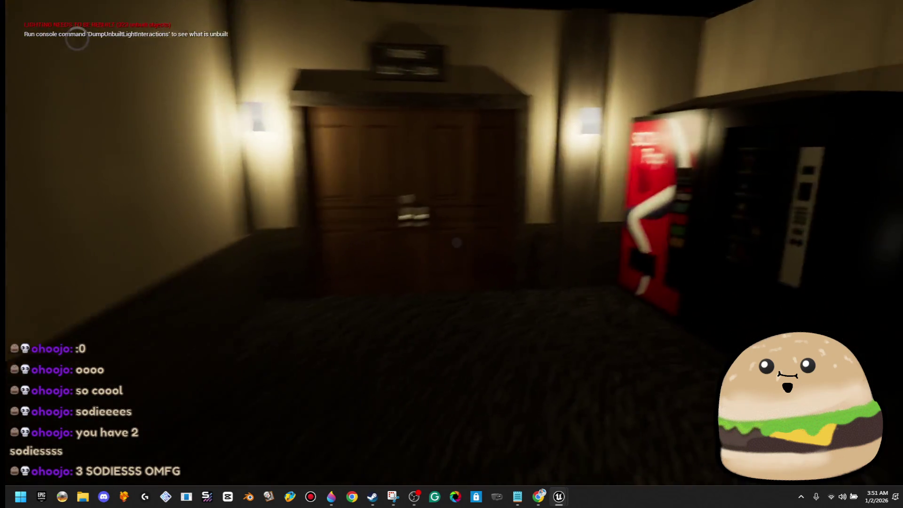
pyautogui.press('w')
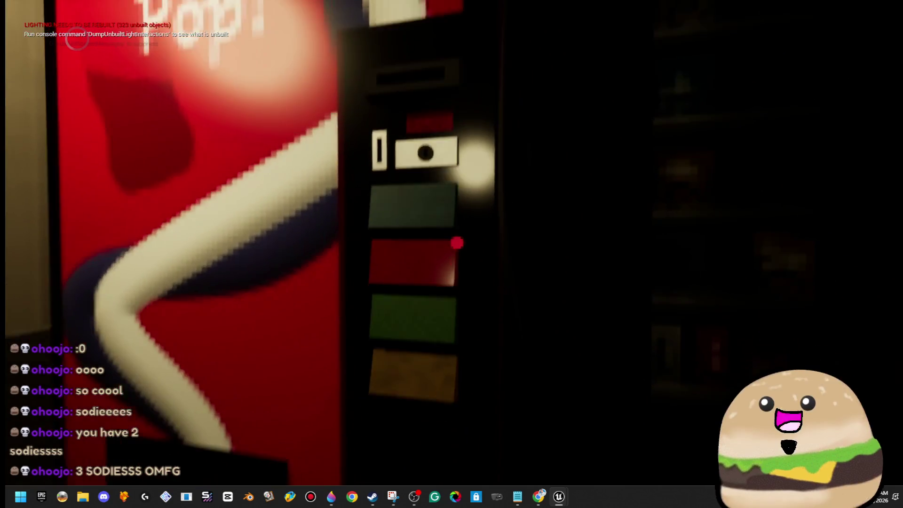
pyautogui.press('w')
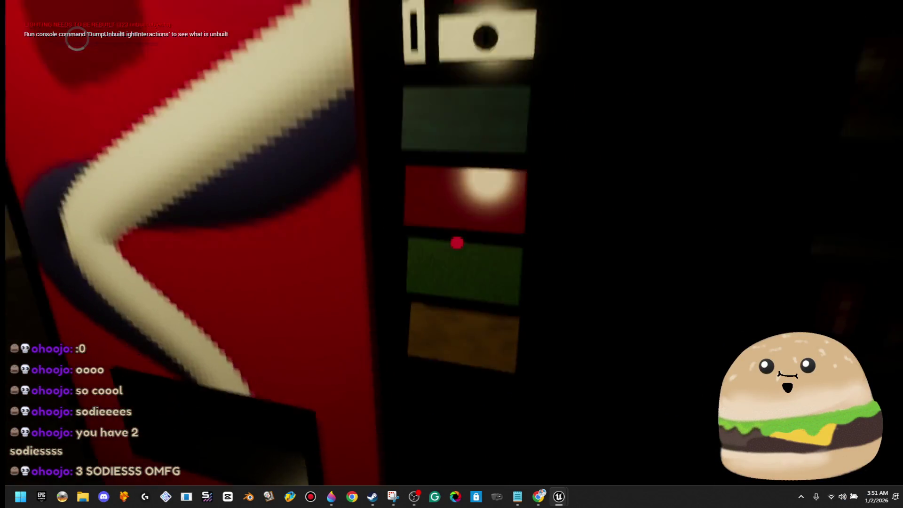
# Step: Use the soda machine until it shows DUDE STOP OUT OF ORDER, then stop play
pyautogui.click(457, 243)
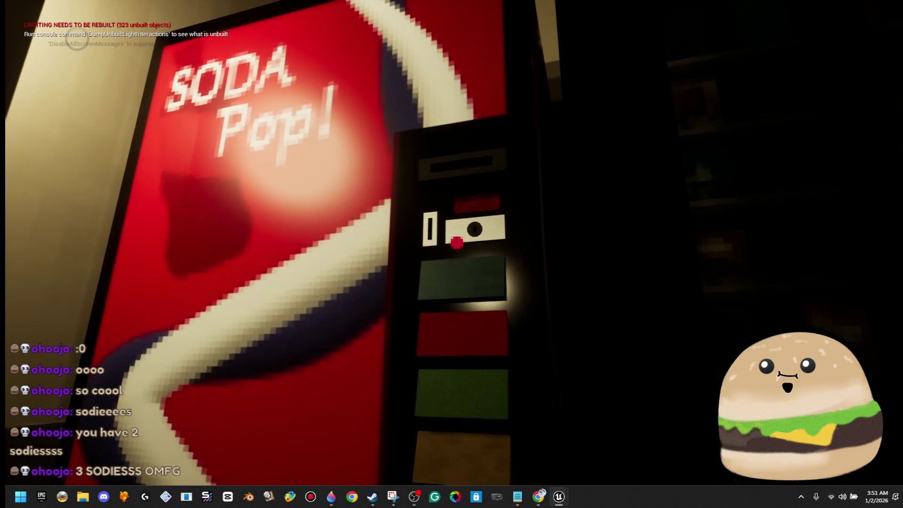
pyautogui.click(457, 242)
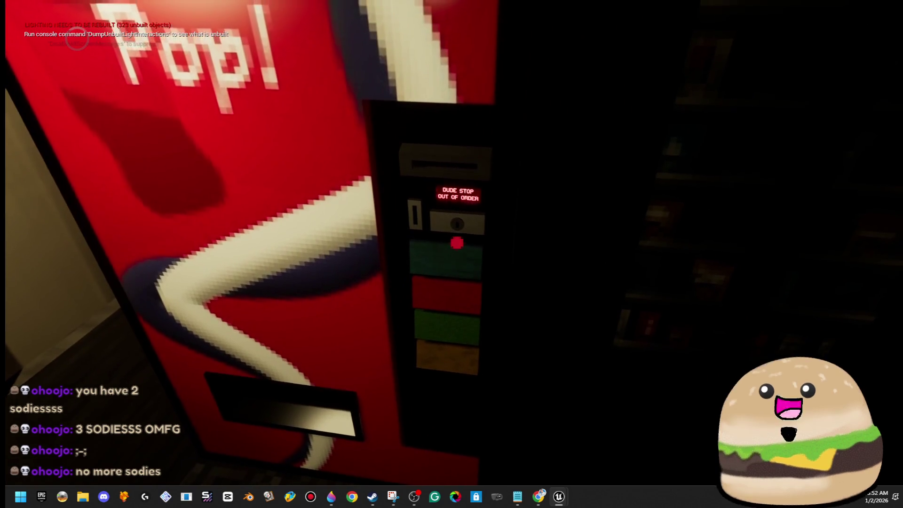
pyautogui.press('Escape')
pyautogui.rightClick(537, 172)
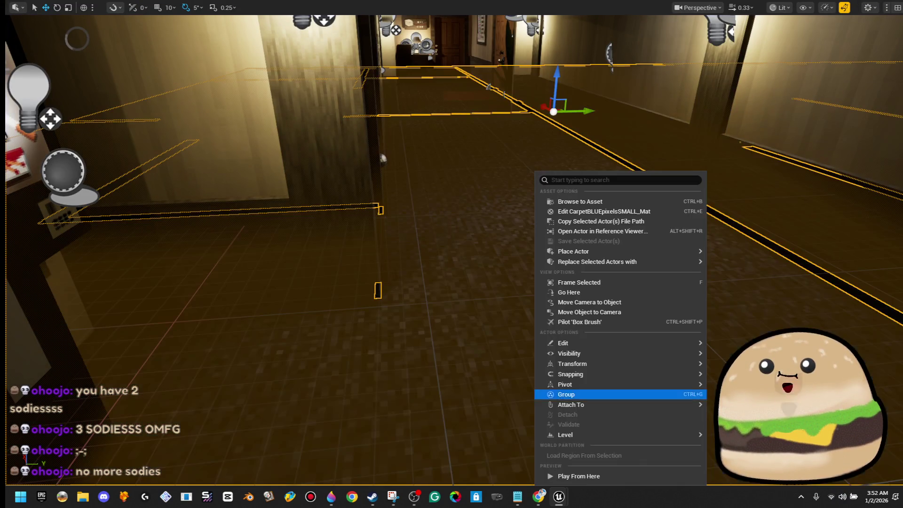
# Step: Play from the hallway spot and make the soda machine drop another can
pyautogui.click(634, 478)
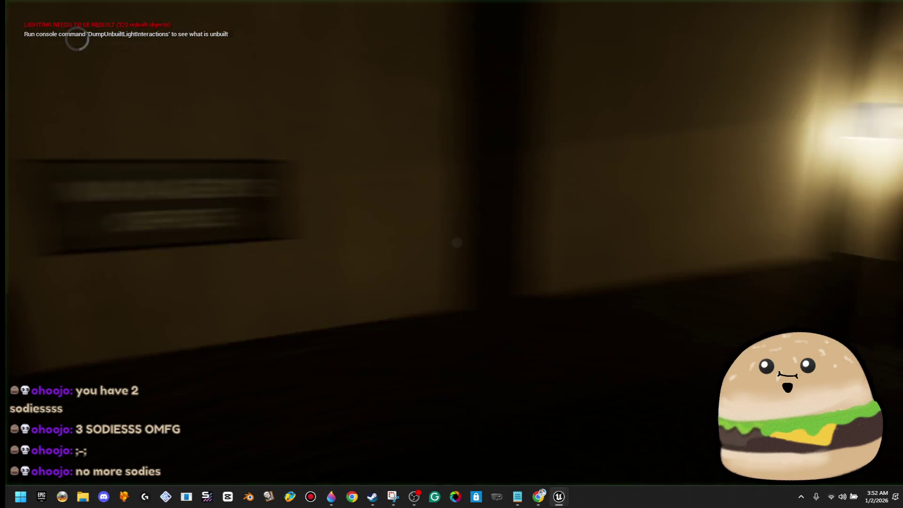
pyautogui.press('w')
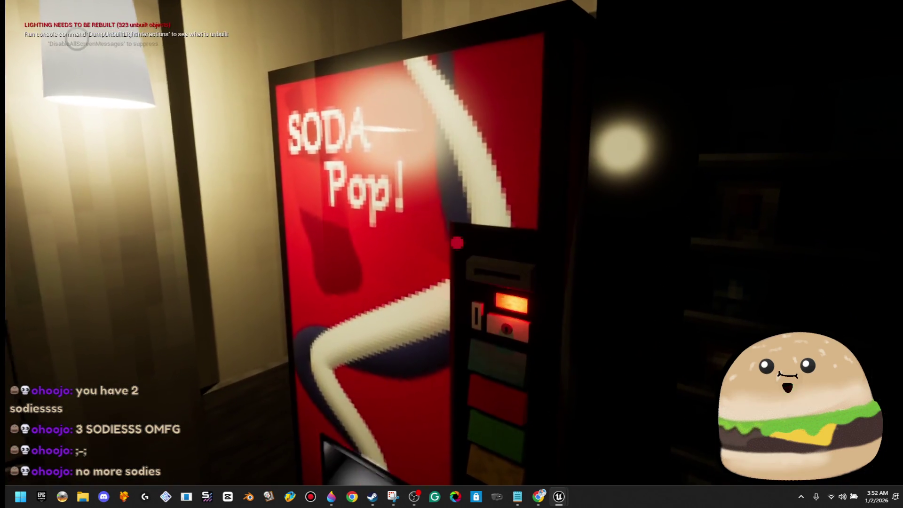
pyautogui.press('w')
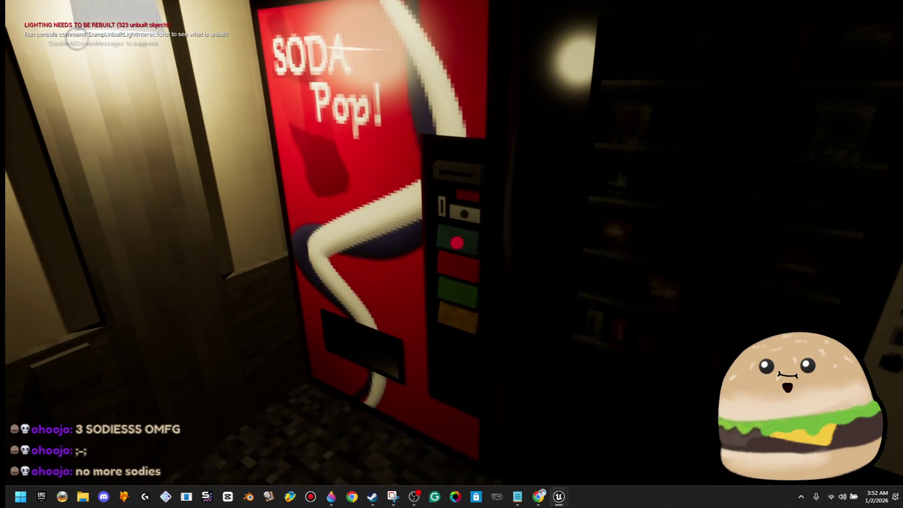
pyautogui.click(457, 243)
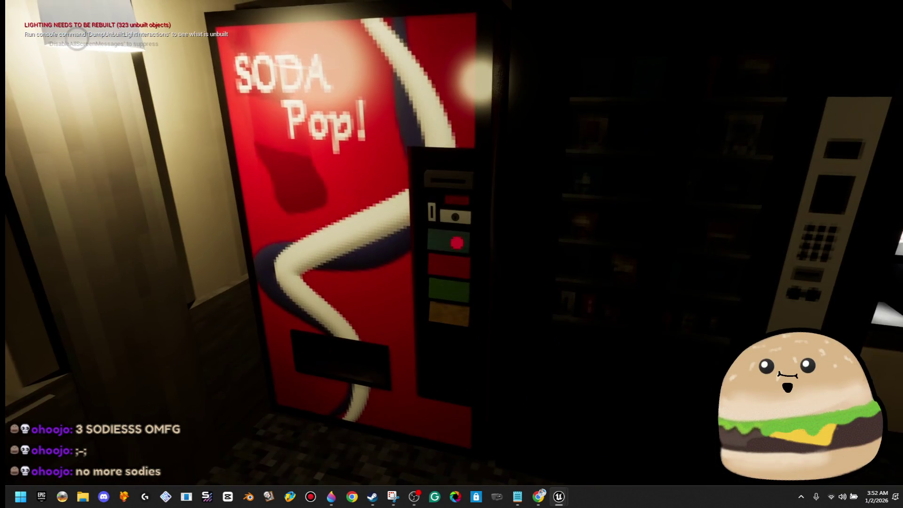
# Step: Look over the vending machines and the red cans on the floor, then exit fullscreen
pyautogui.press('w')
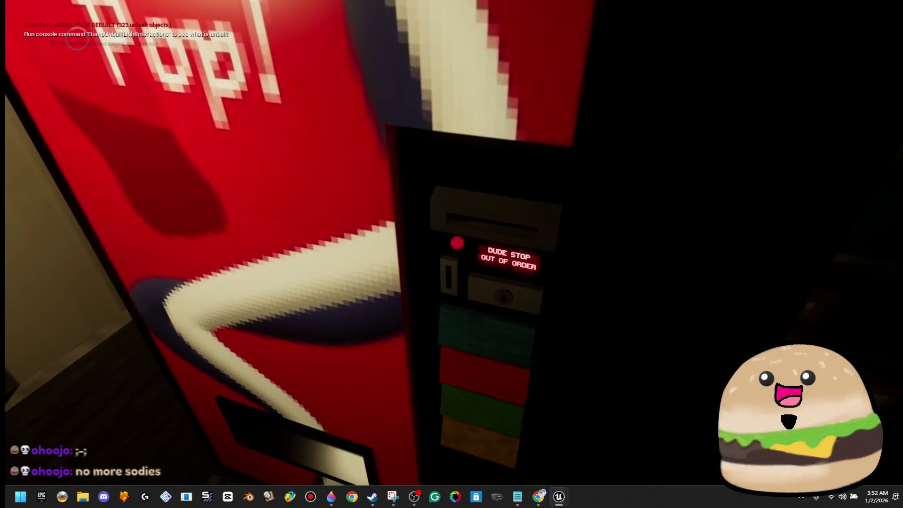
pyautogui.press('s')
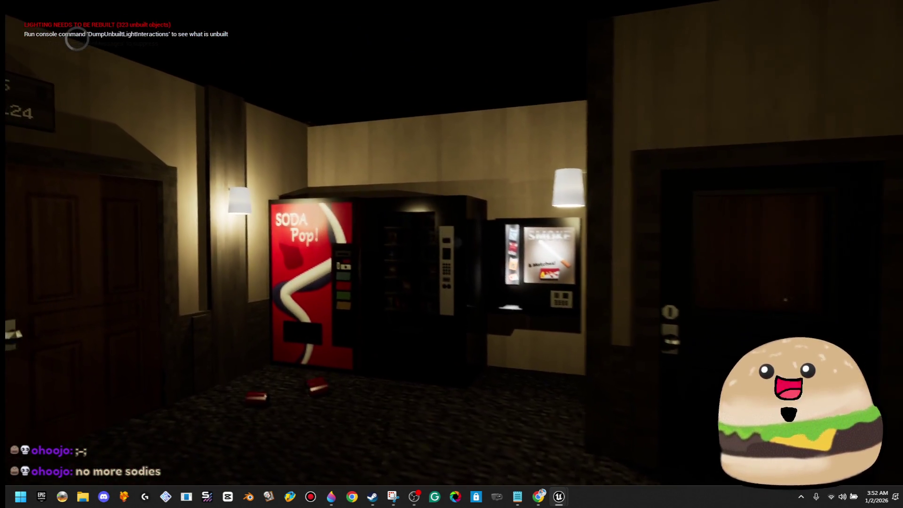
pyautogui.press('w')
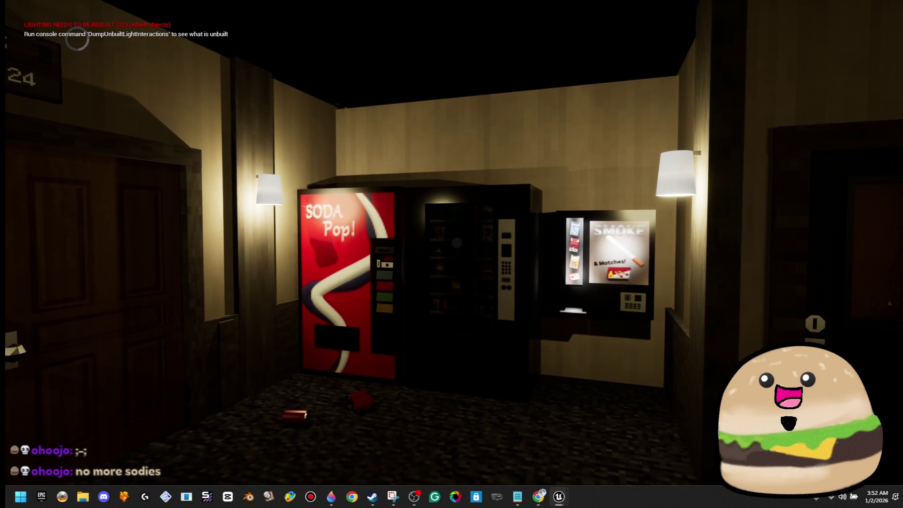
pyautogui.press('w')
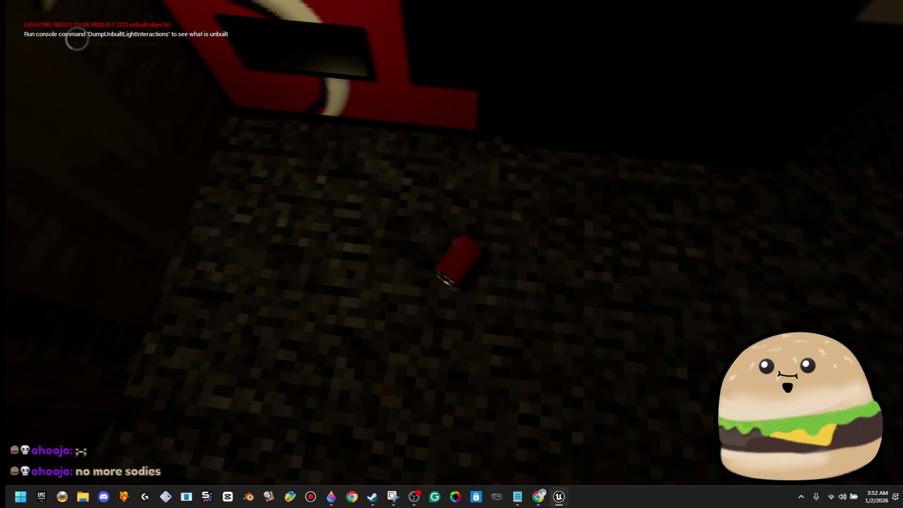
pyautogui.press('w')
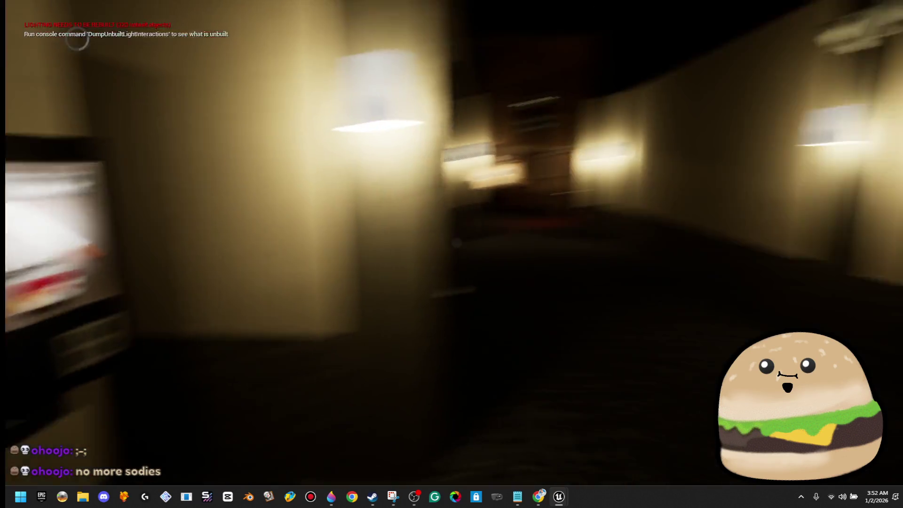
pyautogui.press('w')
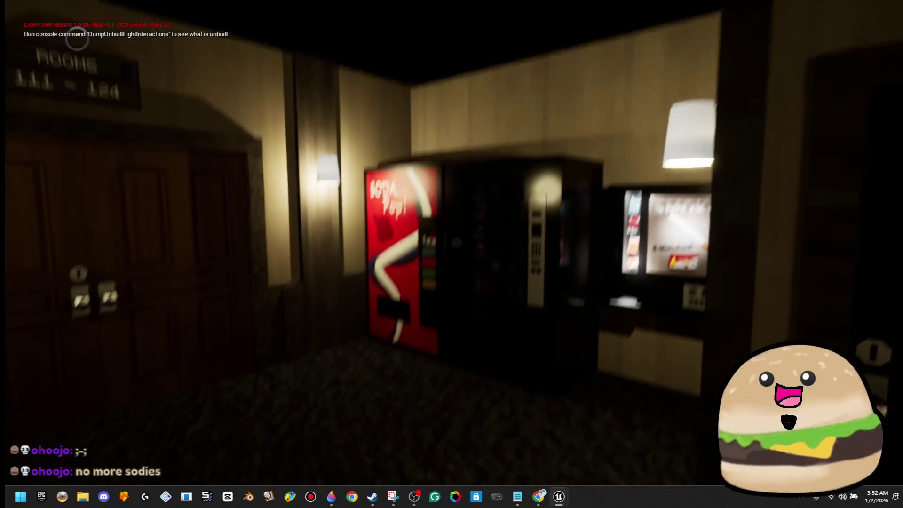
pyautogui.press('F11')
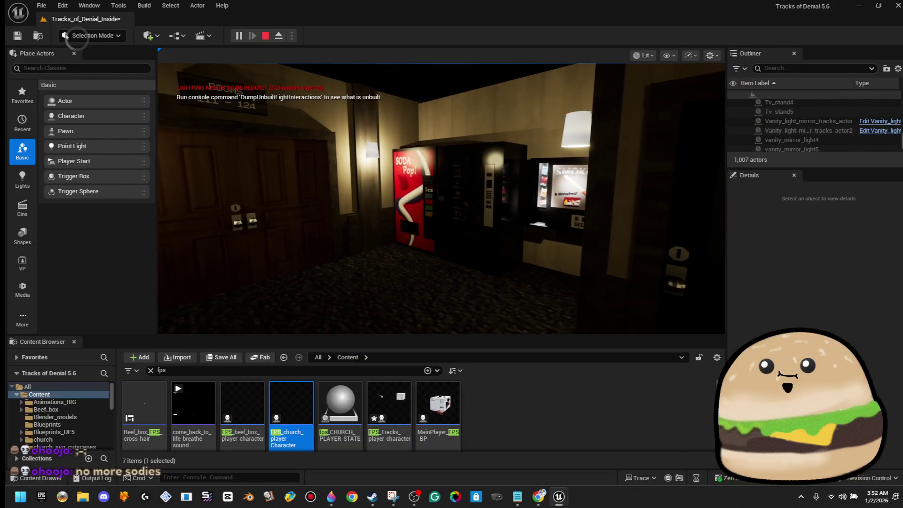
# Step: End the play session and switch over to the Chrome browser
pyautogui.press('Escape')
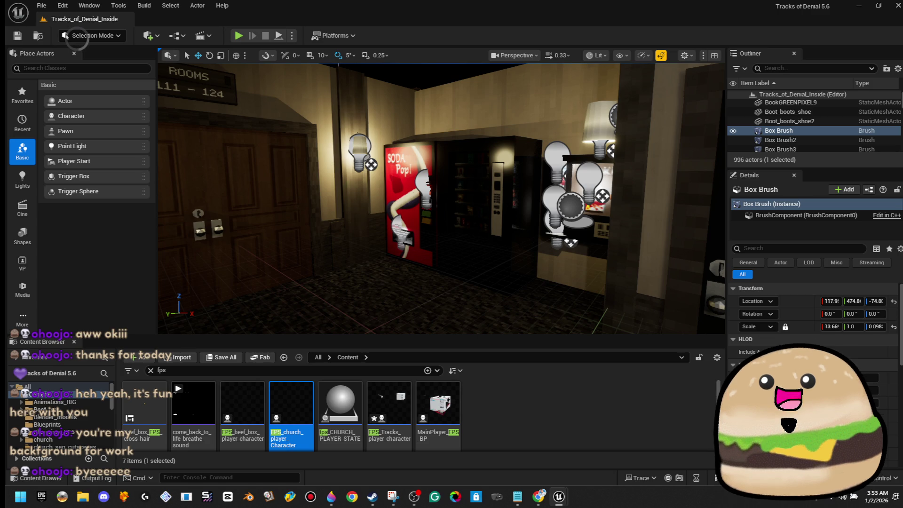
pyautogui.hotkey('alt', 'Tab')
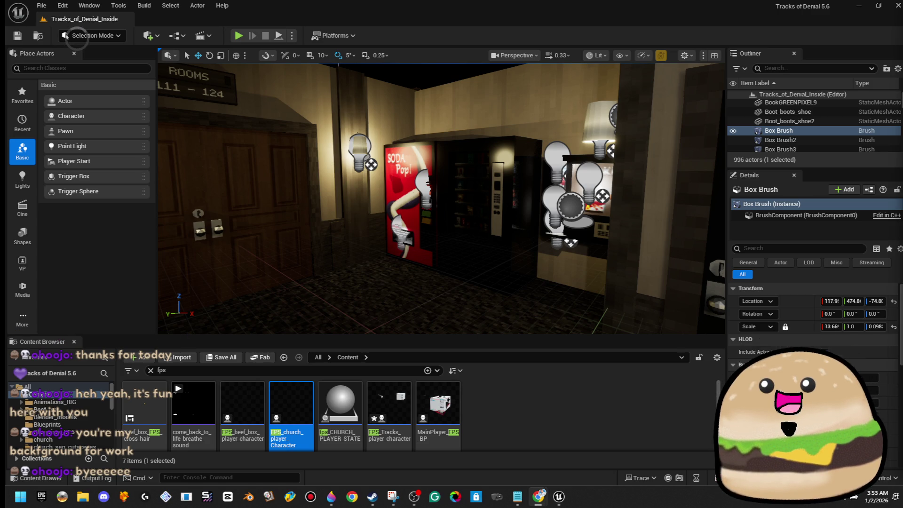